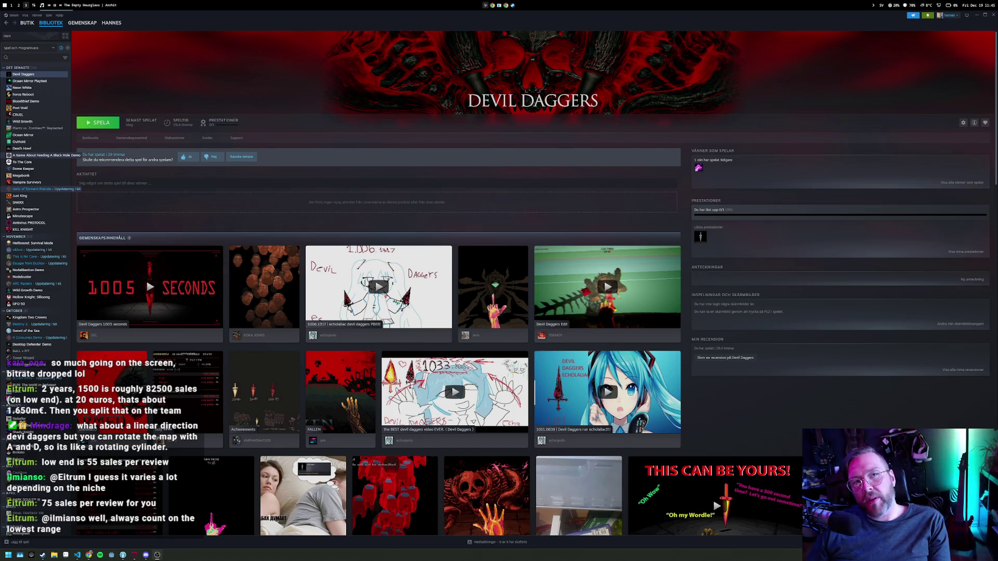
Go to the Godot workspace, run the FPS prototype with F5, and playtest the corridor level.
key("alt+2")
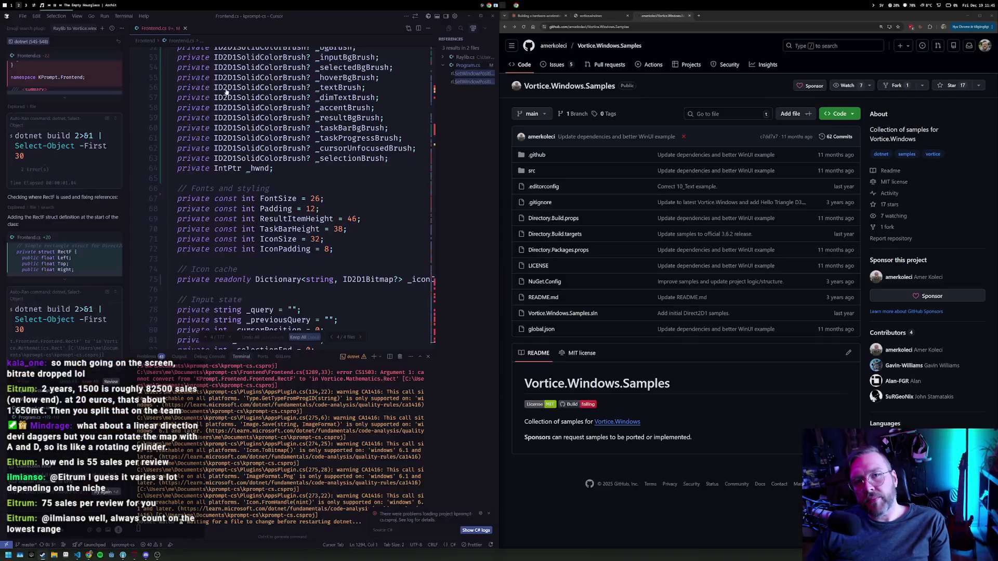
key("alt+1")
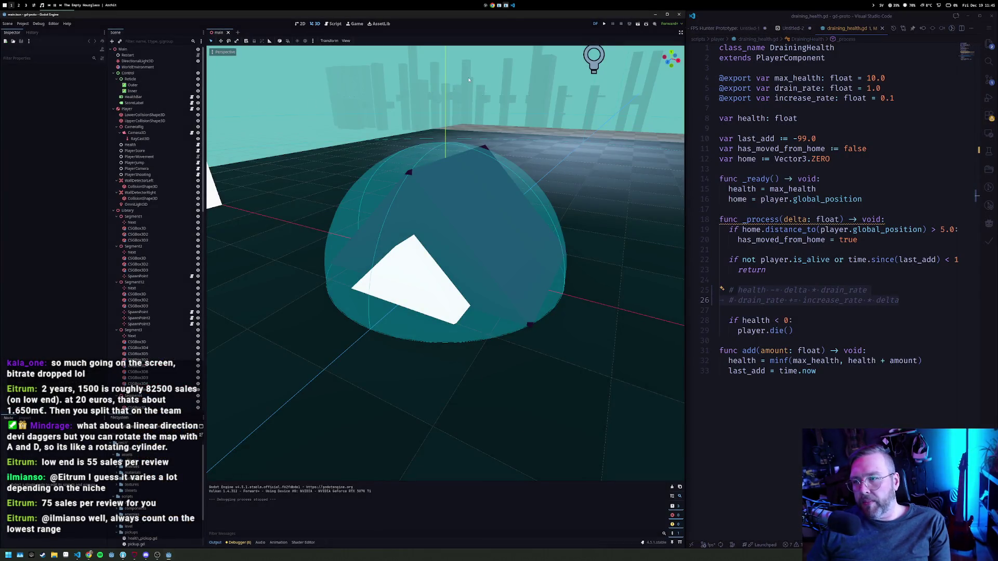
key("F5")
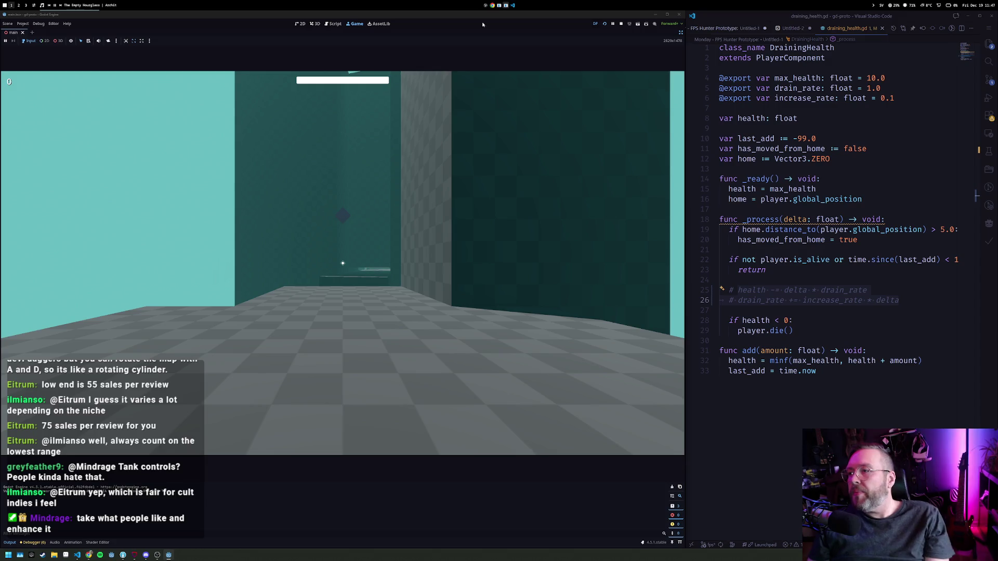
left_click(775, 28)
Under cruel in the FPS notes, add the note '- no draining health, chased by fire'.
left_click(820, 29)
left_click(853, 175)
key("Up")
key("Up")
key("Up")
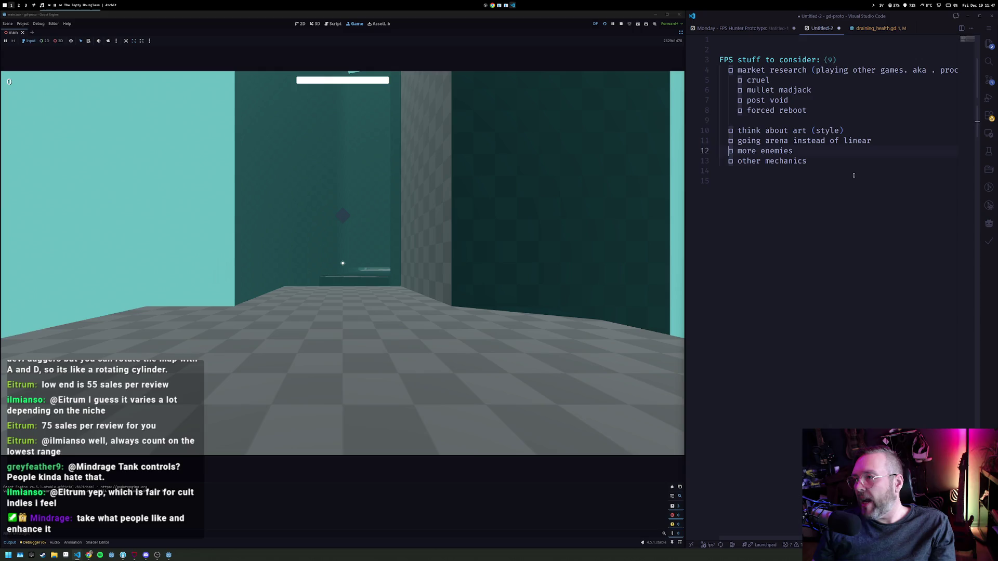
key("End")
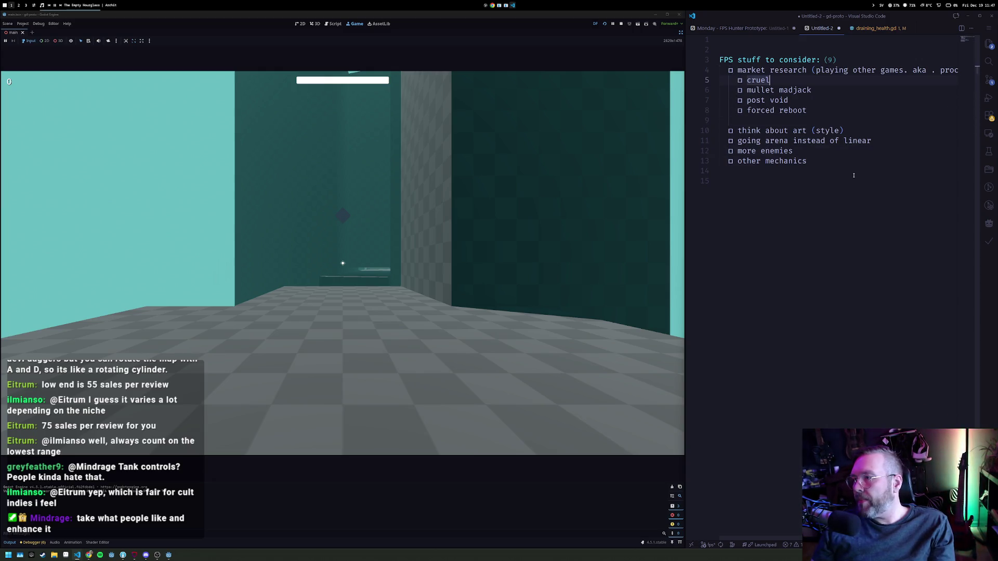
key("Return")
type("- no dr")
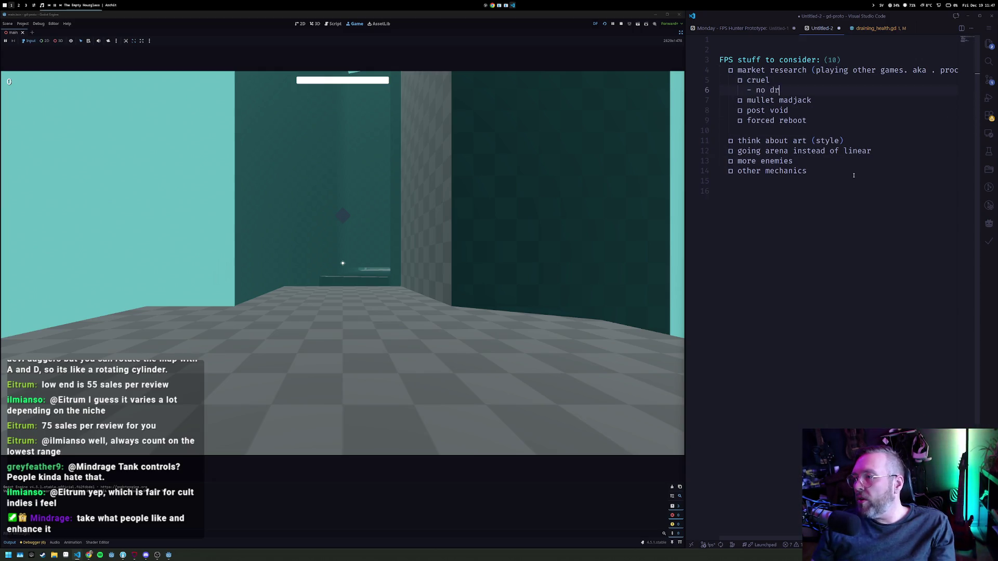
type("aining health")
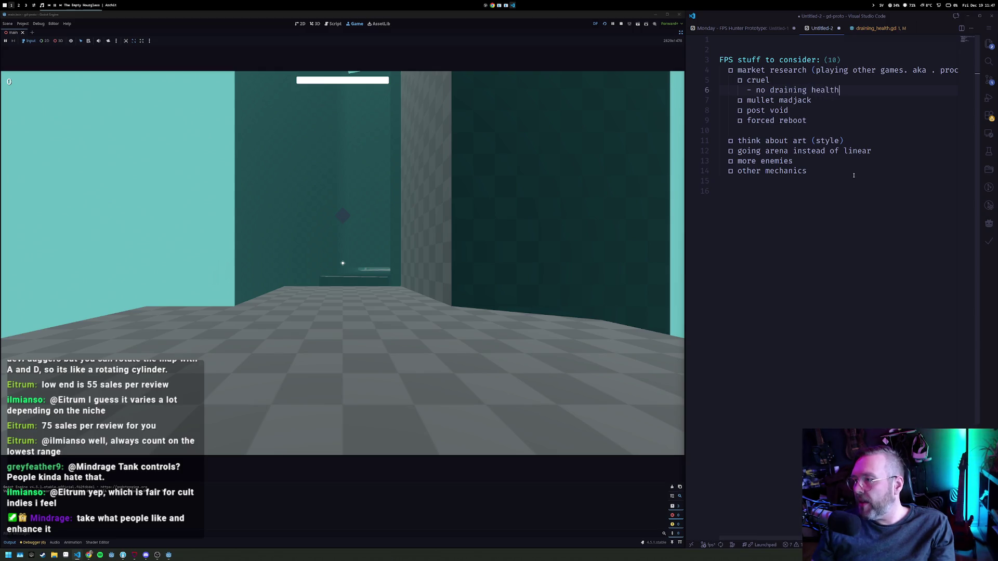
type(", cha")
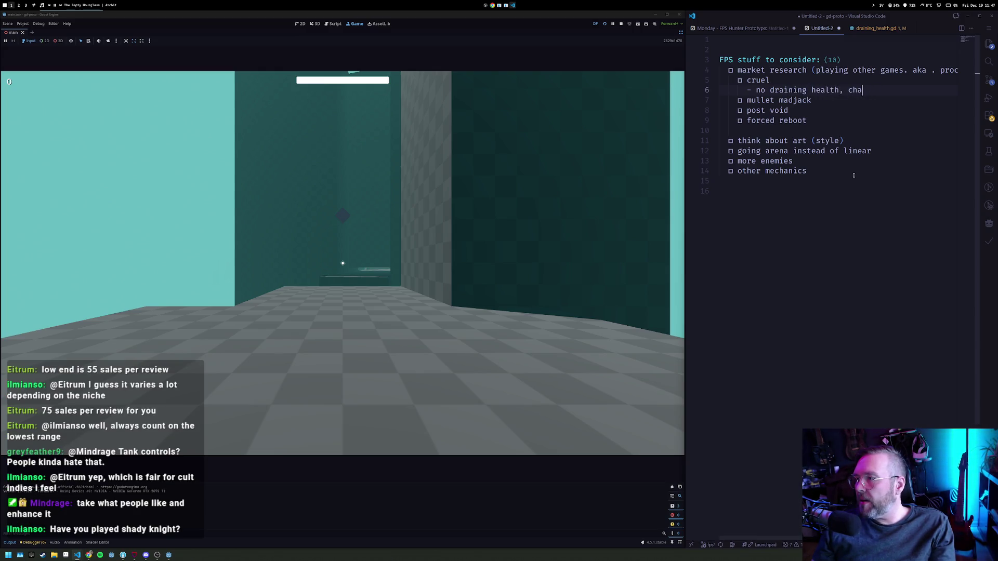
type("sed by fire")
Add the note '- draining health - nightmare headache' under post void.
key("Down")
key("Return")
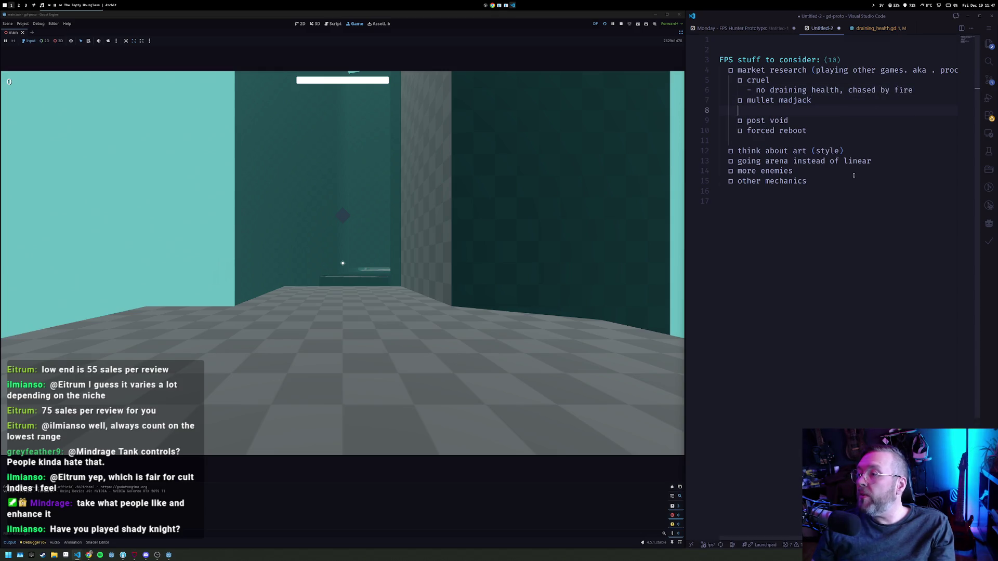
key("Down")
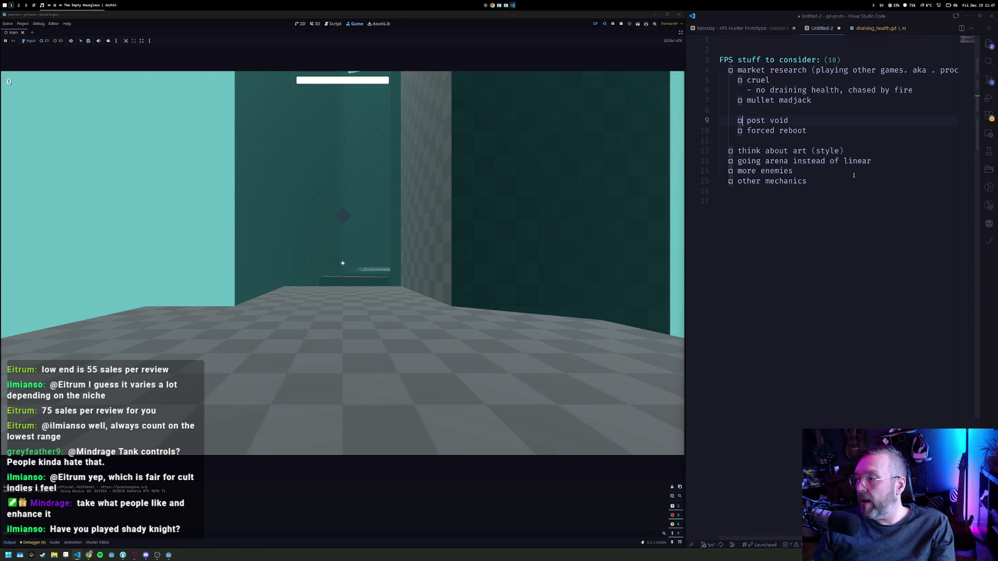
key("End")
key("Return")
type("- ")
type("and")
key("BackSpace")
key("BackSpace")
type("raining he")
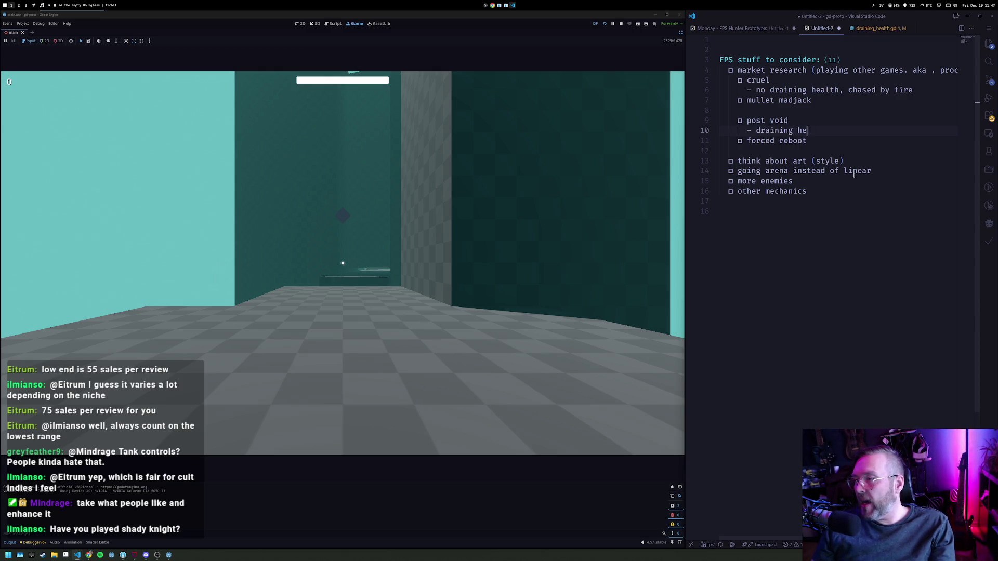
type("alth - nigh")
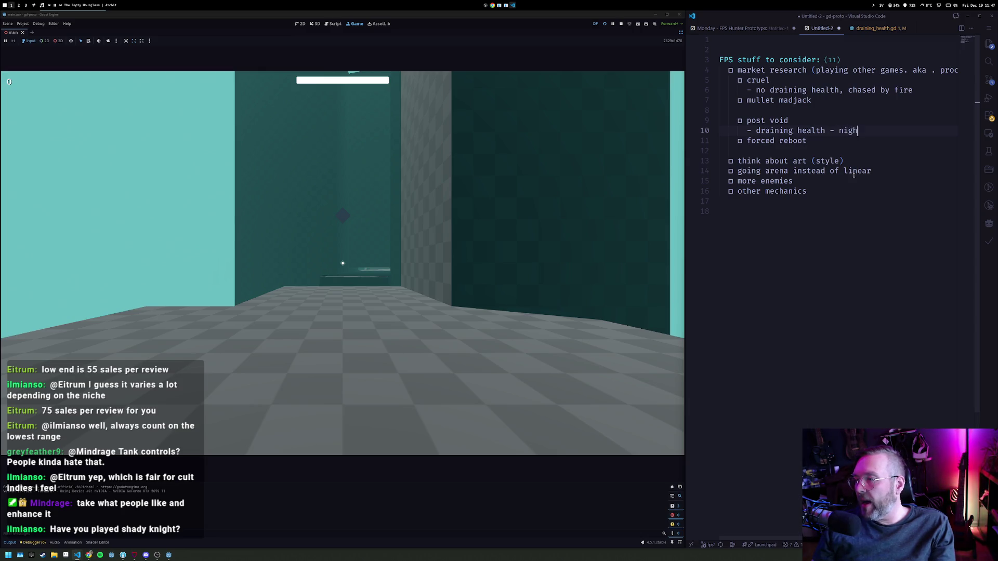
type("tmare headache")
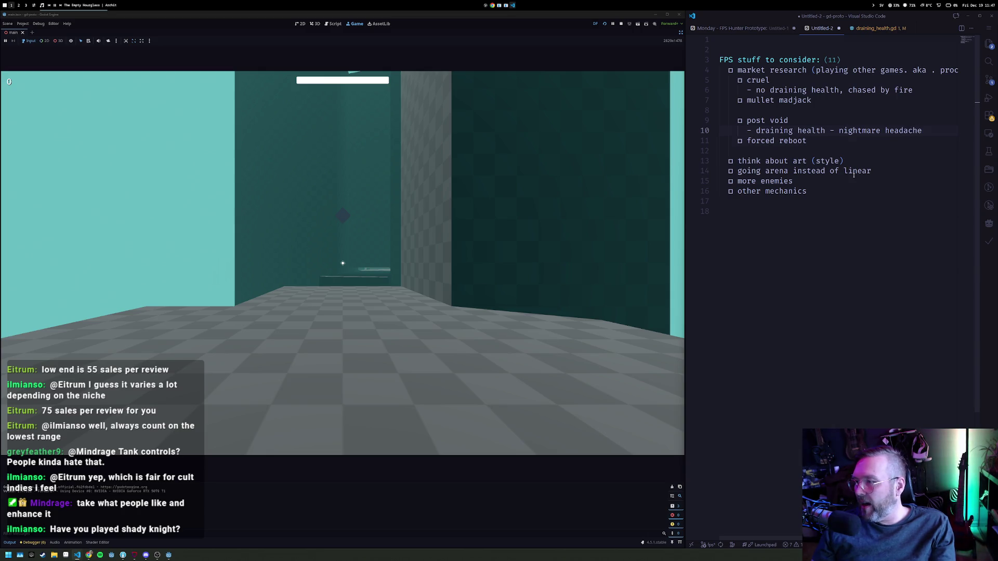
Add the note '- draining health - annoying' under forced reboot.
key("Down")
key("Return")
type("- draining health - annoying")
Insert blank lines to space out the game entries in the notes.
key("Up")
key("Up")
key("Up")
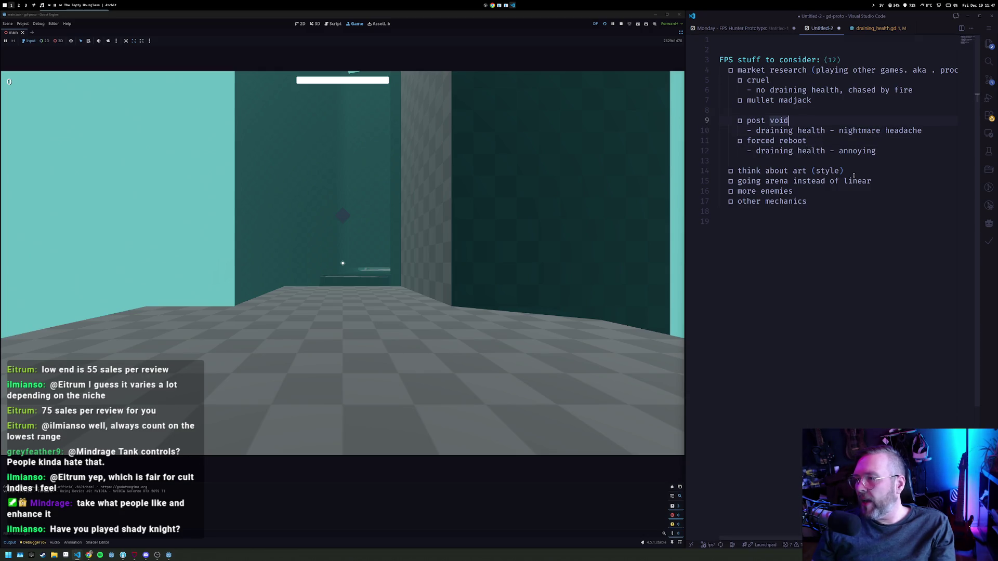
key("Down")
key("End")
key("Return")
key("Up")
key("Up")
key("Up")
key("Home")
key("Return")
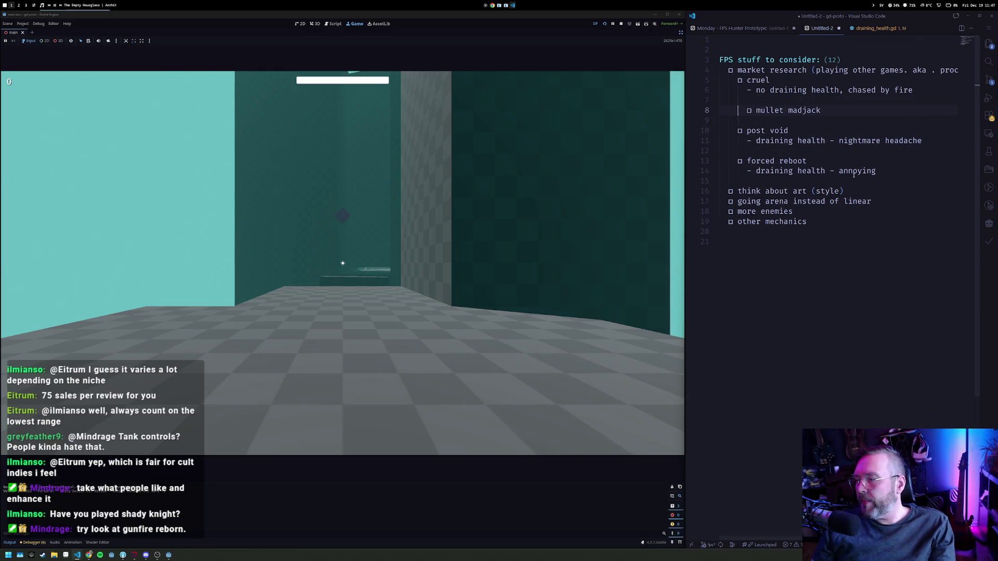
Move mullet madjack to the top under market research with an empty dash note, removing the extra blank line.
key("shift+Tab")
key("shift+Tab")
key("alt+Up")
key("alt+Up")
key("alt+Up")
key("Tab")
key("End")
key("Return")
key("Return")
key("Up")
key("Tab")
key("Tab")
key("Tab")
type("-")
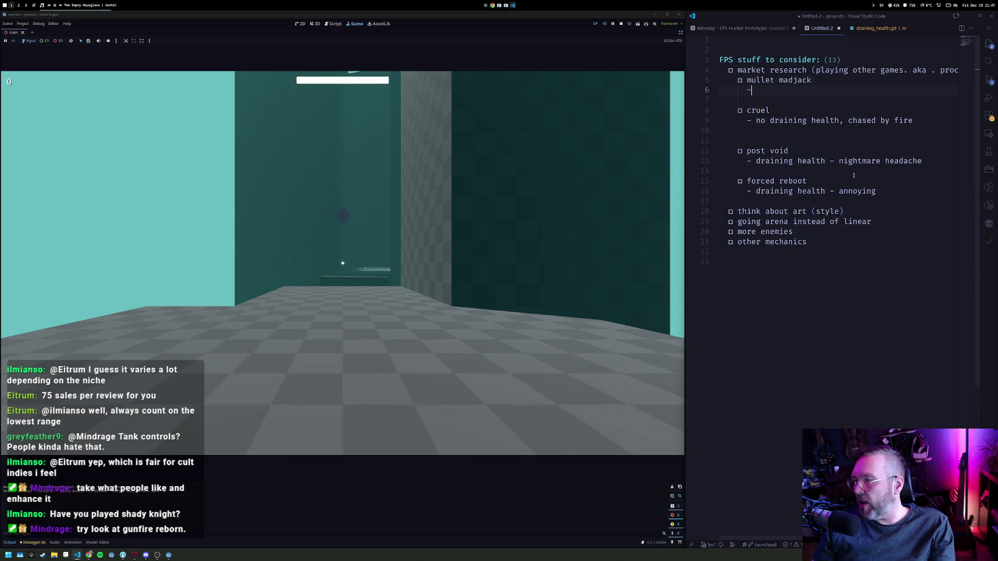
left_click(795, 141)
key("BackSpace")
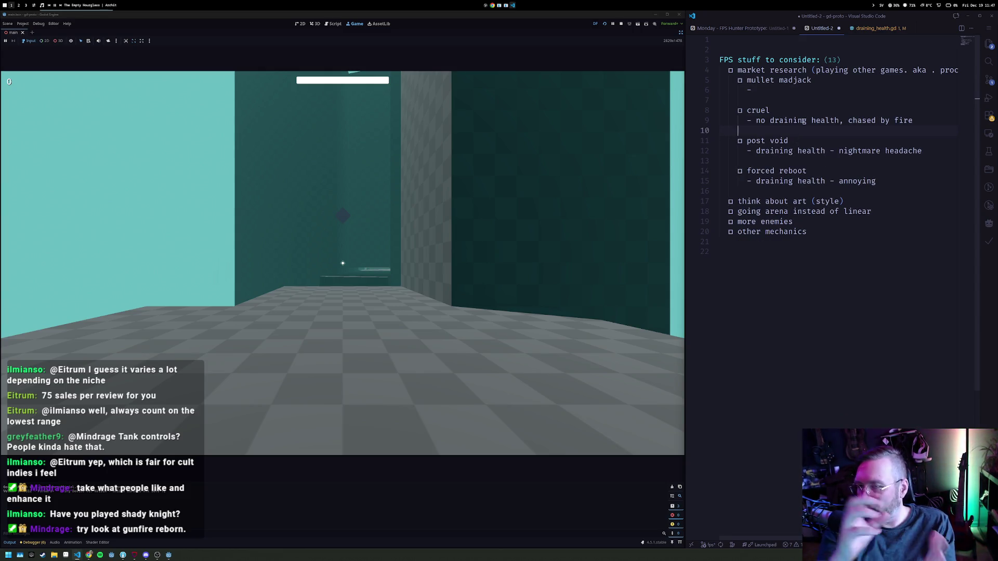
Stop the running game and switch to the Steam workspace.
left_click(624, 24)
key("super+2")
key("super+3")
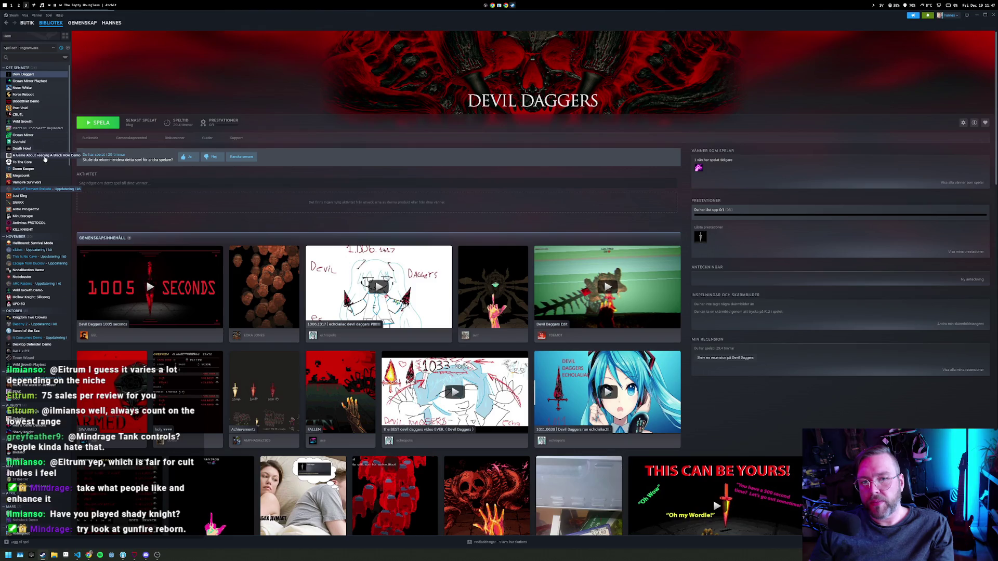
Search the Steam library for 'shady' and open the Shady Knight page.
left_click(24, 57)
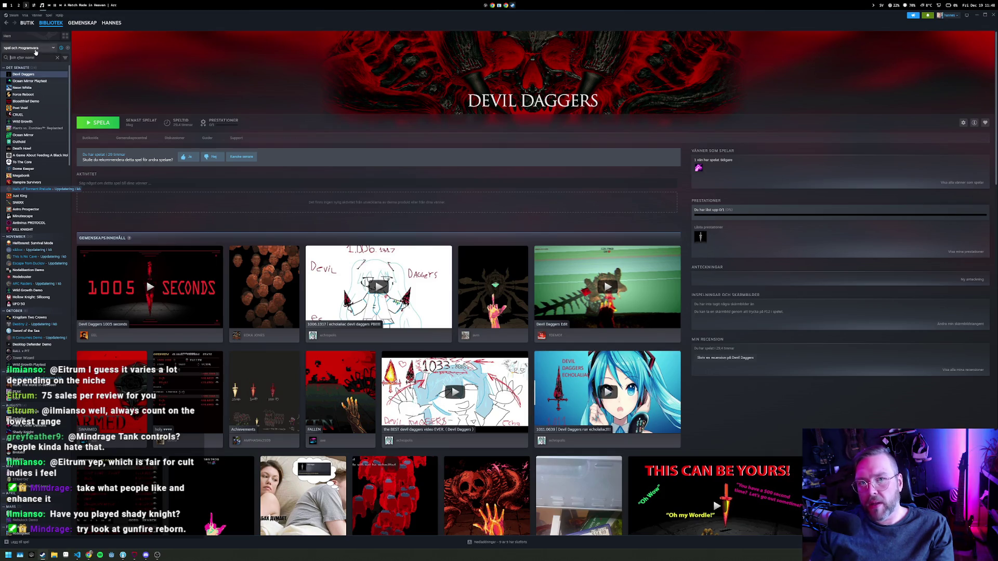
type("shady")
left_click(31, 74)
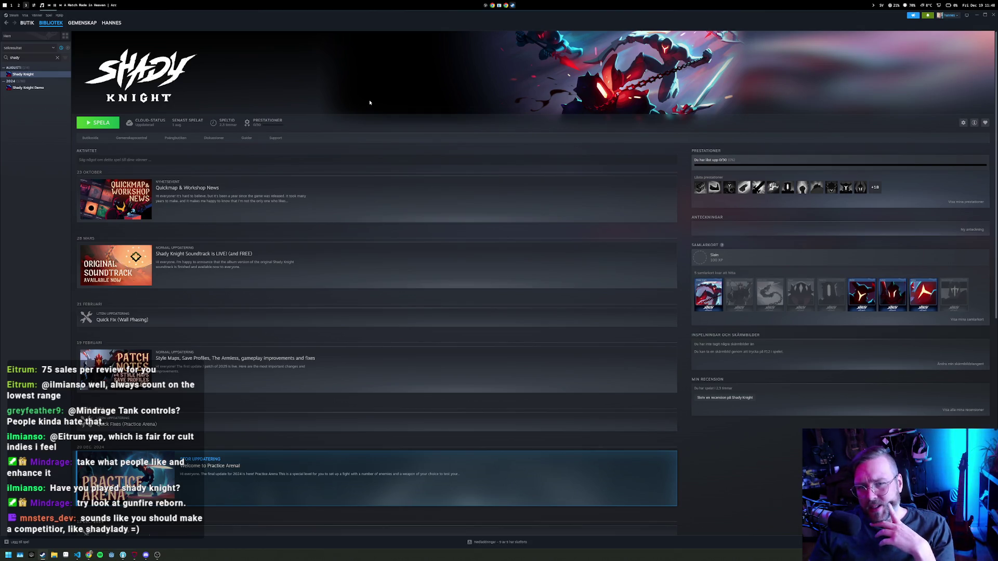
Clear the library search to show the full list, then go to the Steam store.
left_click(57, 58)
type("gfun")
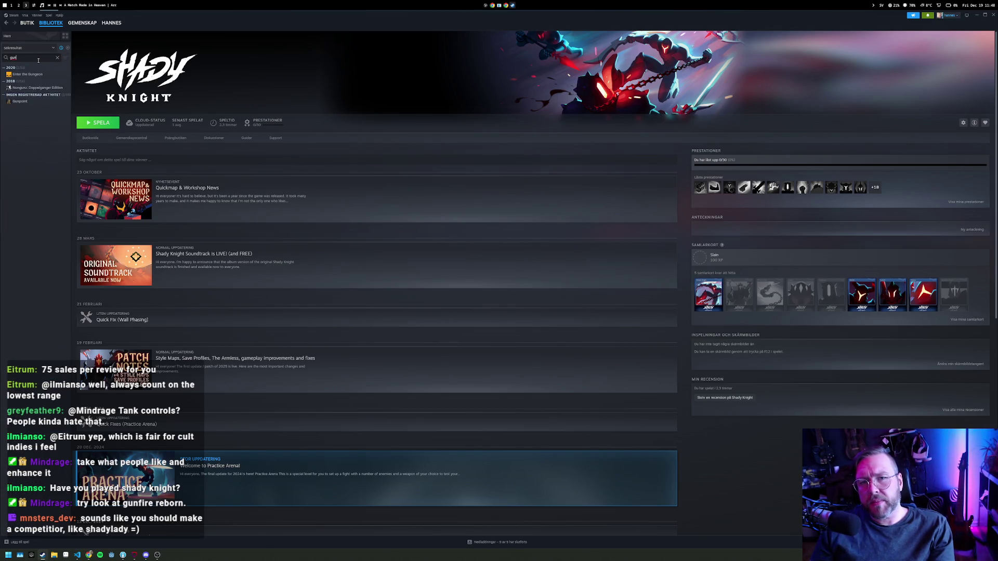
key("Escape")
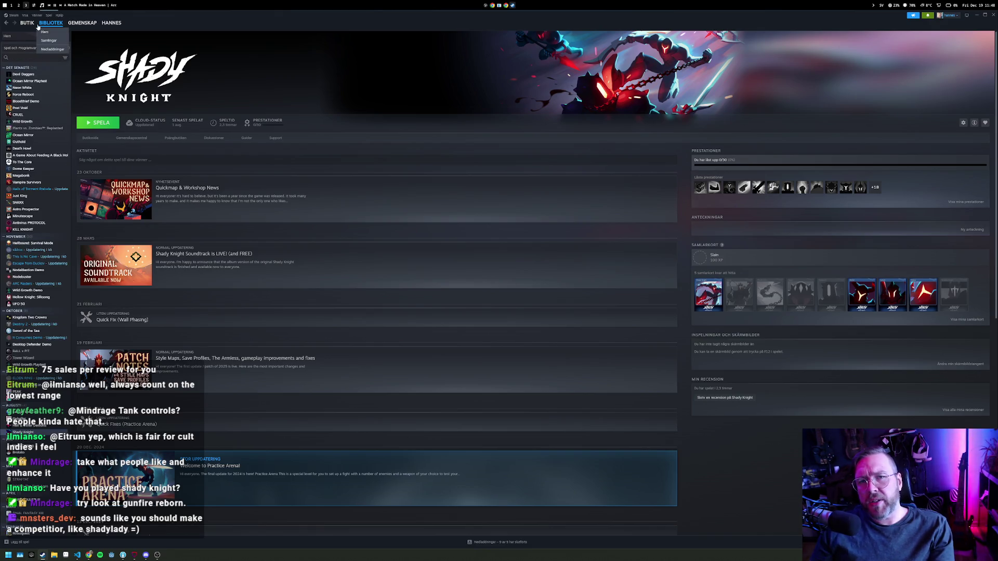
left_click(29, 23)
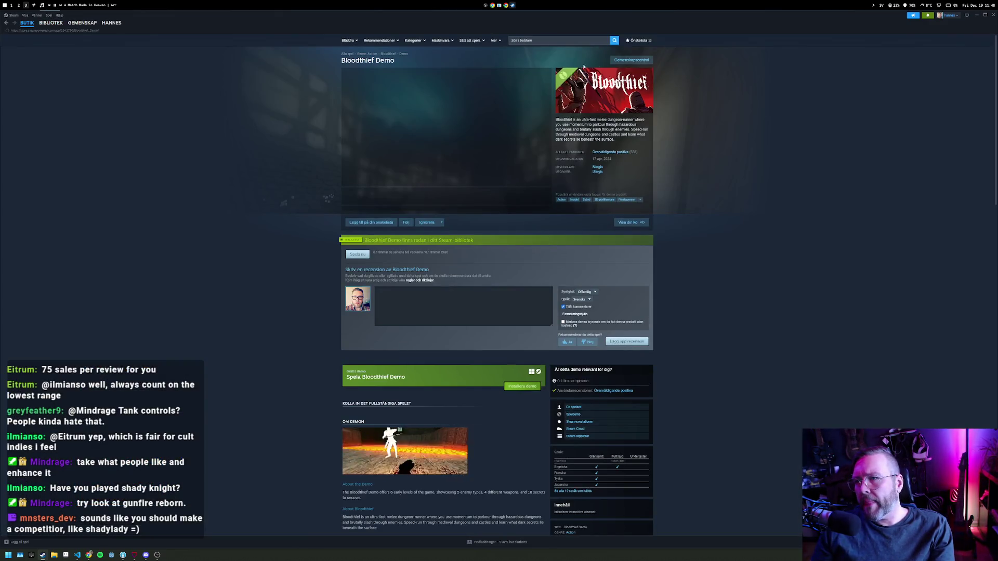
left_click(551, 41)
type("gunfire")
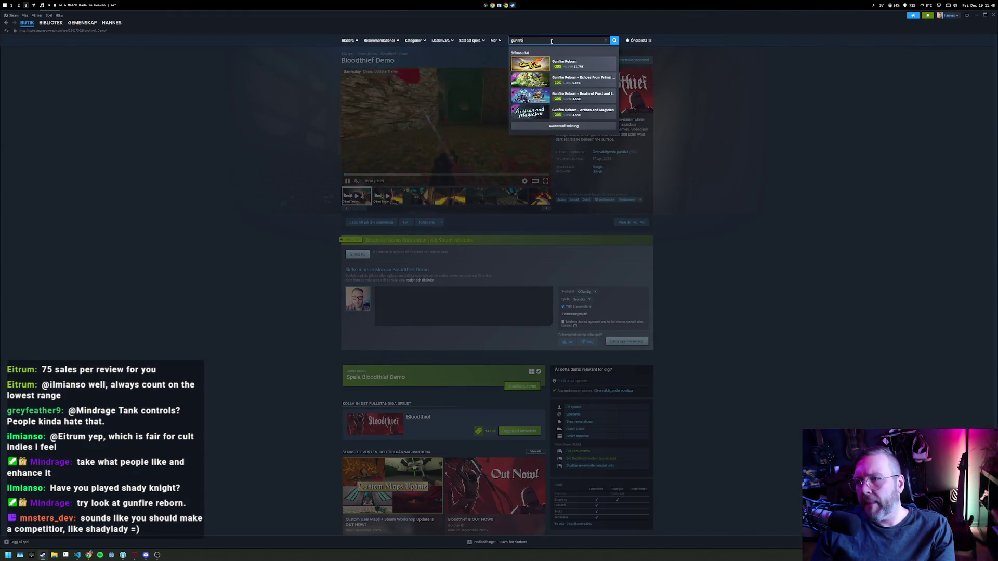
left_click(532, 63)
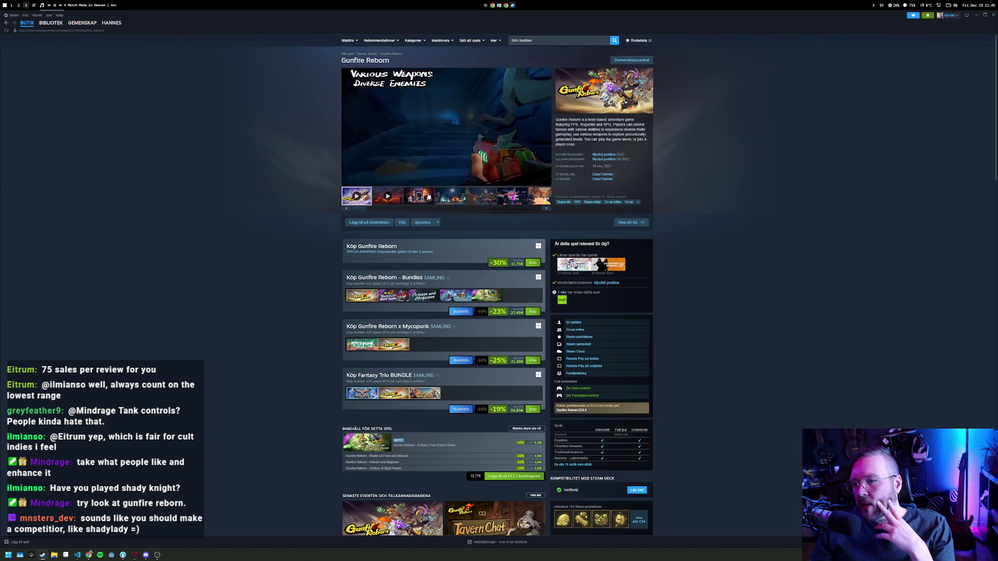
mouse_move(542, 180)
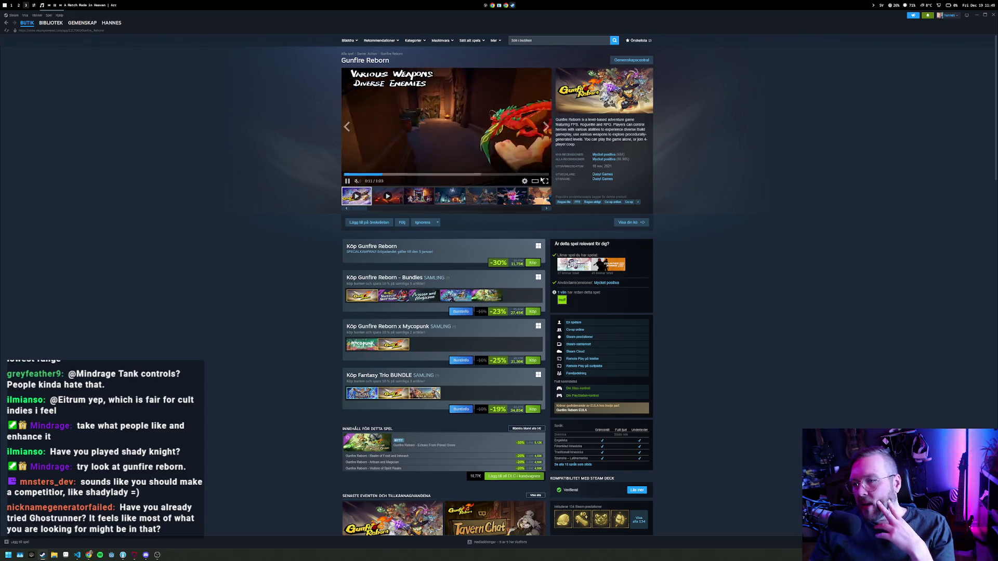
mouse_move(619, 162)
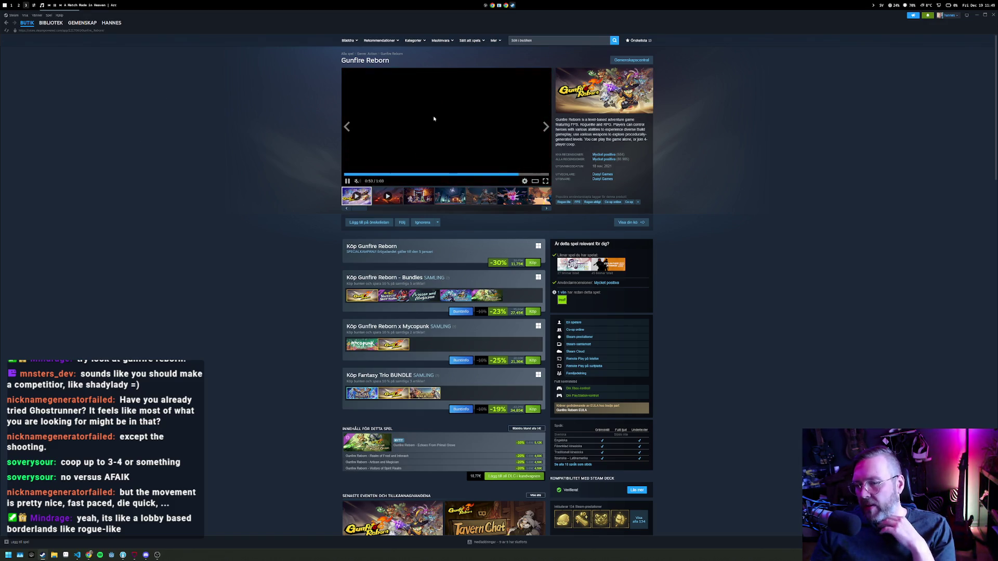
left_click(6, 26)
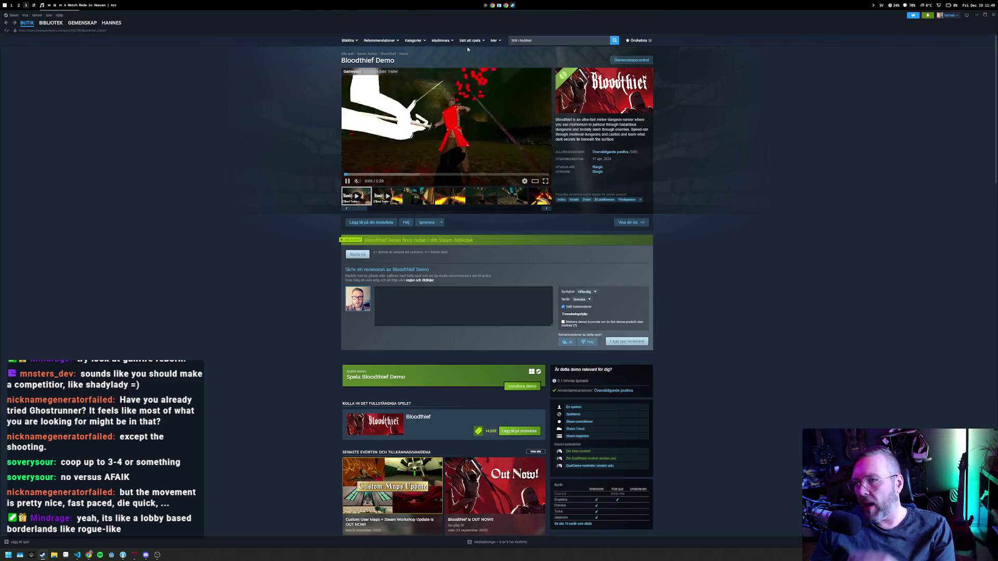
left_click(527, 40)
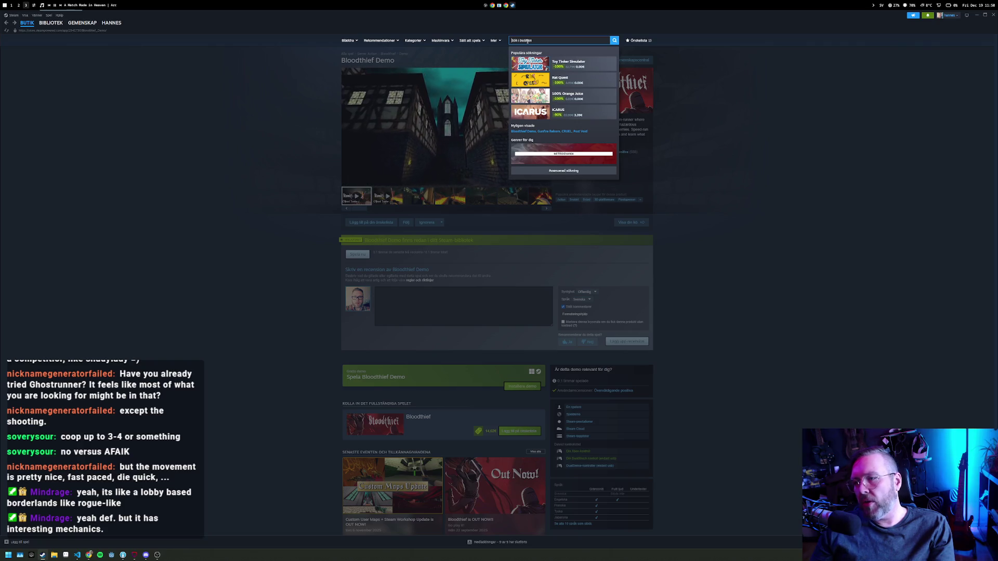
left_click(57, 24)
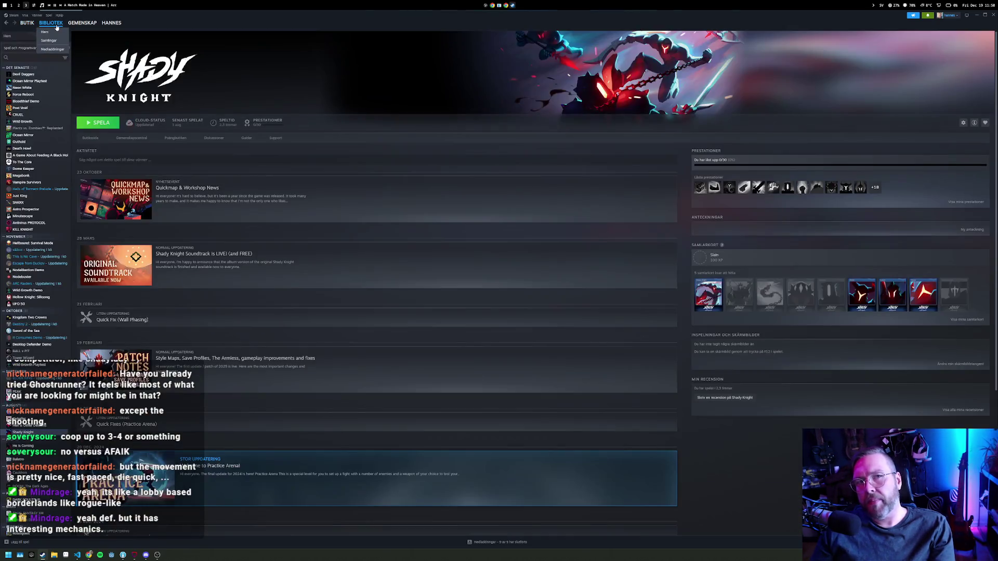
Find SEUM: Speedrunners from Hell with a library search for 'seum', then return to the Godot workspace.
left_click(30, 58)
type("seum")
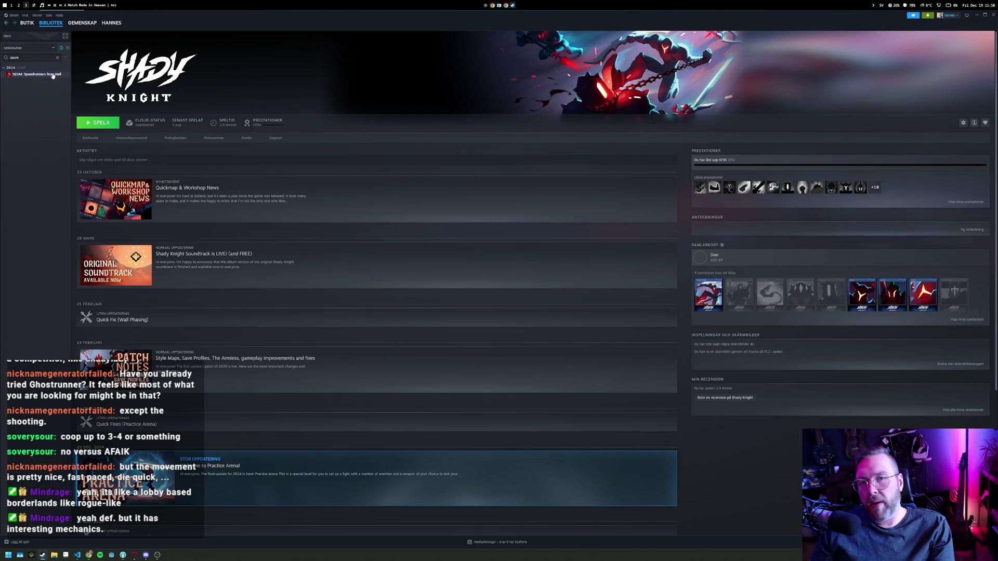
left_click(52, 76)
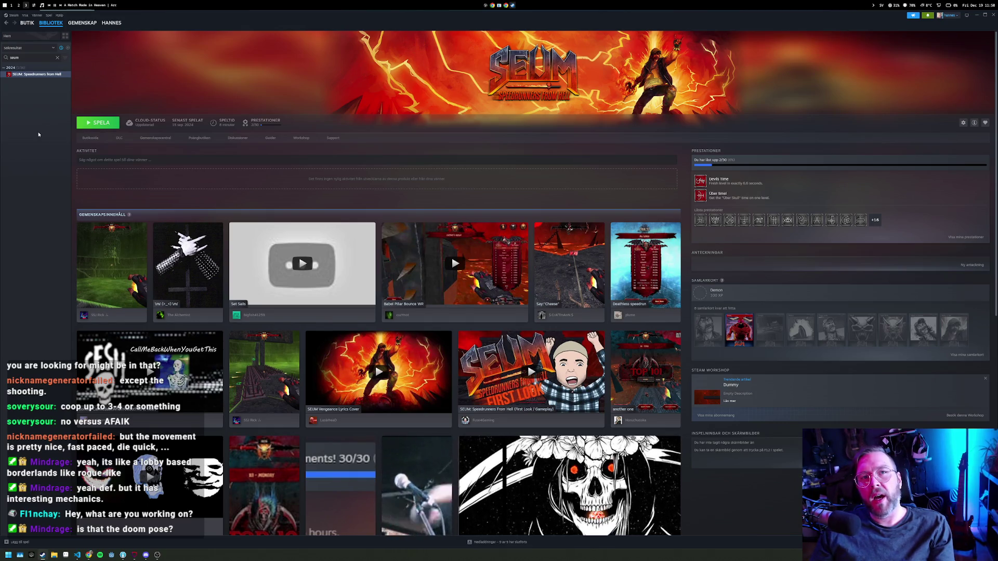
key("alt+1")
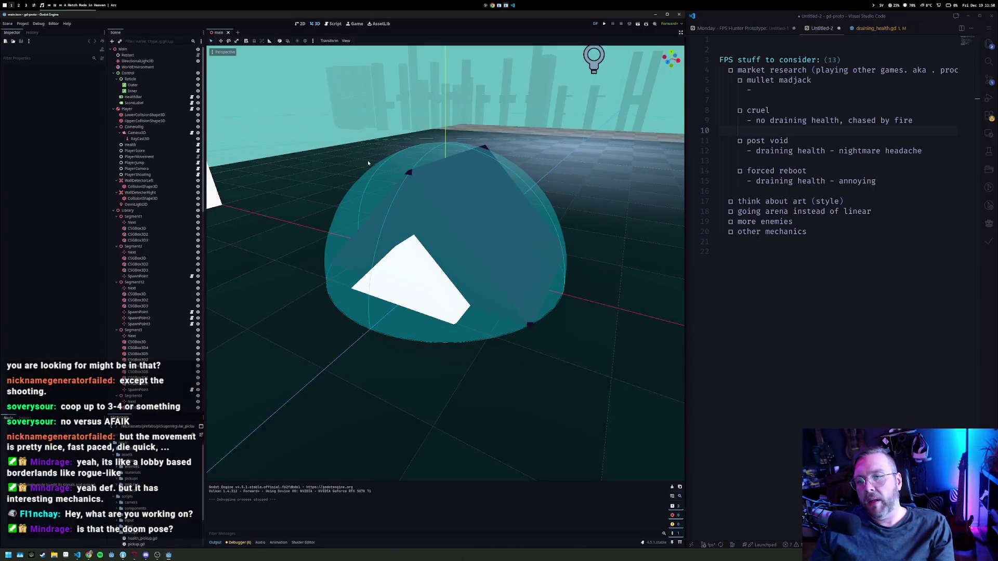
Run the prototype and shoot enemies through the corridor and towers until the counter hits 30.
key("F5")
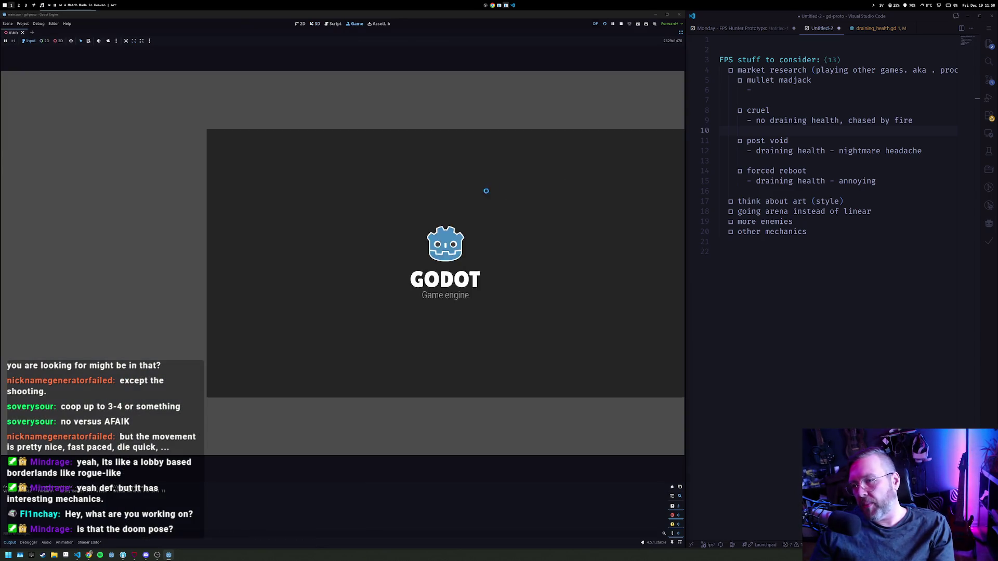
left_click(486, 193)
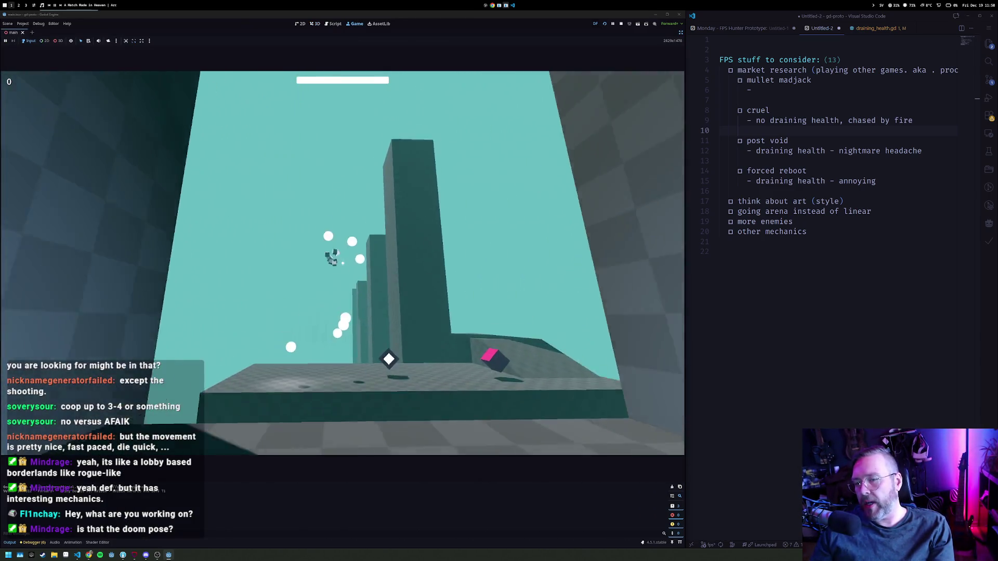
key("w")
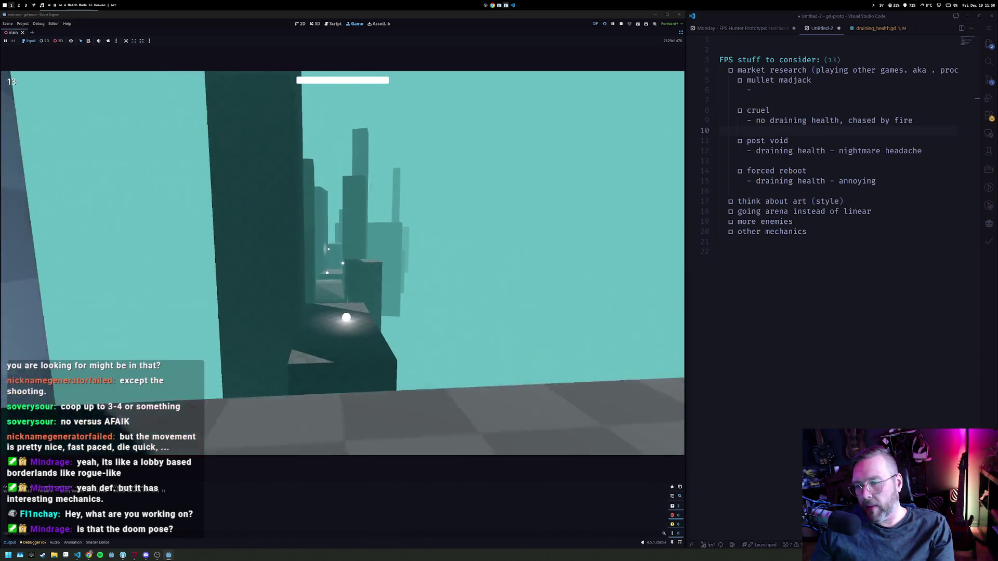
left_click(343, 263)
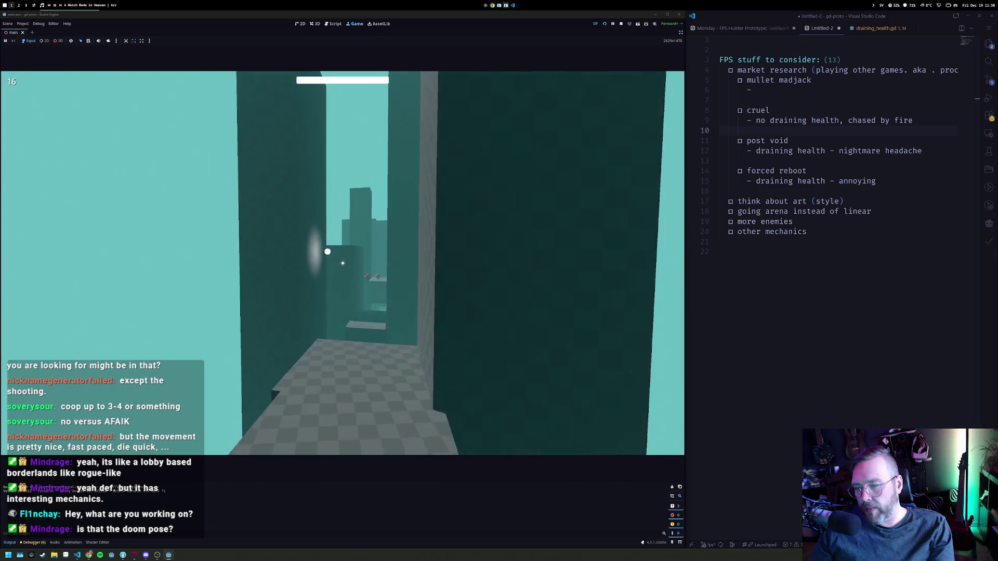
left_click(342, 263)
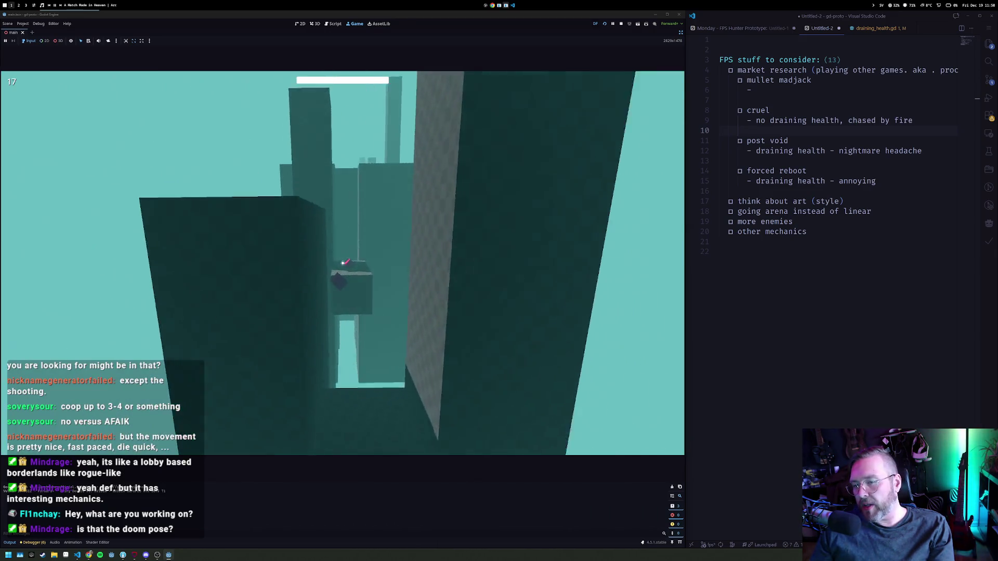
left_click(342, 263)
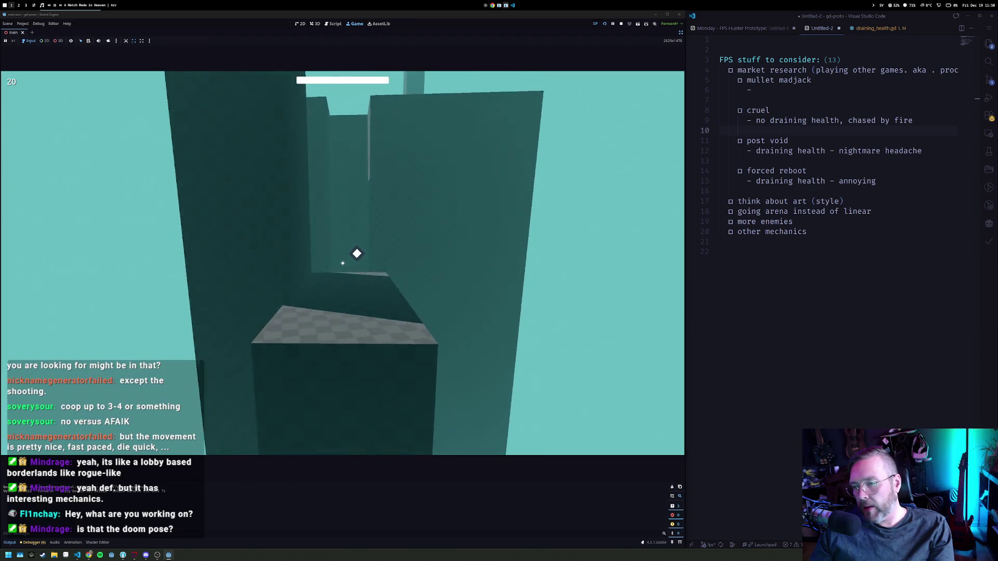
left_click(342, 263)
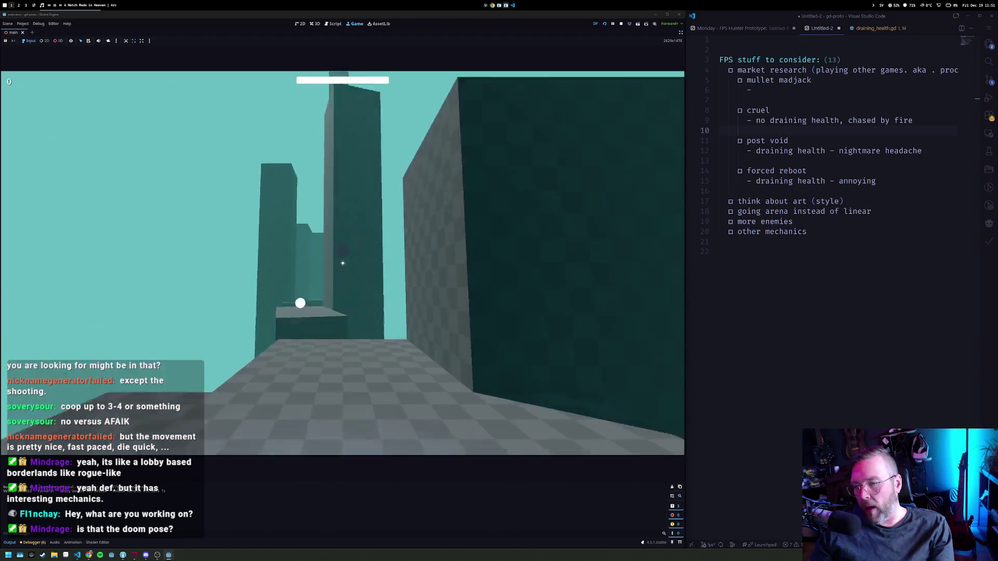
left_click(343, 263)
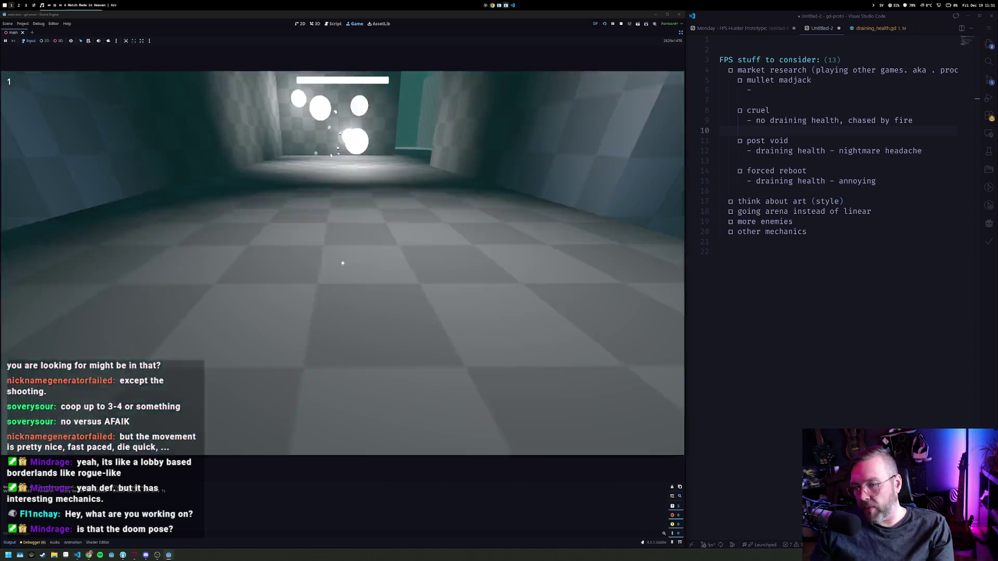
left_click(343, 263)
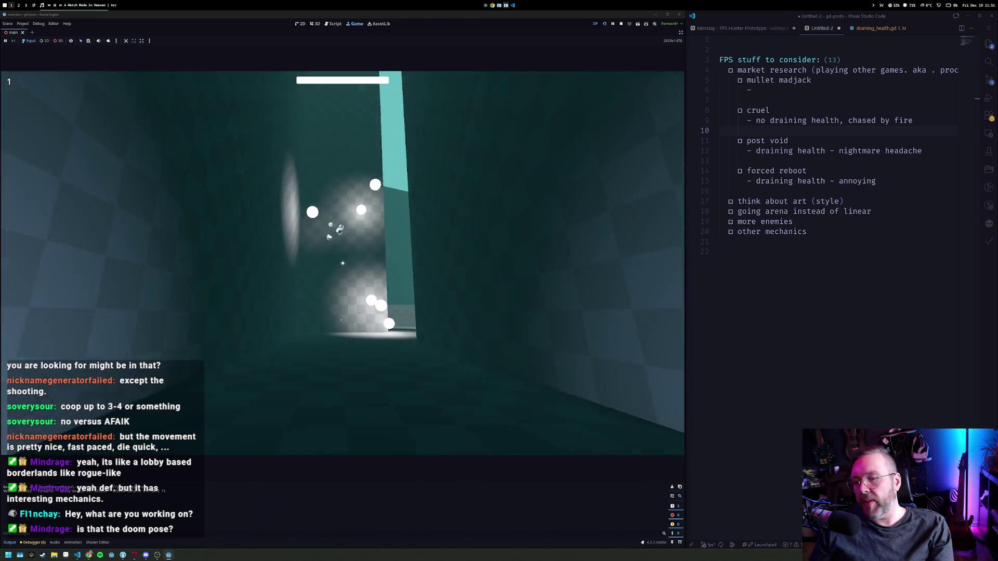
left_click(342, 263)
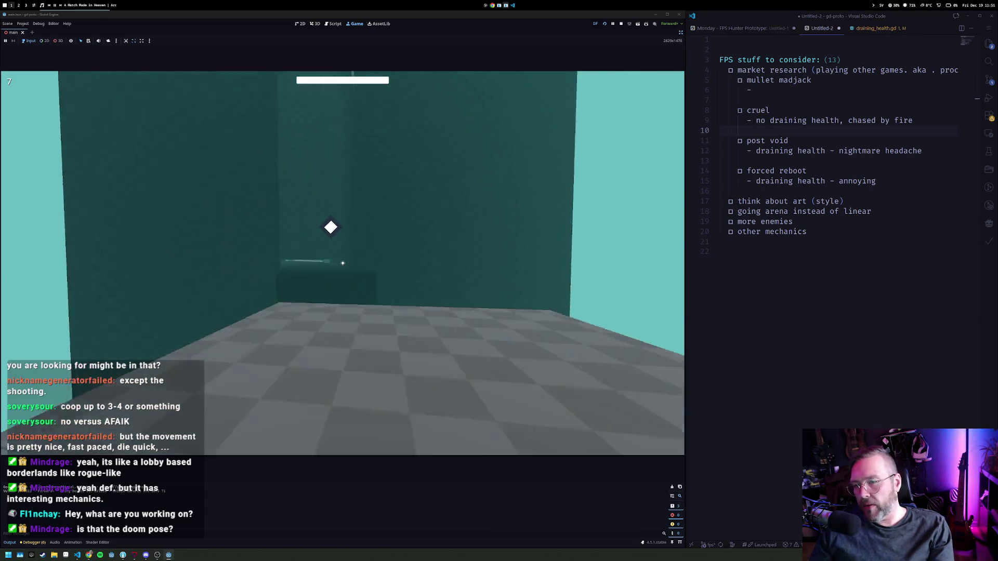
left_click(342, 263)
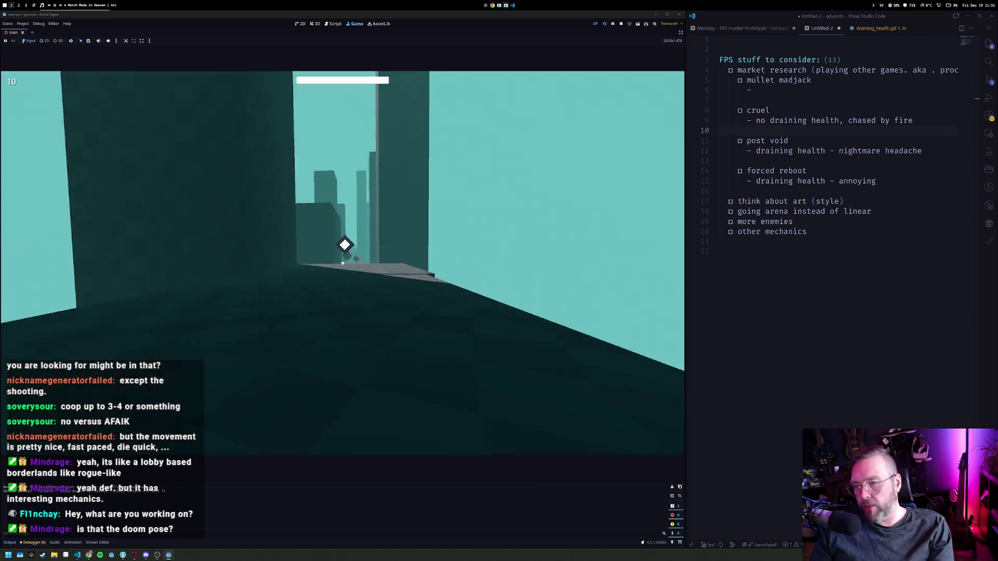
left_click(343, 263)
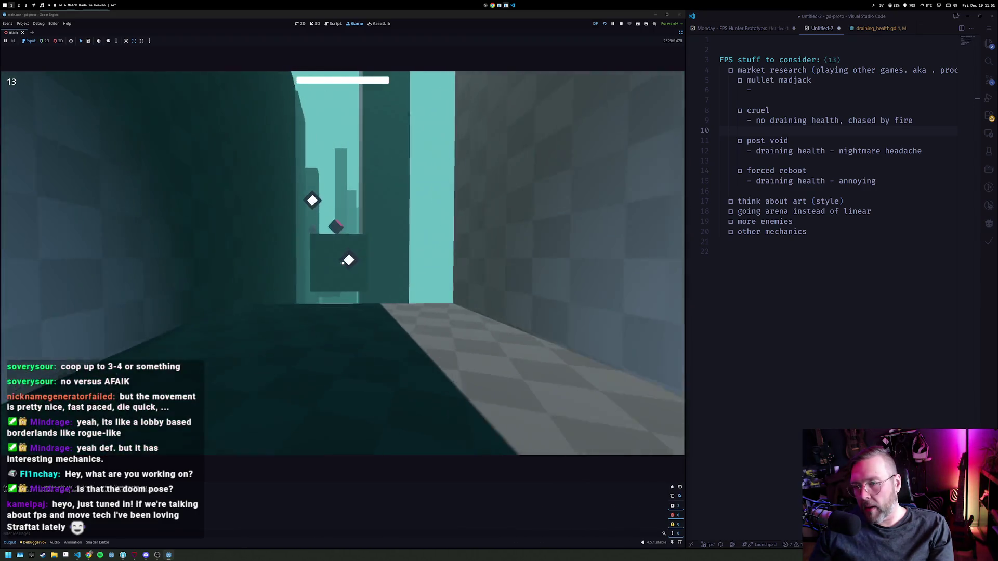
left_click(343, 263)
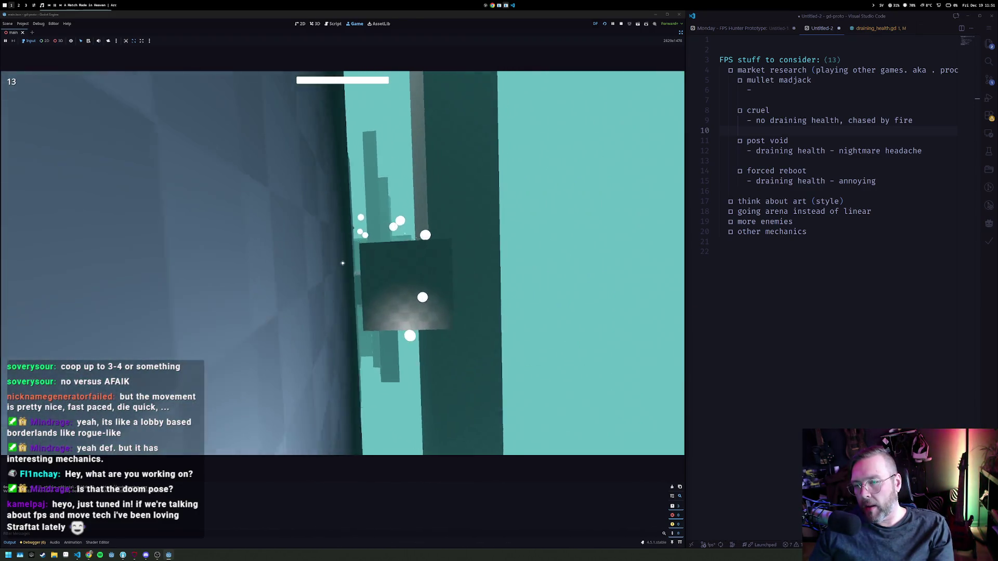
left_click(342, 263)
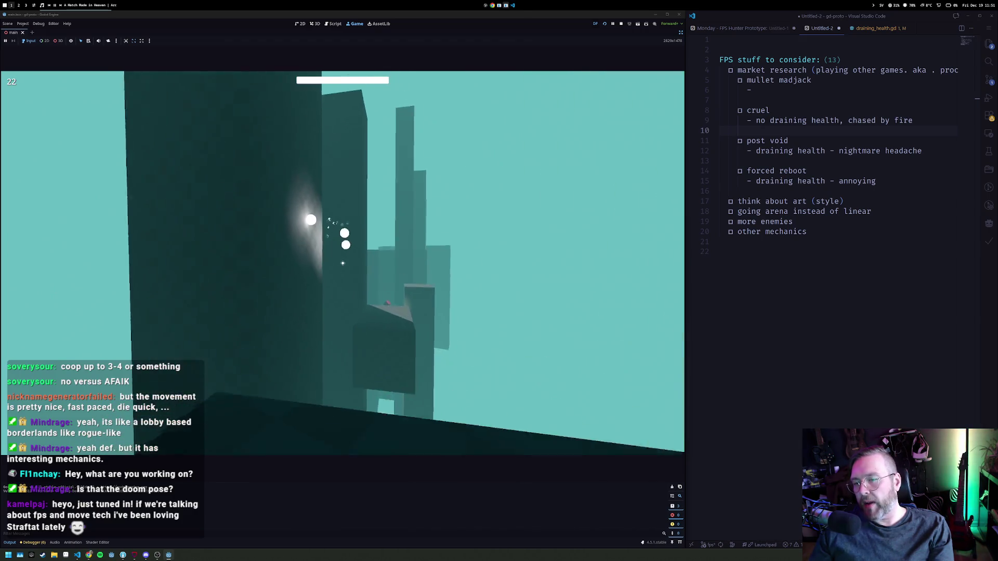
left_click(342, 263)
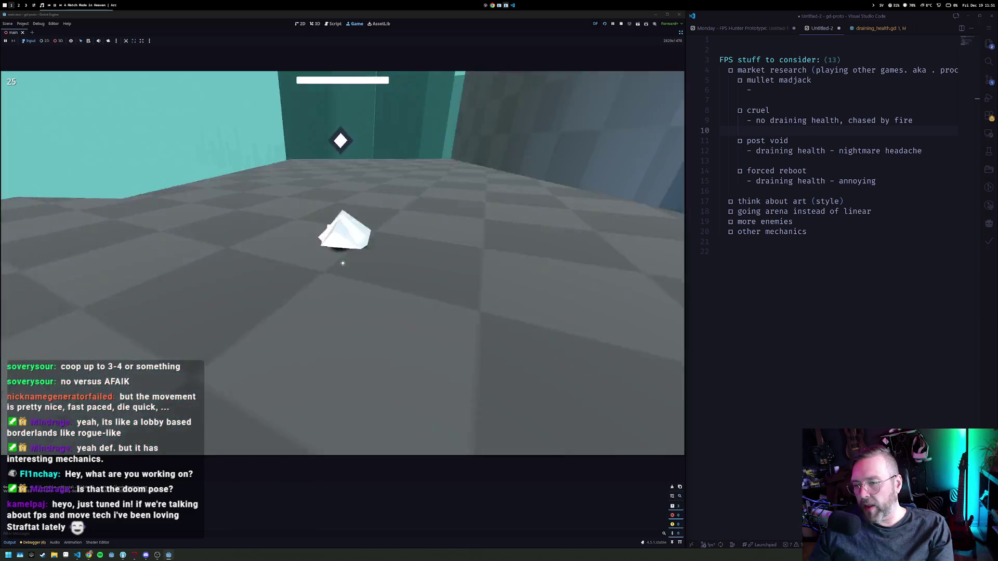
left_click(342, 263)
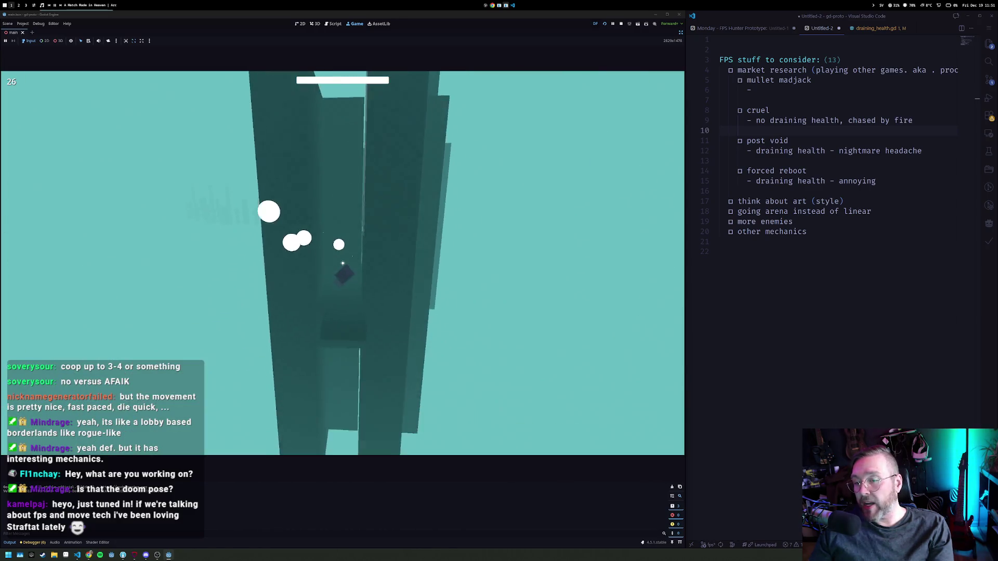
left_click(343, 263)
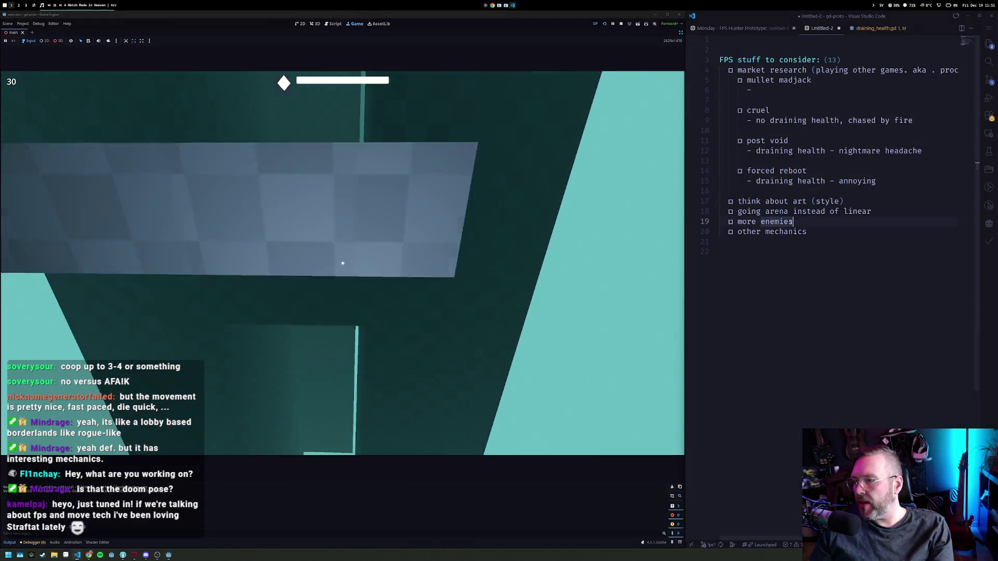
key("ctrl+p")
Open draining_health.gd and uncomment the health-drain code lines.
key("Down")
key("Return")
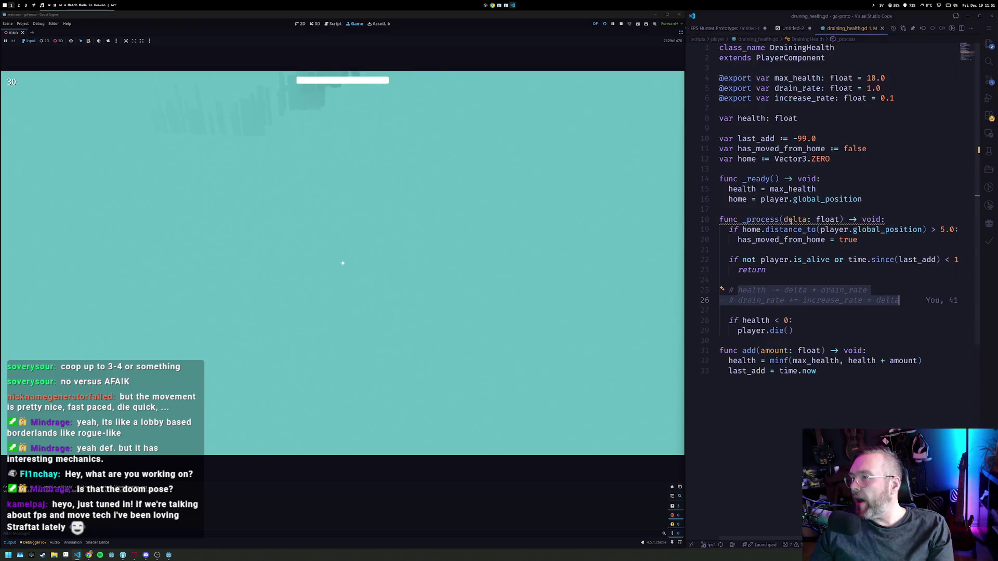
key("ctrl+slash")
Shoot diamond enemies among the pillars to refill draining health, raising the counter to 39.
left_click(342, 263)
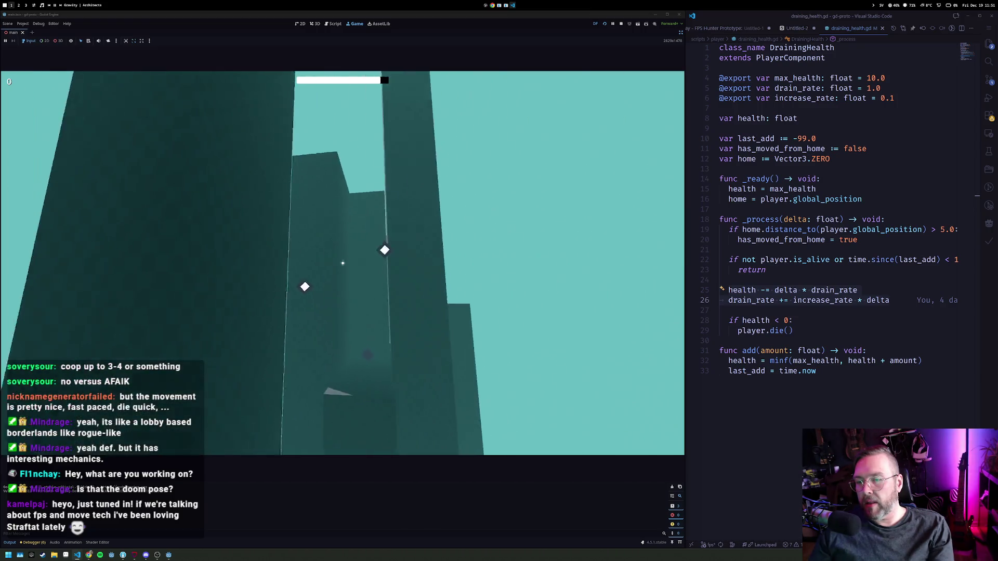
left_click(342, 263)
left_click(342, 263)
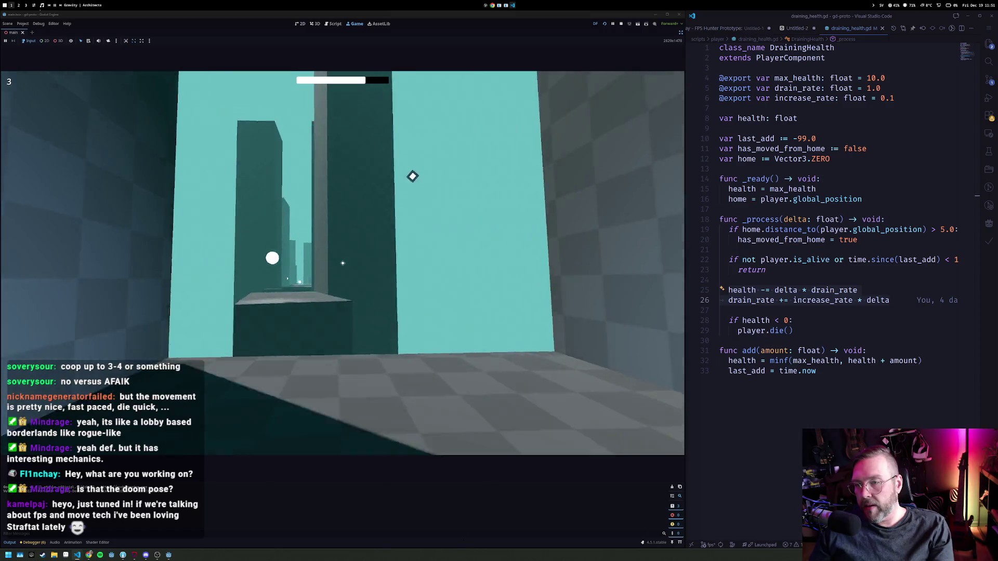
left_click(343, 263)
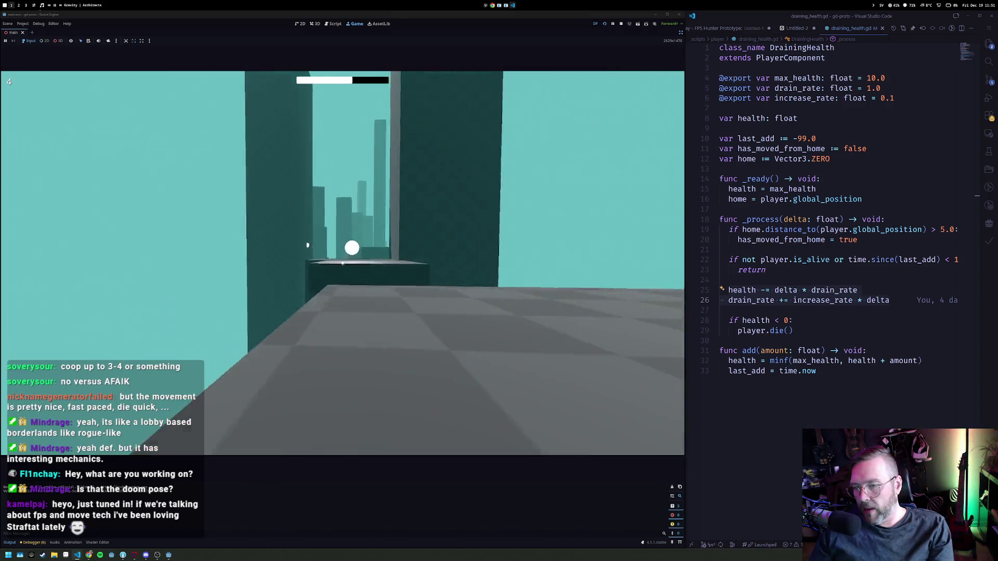
left_click(342, 263)
mouse_move(343, 263)
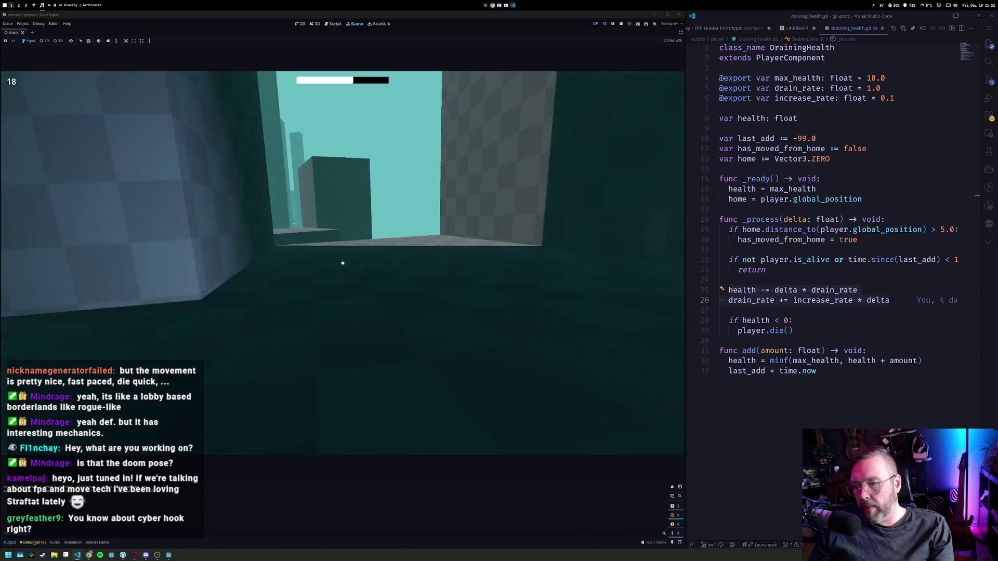
left_click(343, 263)
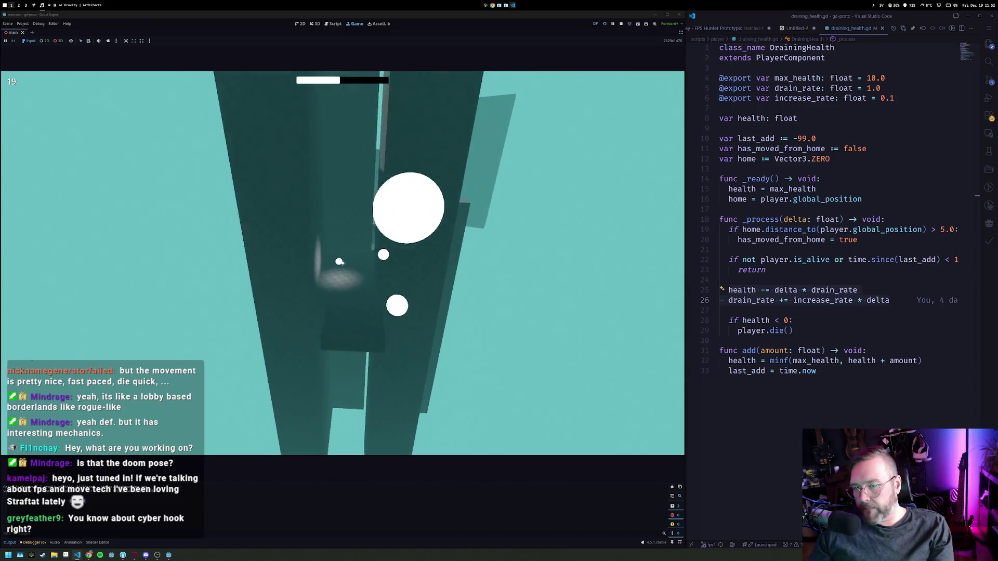
left_click(341, 261)
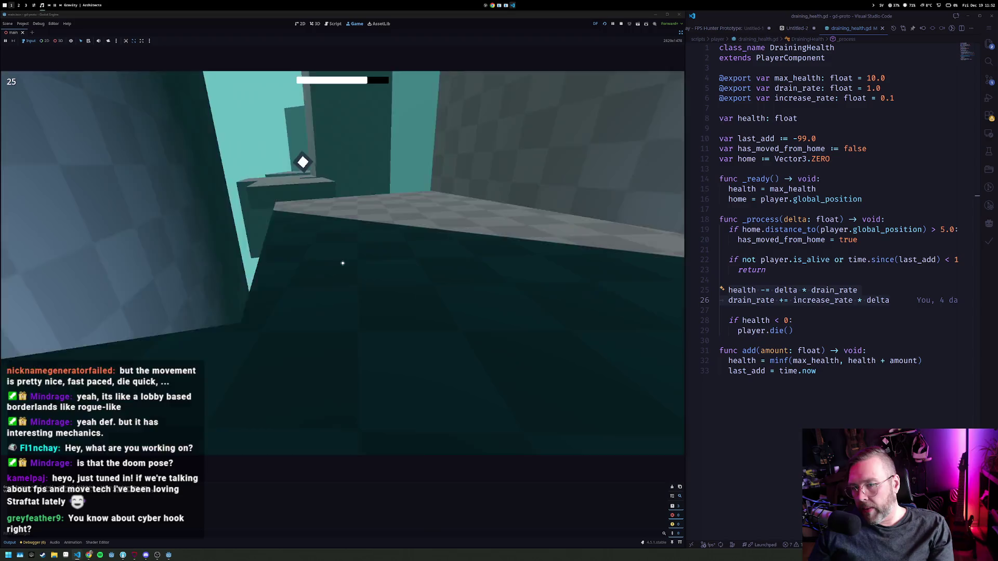
left_click(343, 263)
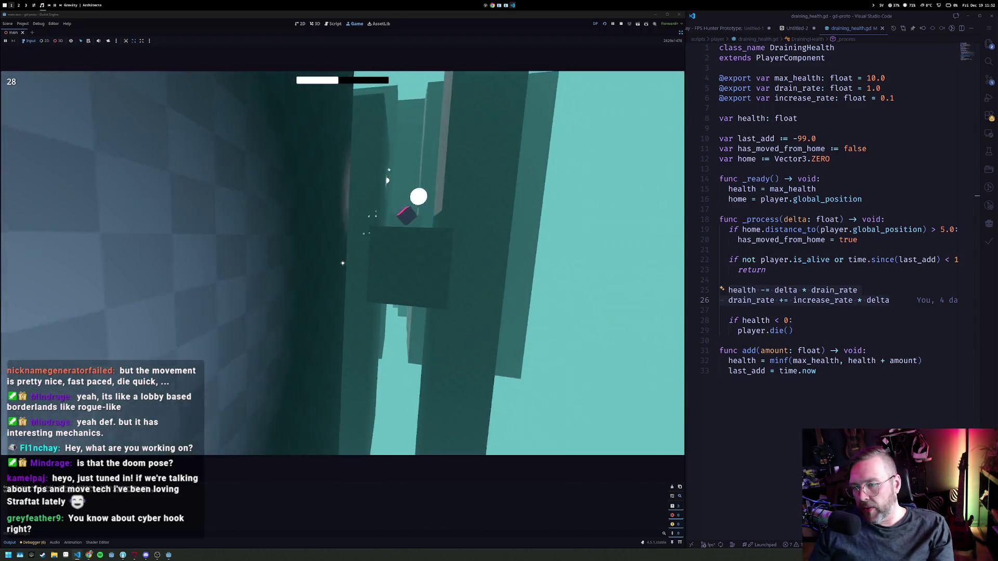
left_click(343, 263)
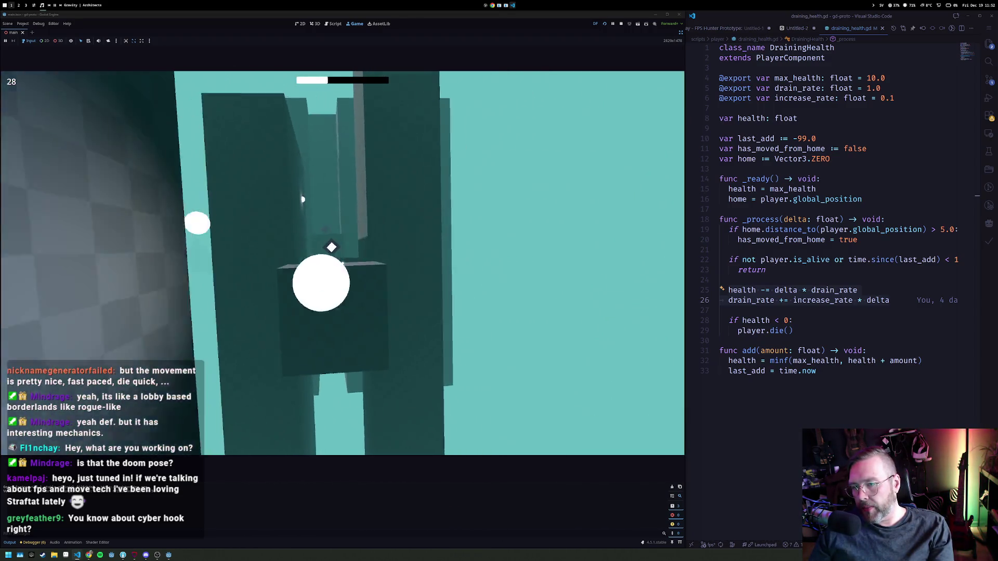
left_click(343, 263)
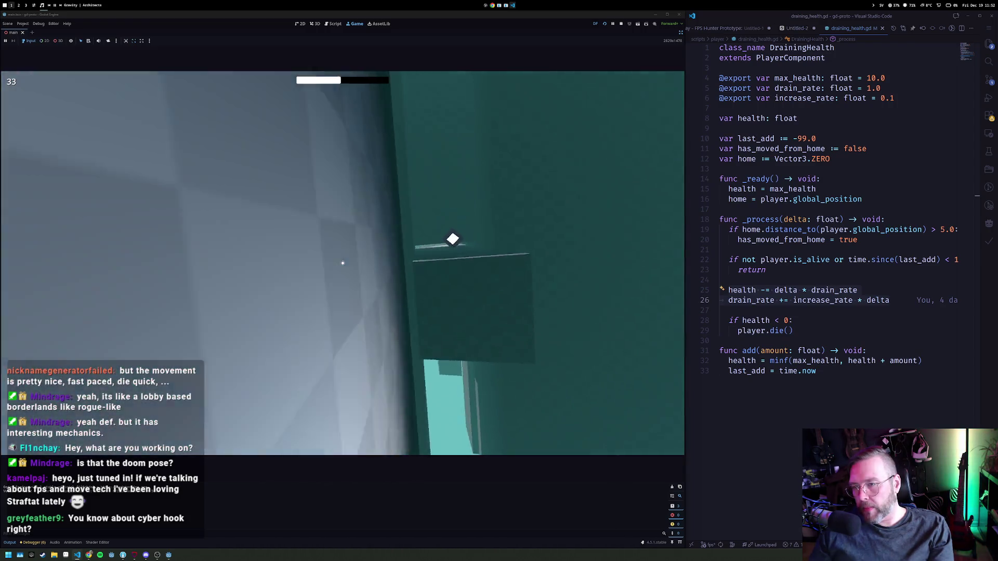
left_click(342, 263)
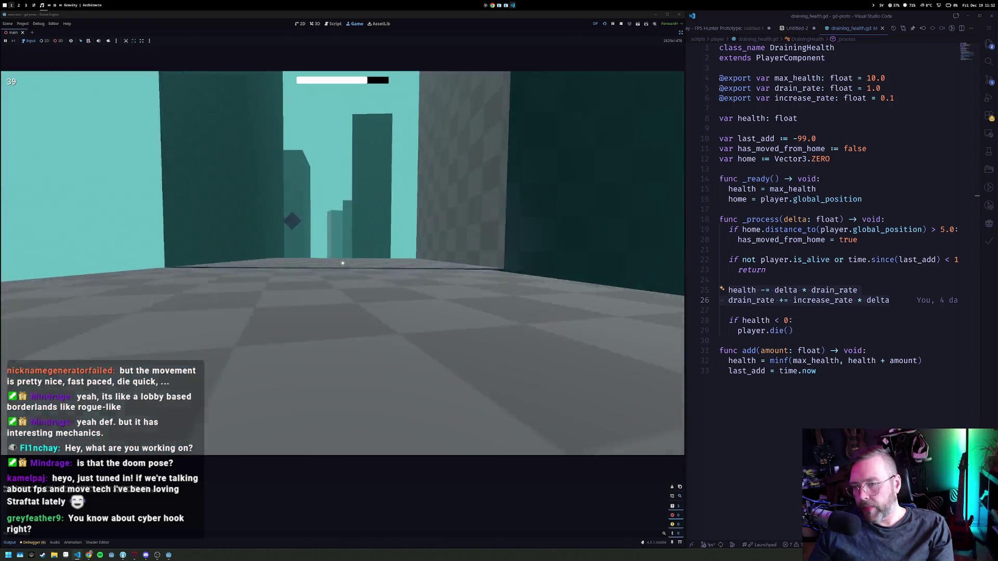
left_click(342, 262)
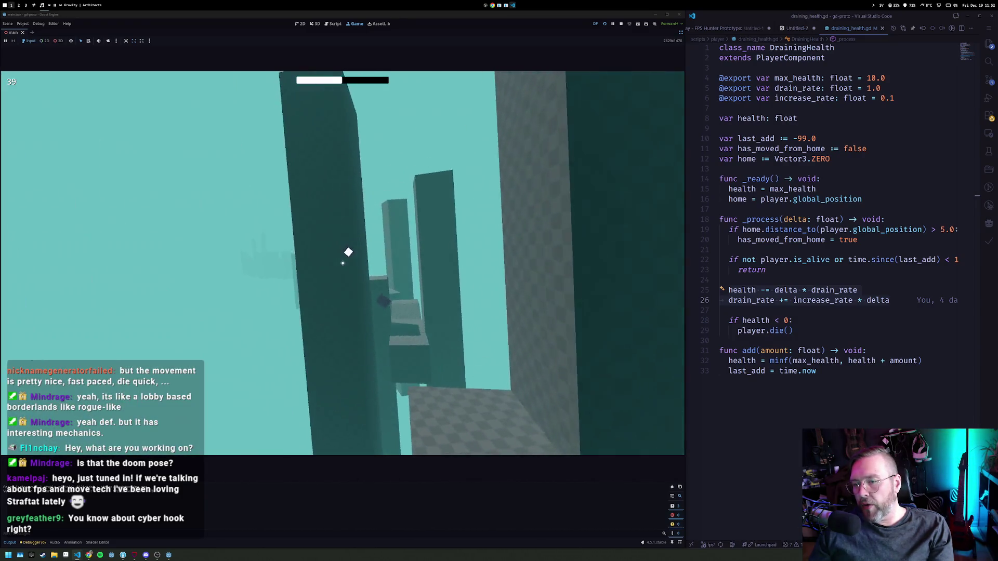
left_click(343, 263)
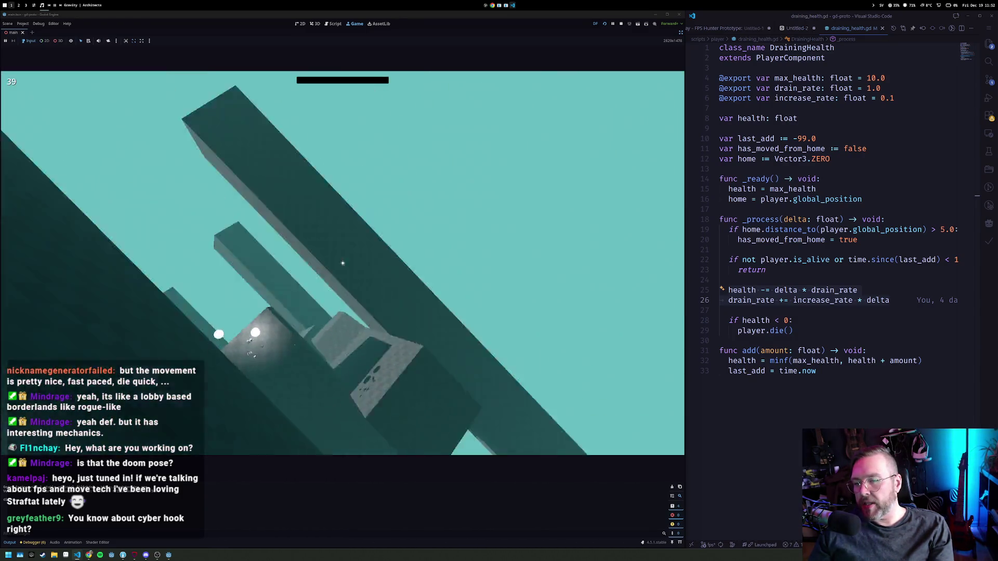
left_click(342, 263)
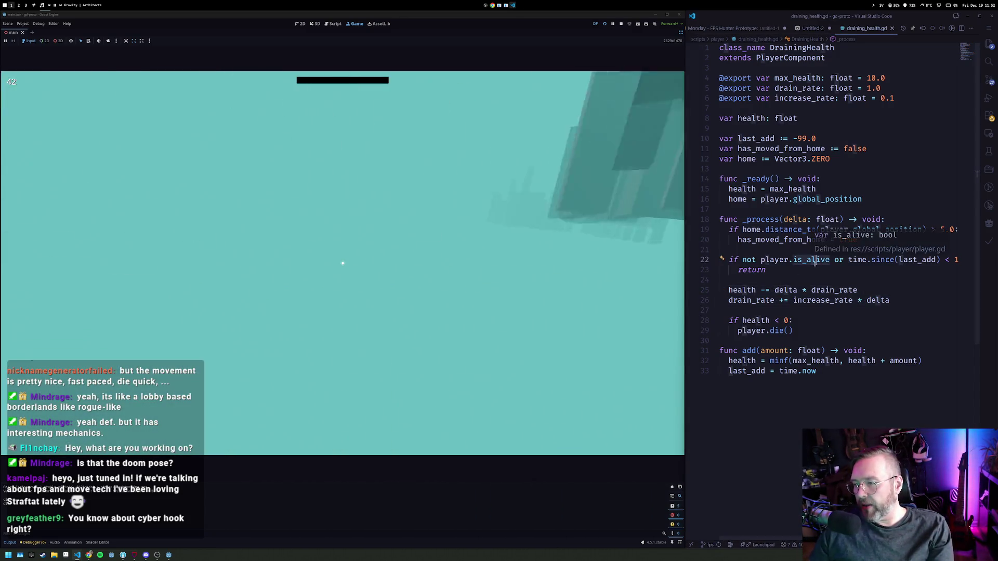
Comment out health-drain lines 25–26, view the FPS notes, then stop the game at 42 and go to Steam.
triple_click(914, 294)
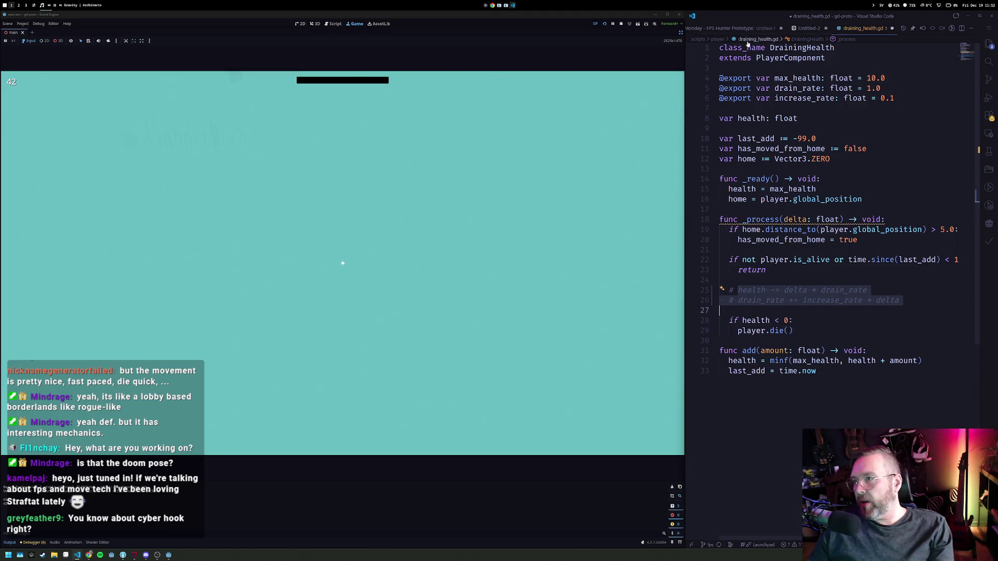
left_click(808, 30)
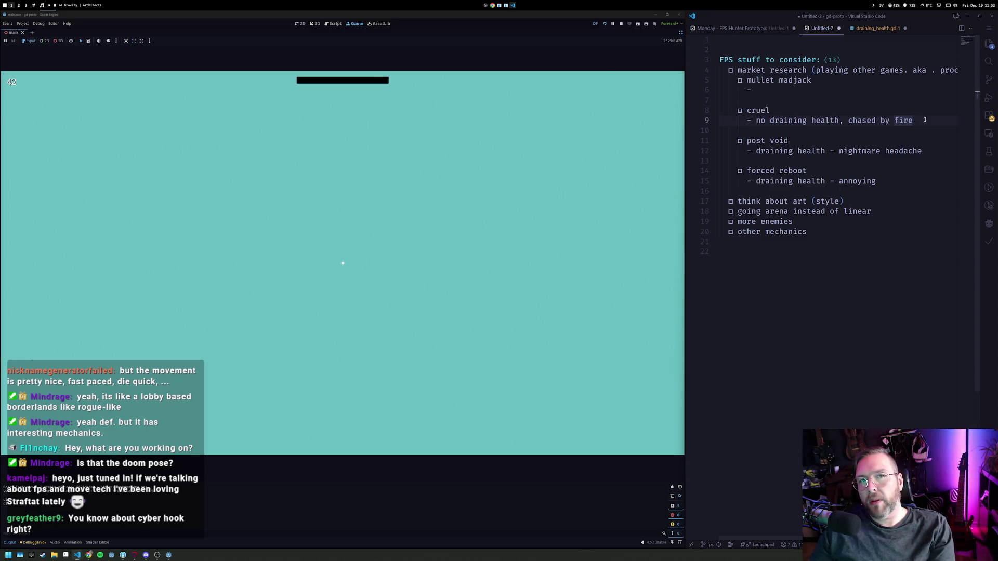
left_click(621, 25)
key("super+3")
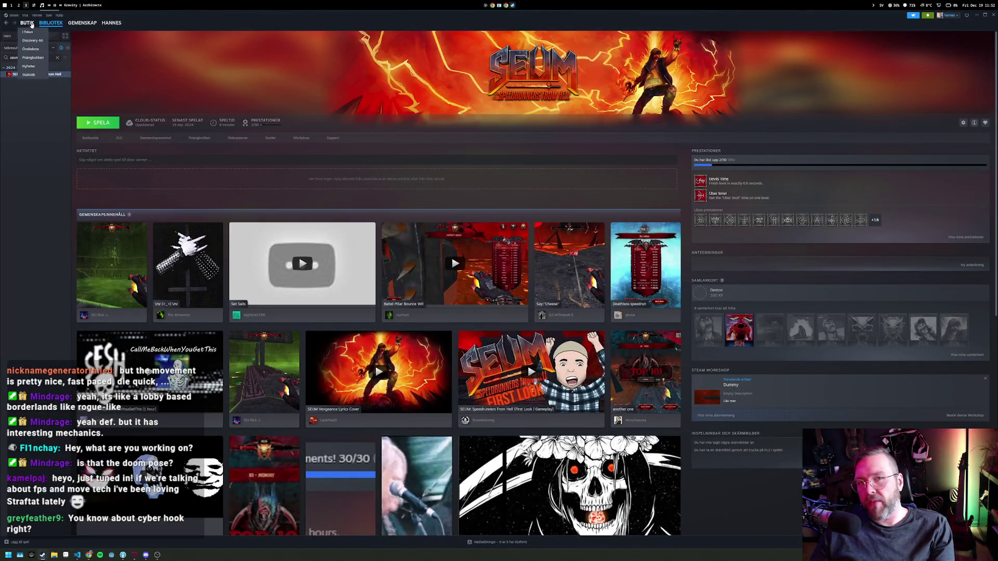
Search the Steam store for 'cyber hook' to view its page, then return to the Godot workspace.
left_click(27, 23)
left_click(548, 40)
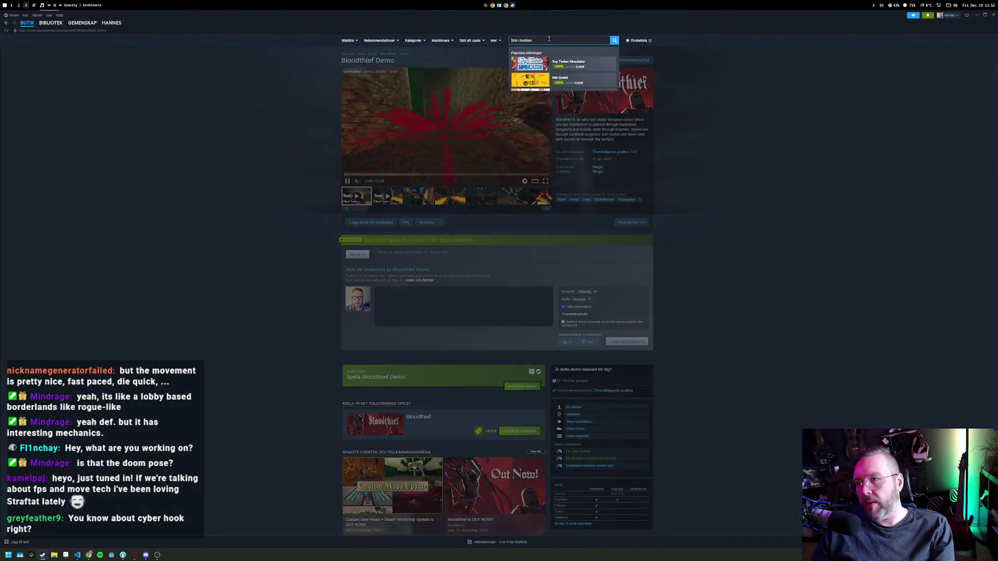
type("cyber hook")
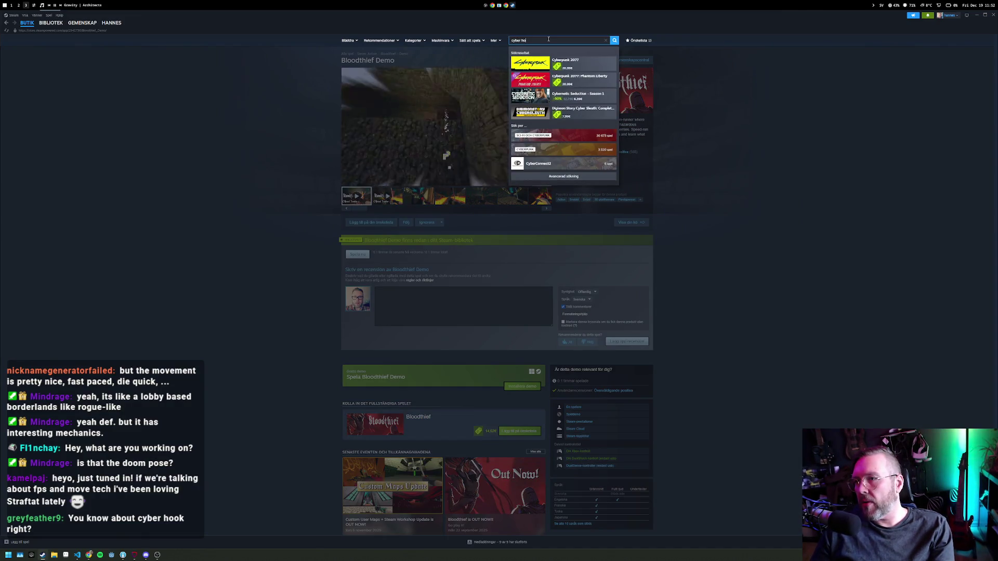
key("Return")
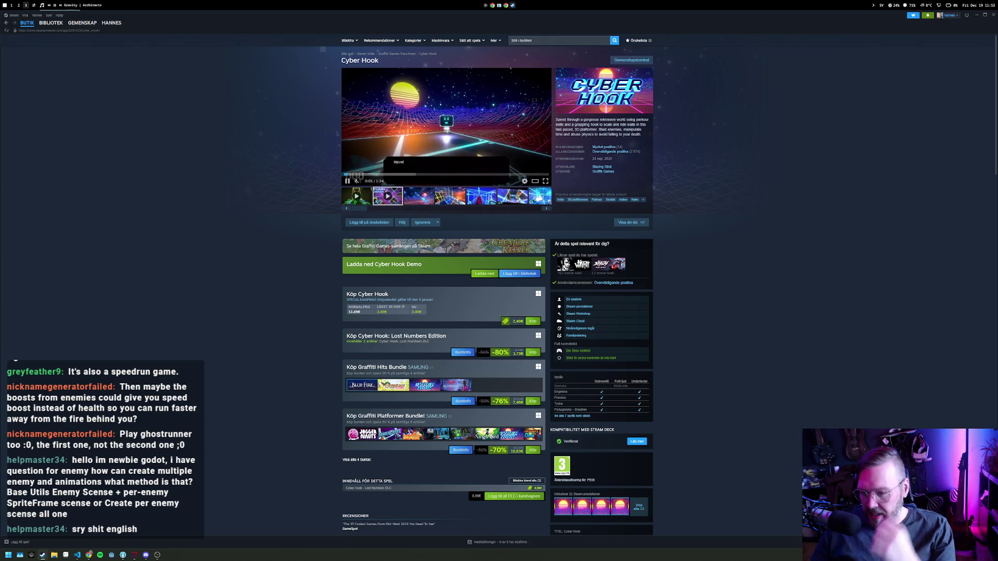
key("alt+1")
Rerun the prototype and shoot the rooftop enemies to keep health refilled.
key("F5")
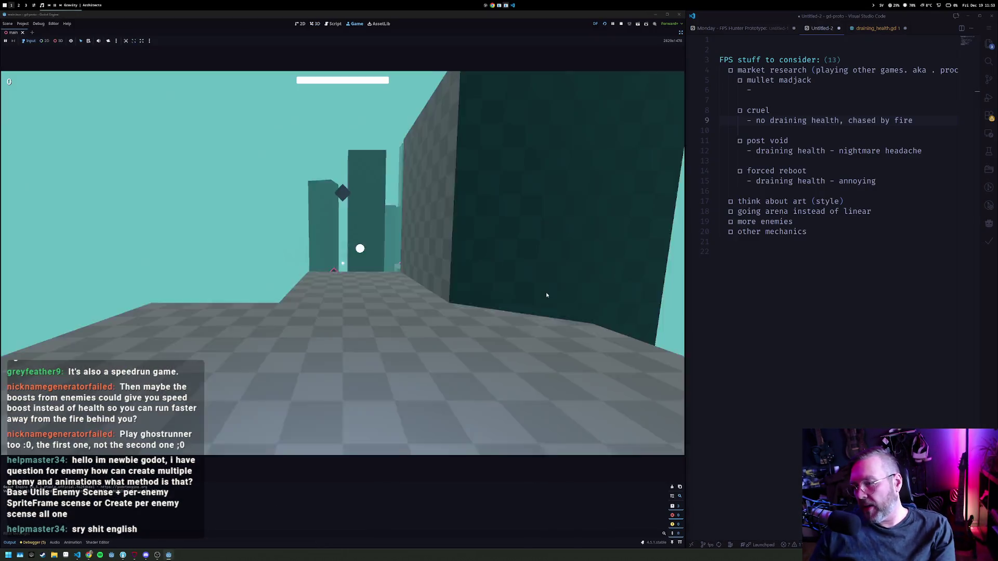
left_click(546, 294)
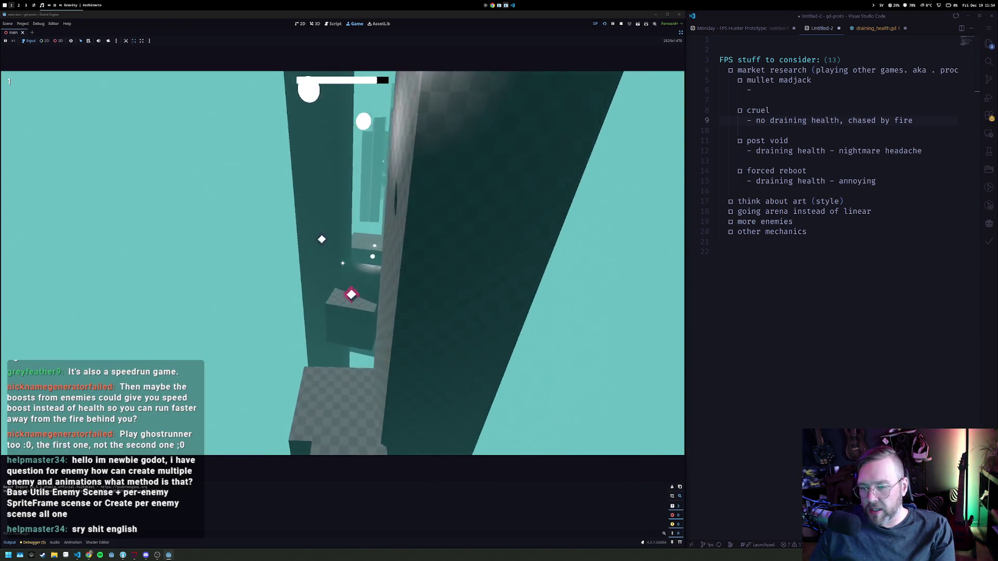
left_click(343, 263)
left_click(343, 263)
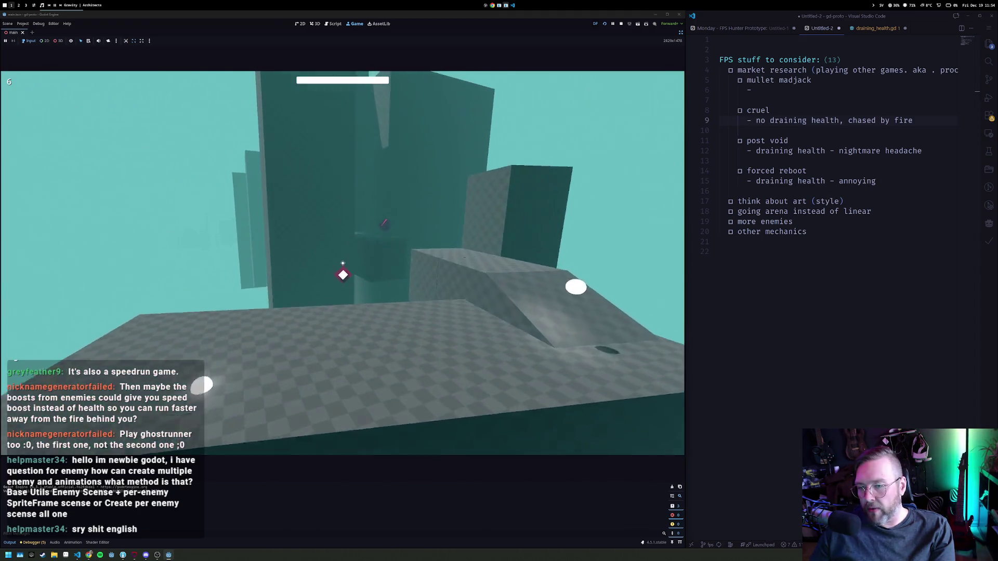
left_click(342, 263)
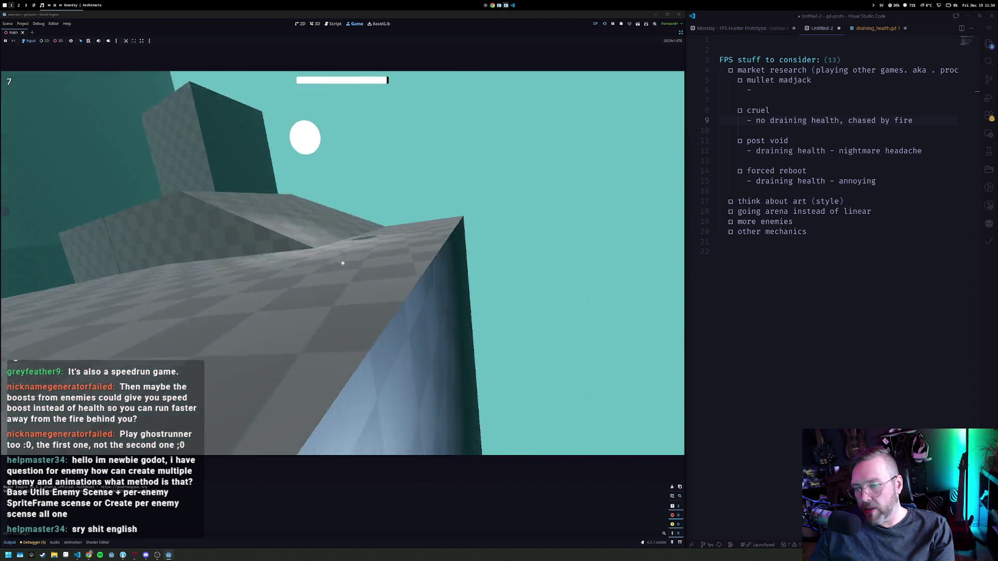
left_click(343, 263)
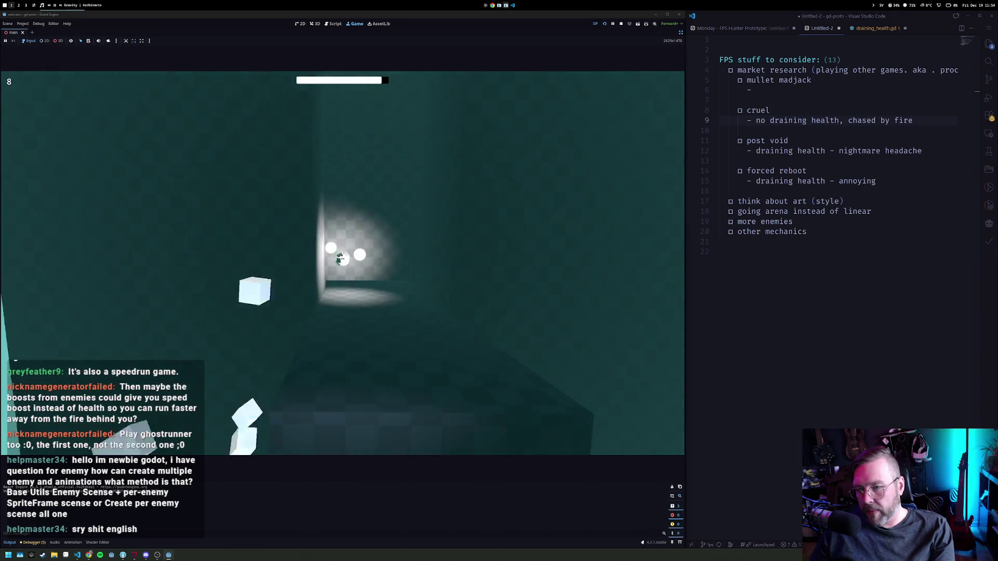
left_click(343, 263)
left_click(342, 263)
left_click(343, 263)
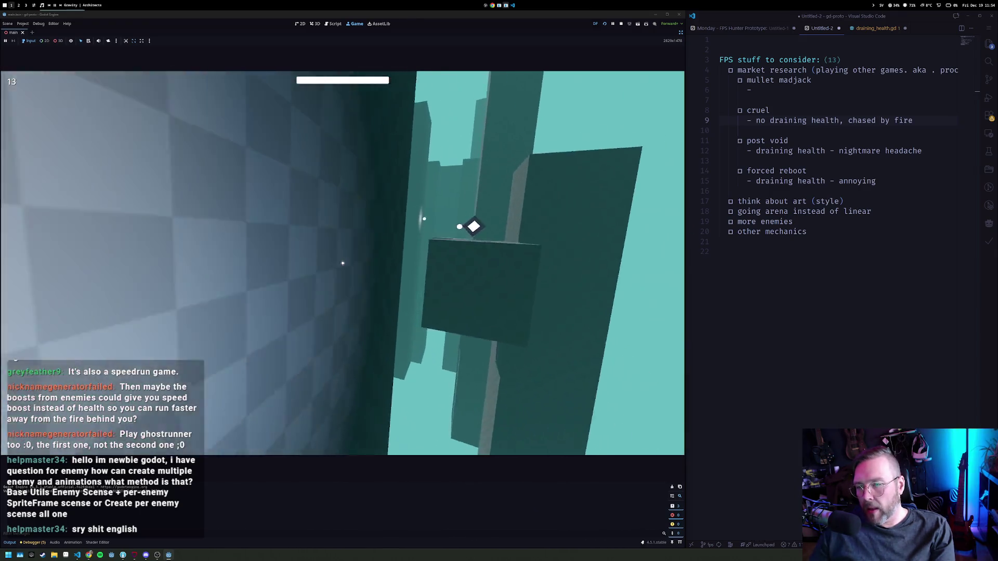
left_click(343, 263)
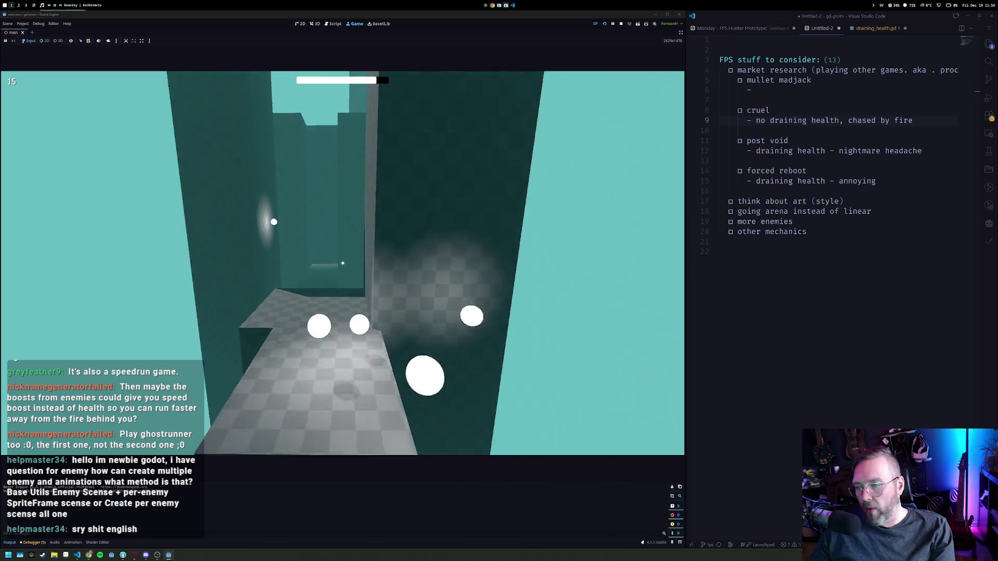
left_click(343, 263)
left_click(342, 263)
left_click(343, 263)
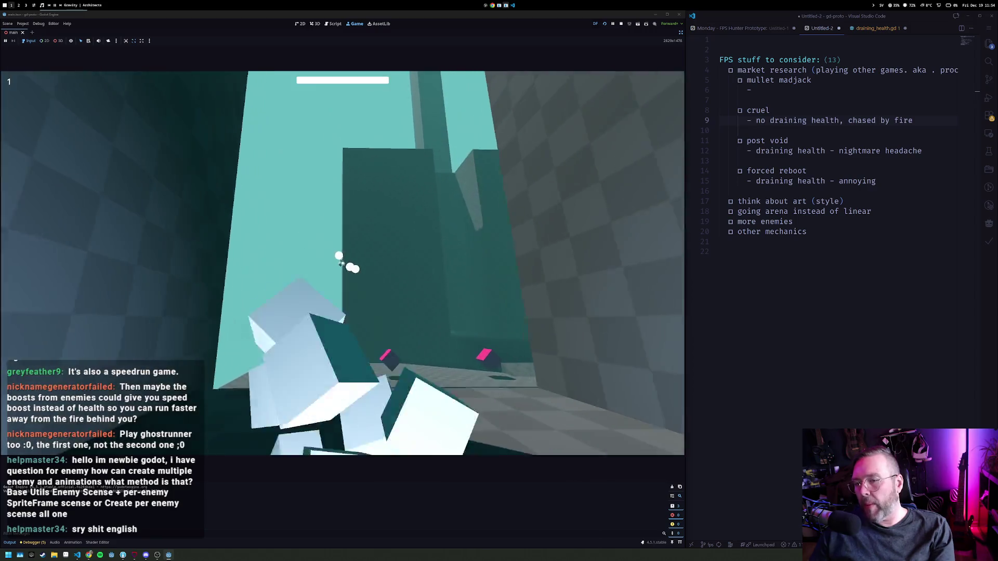
Shoot through the next level's corridor, platform and pillars, then leave for the Steam workspace.
left_click(343, 263)
left_click(342, 262)
left_click(342, 263)
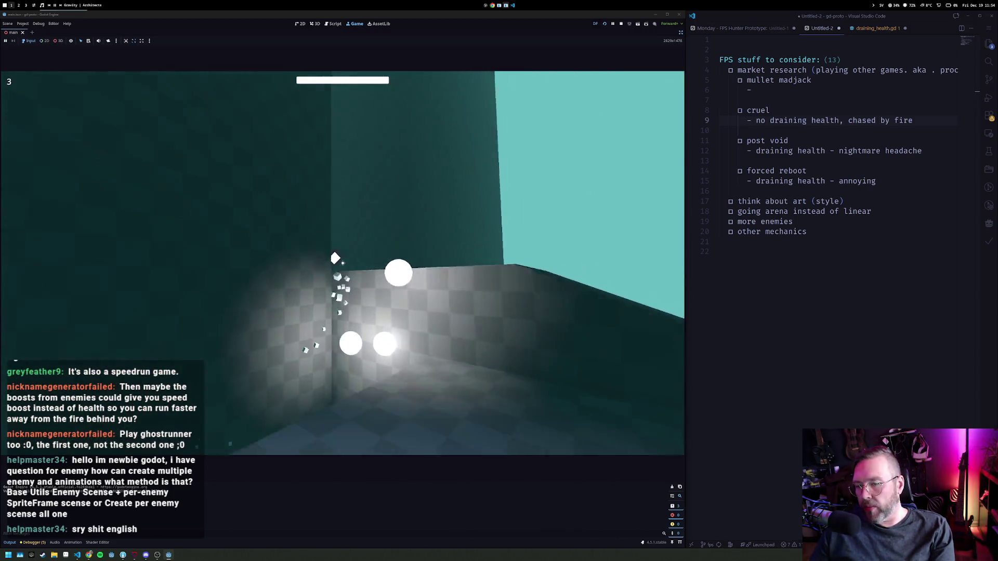
left_click(342, 263)
left_click(342, 263)
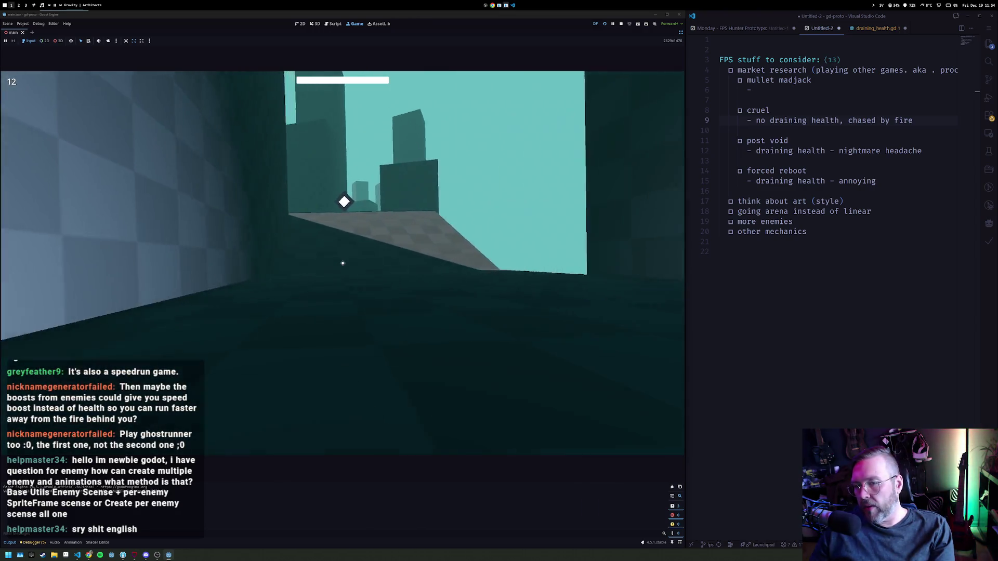
left_click(343, 263)
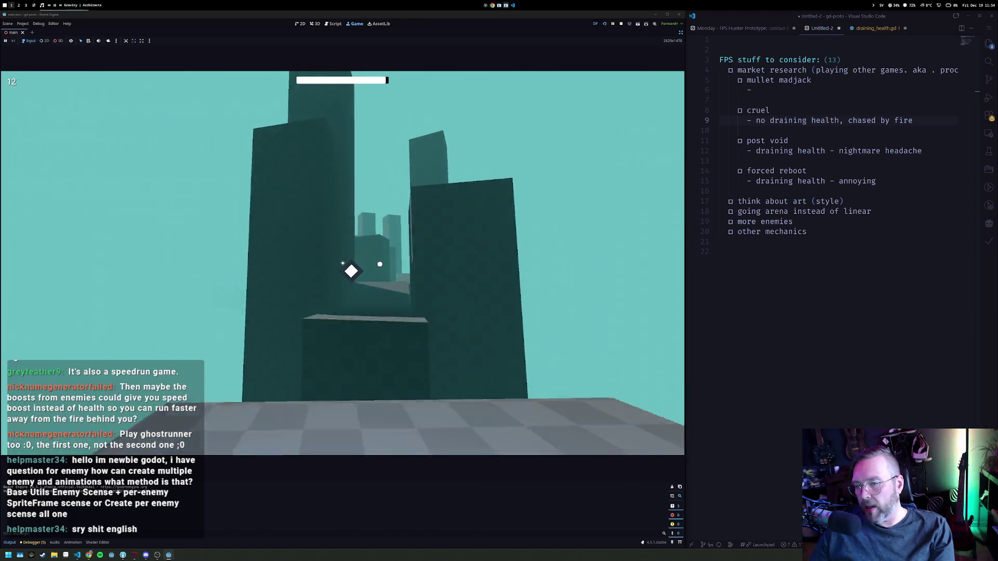
left_click(343, 263)
left_click(342, 263)
left_click(342, 263)
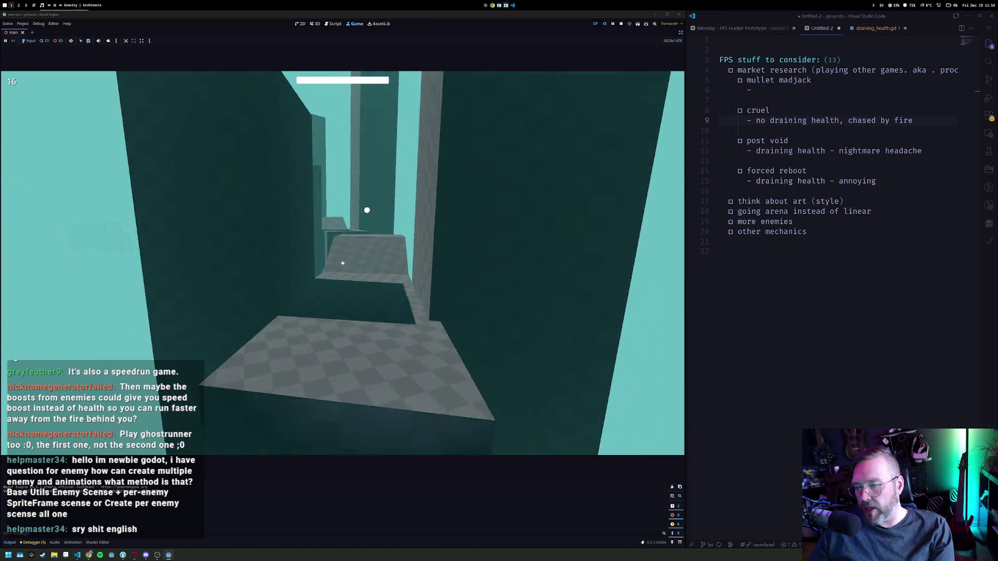
left_click(343, 263)
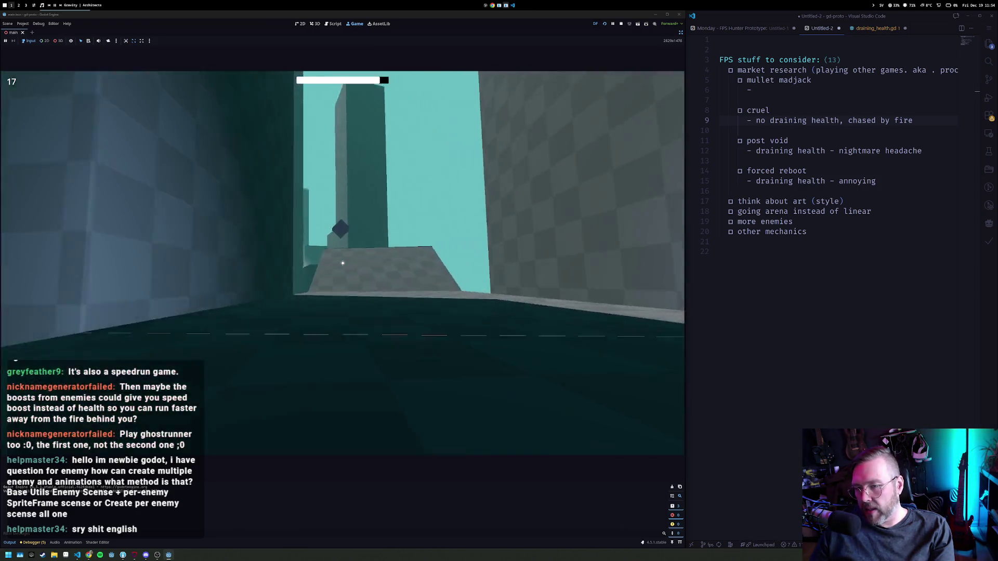
left_click(342, 263)
left_click(342, 263)
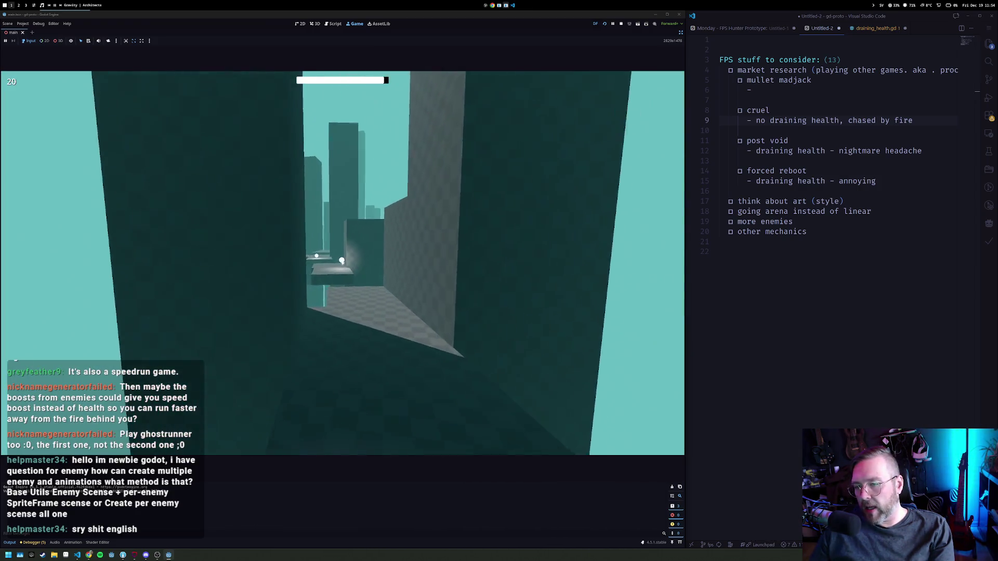
left_click(343, 263)
left_click(342, 263)
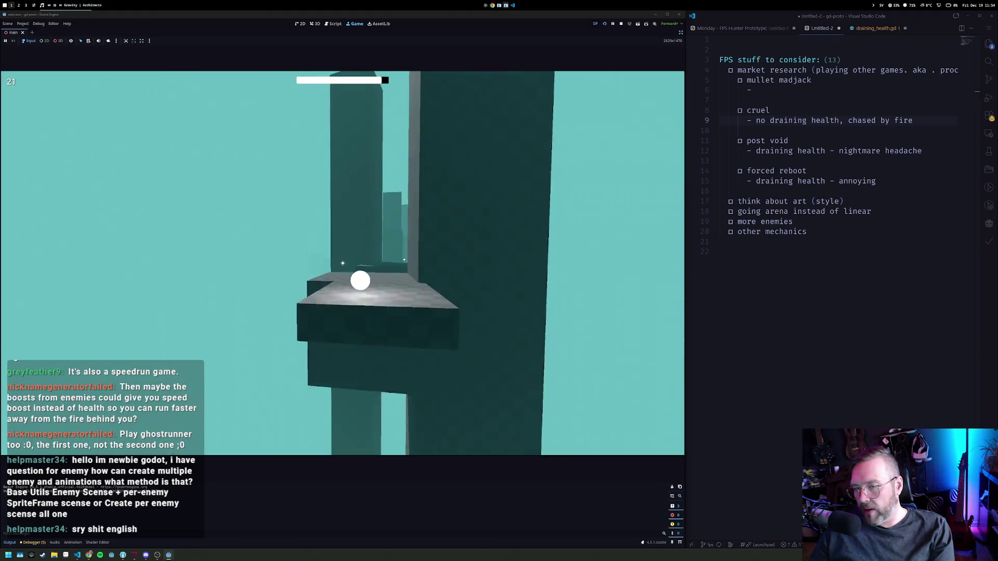
left_click(343, 263)
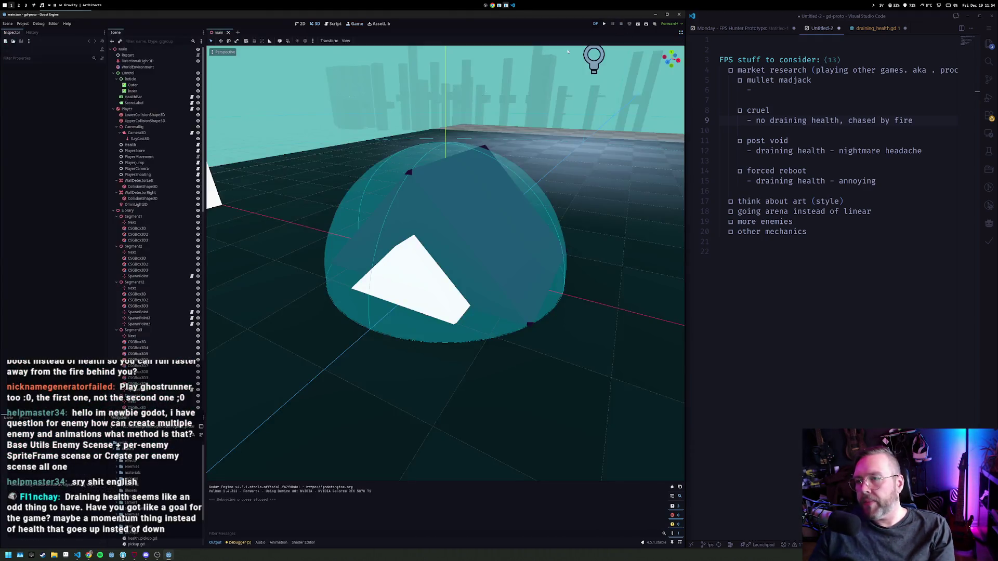
key("super+2")
key("super+3")
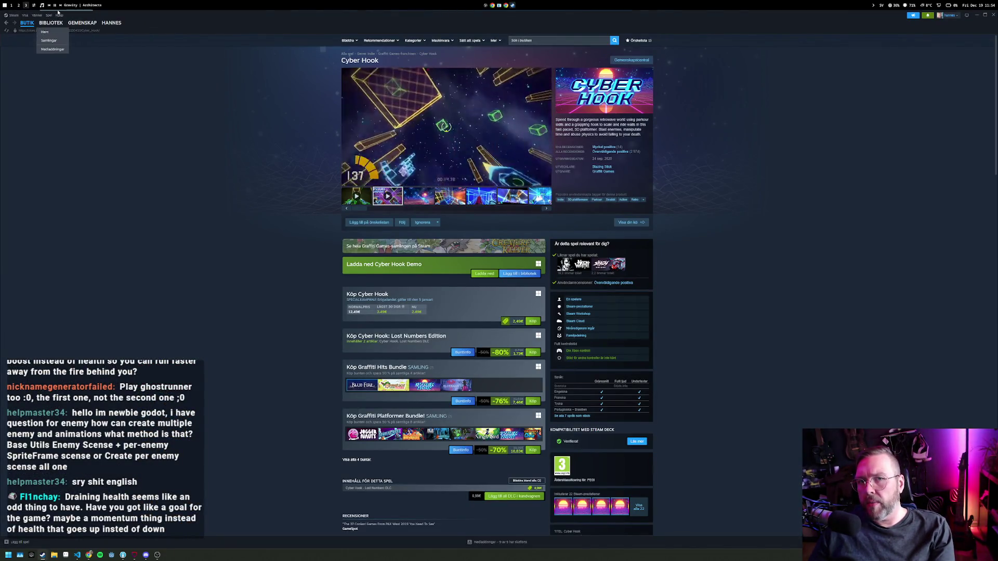
Find RUN: The World In-Between with a library search for 'run', check its store page, and launch it.
left_click(43, 27)
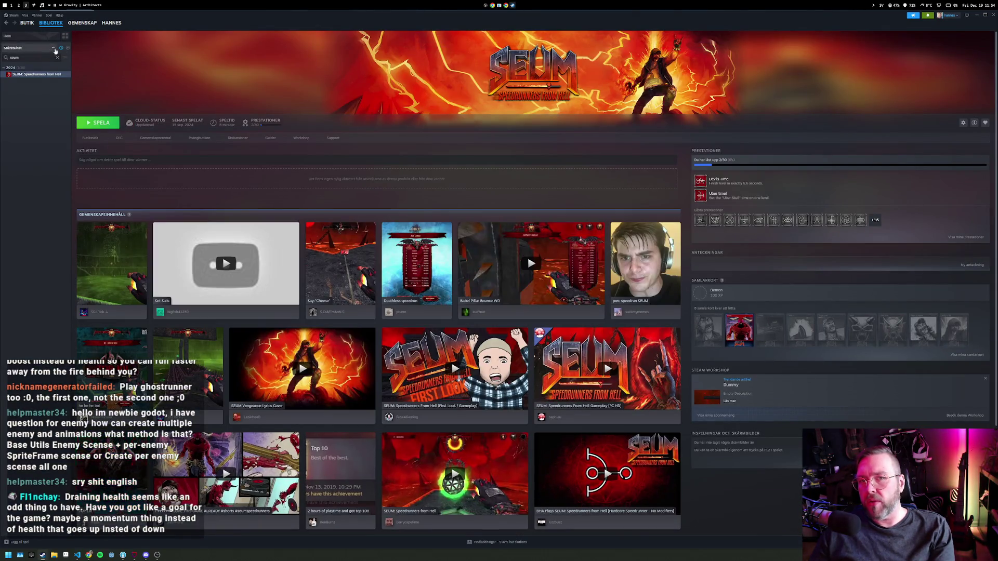
type("run")
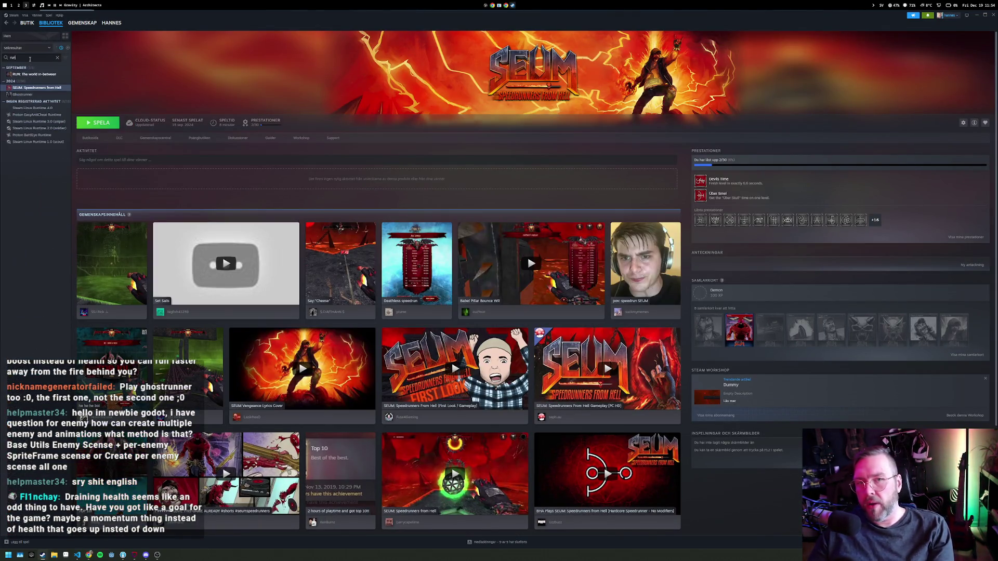
left_click(43, 75)
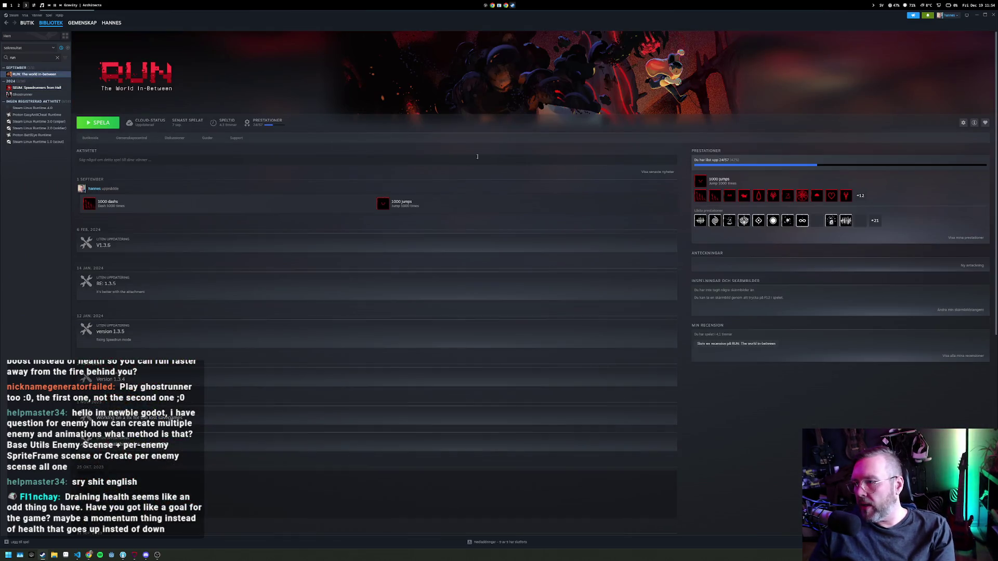
left_click(90, 138)
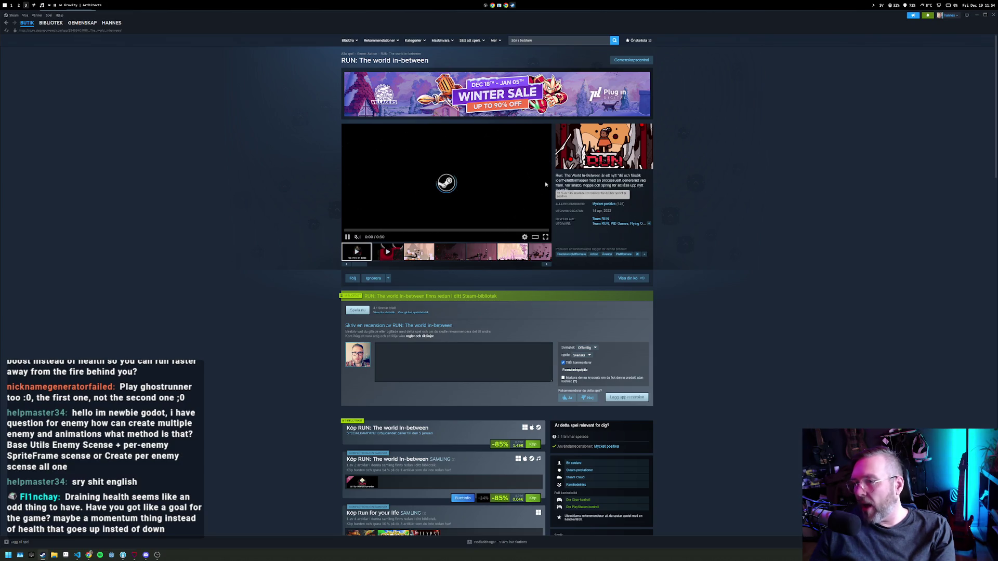
left_click(6, 24)
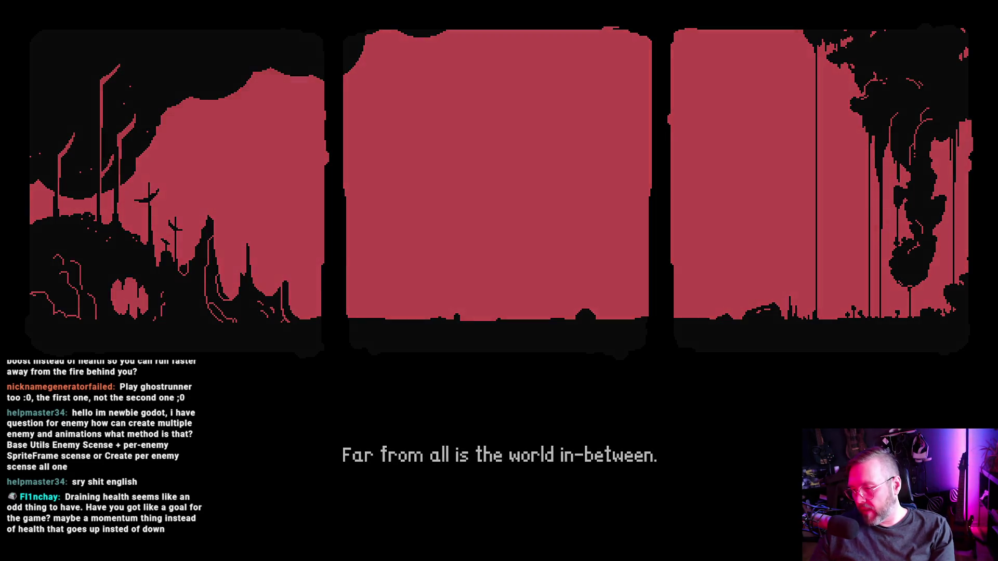
Go from the title screen through New Run > Classic Run and start in save slot 1.
key("Return")
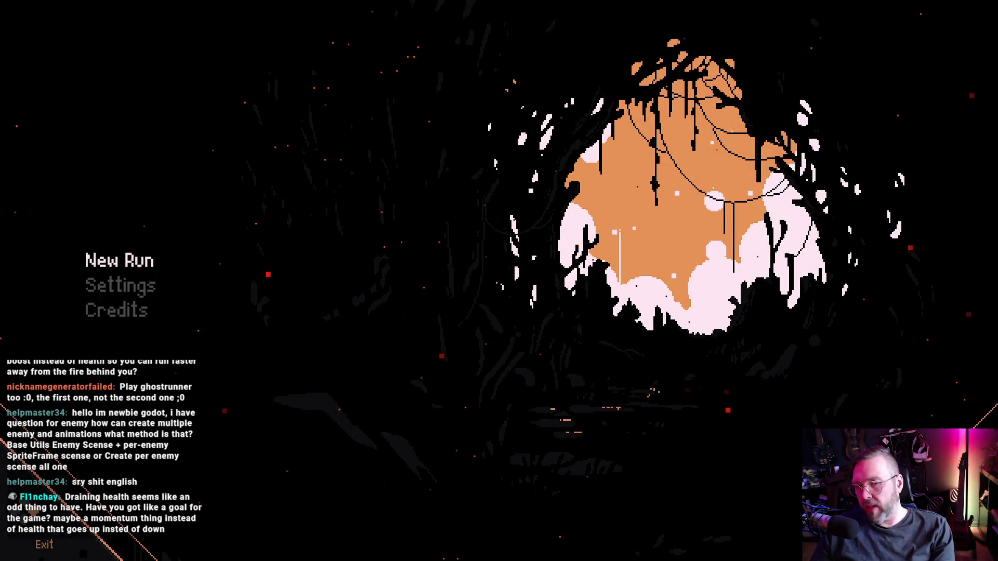
key("Return")
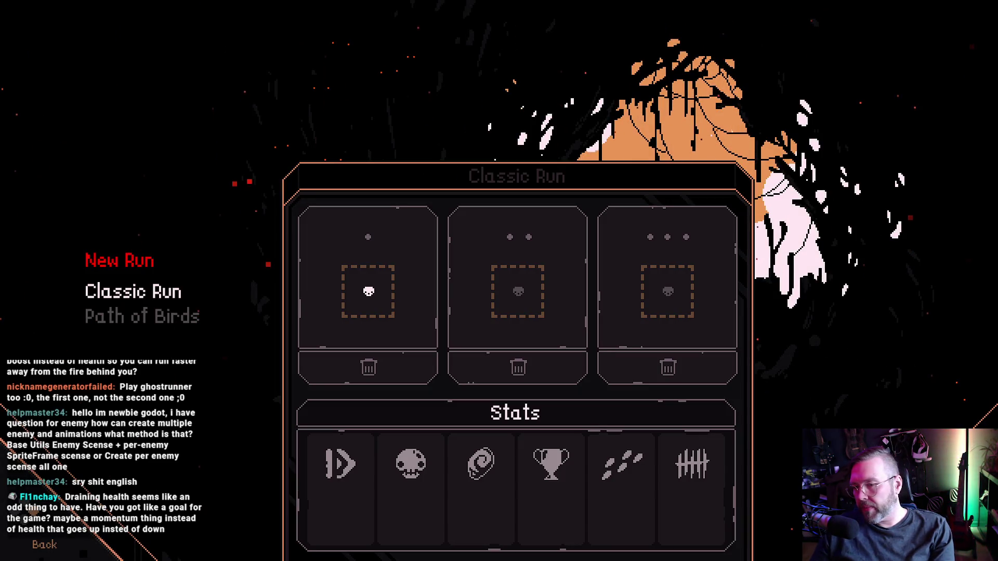
key("Return")
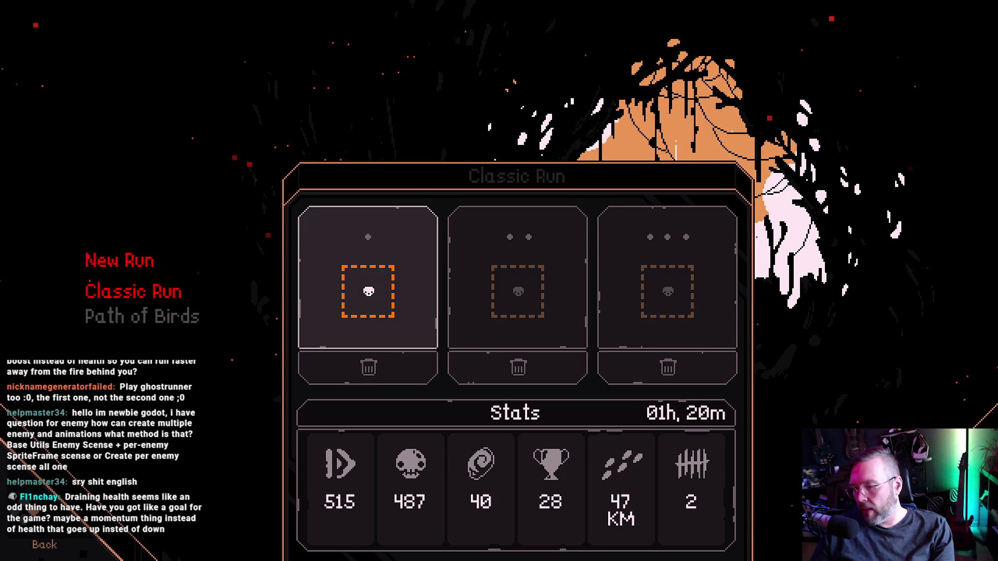
key("Return")
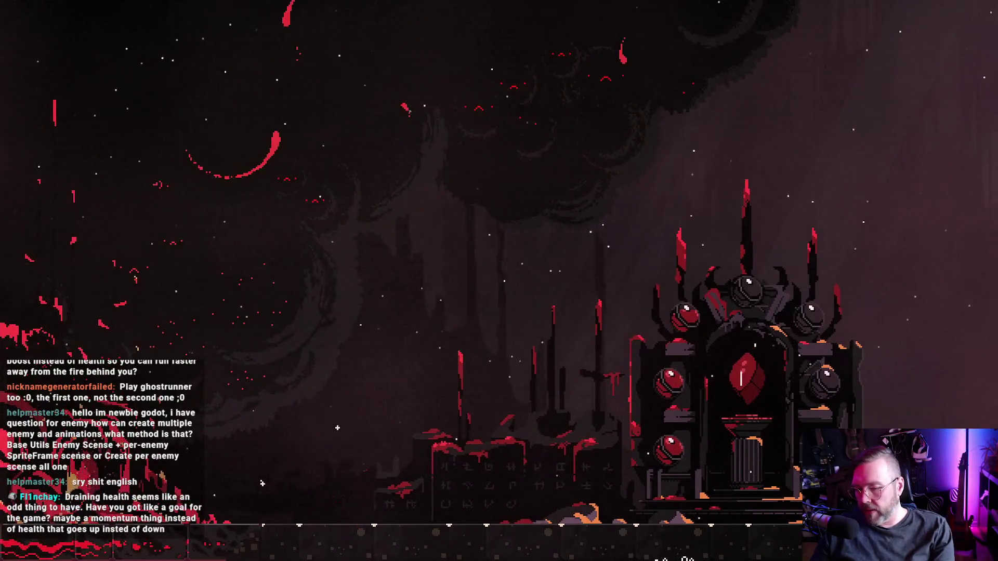
Run and jump right past the ice blocks, slashing the enemies in the dark cloud.
key("Right")
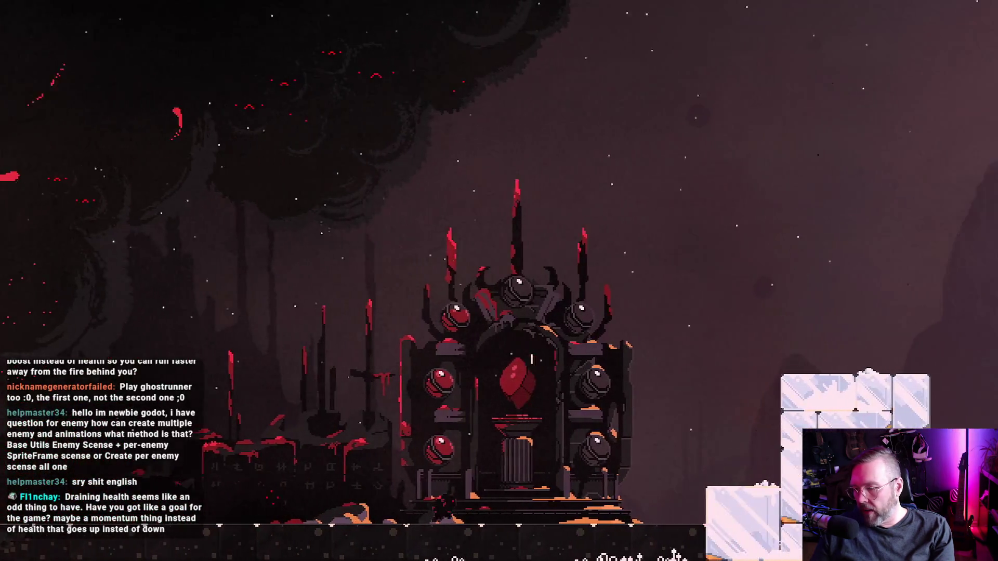
key("Right")
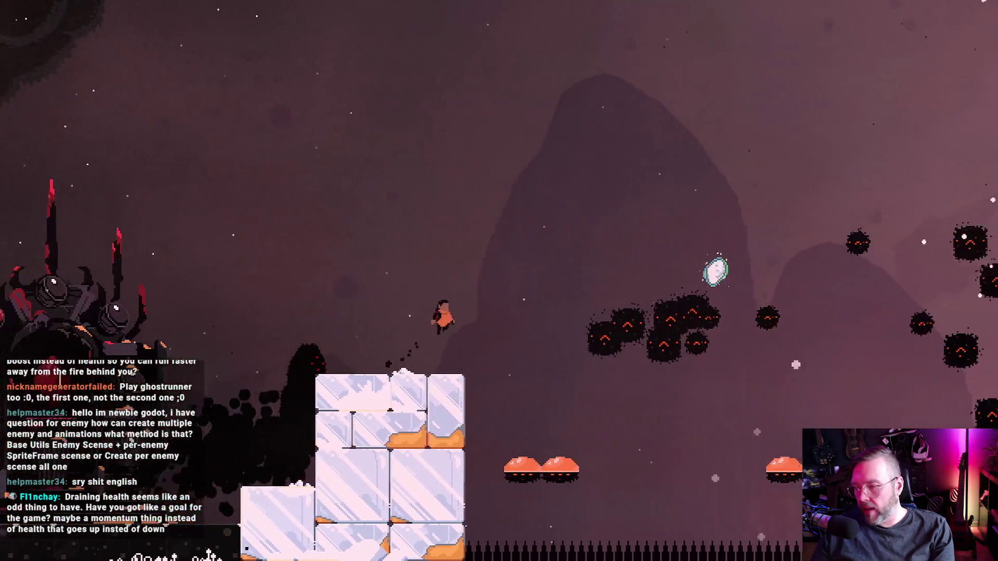
key("Right")
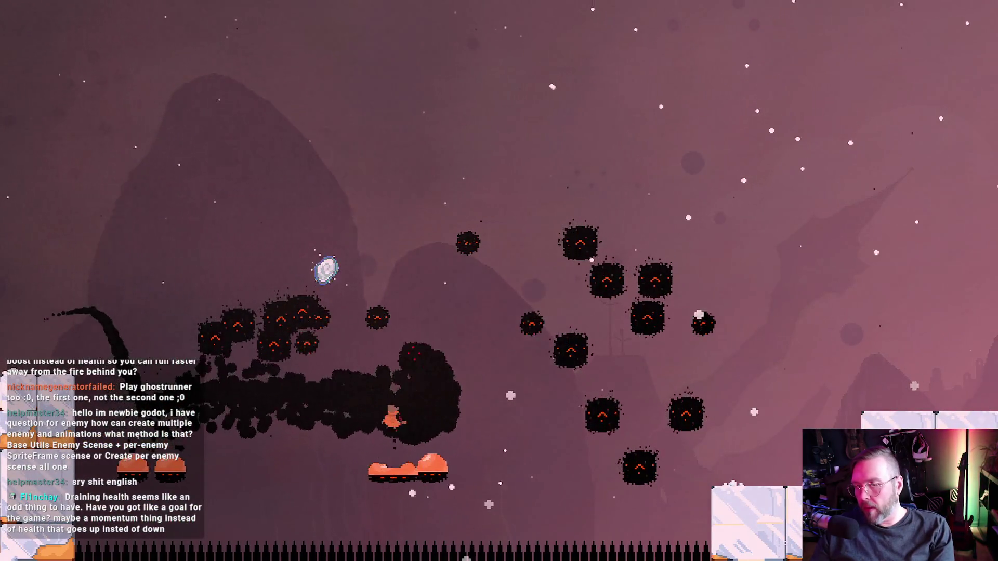
key("x")
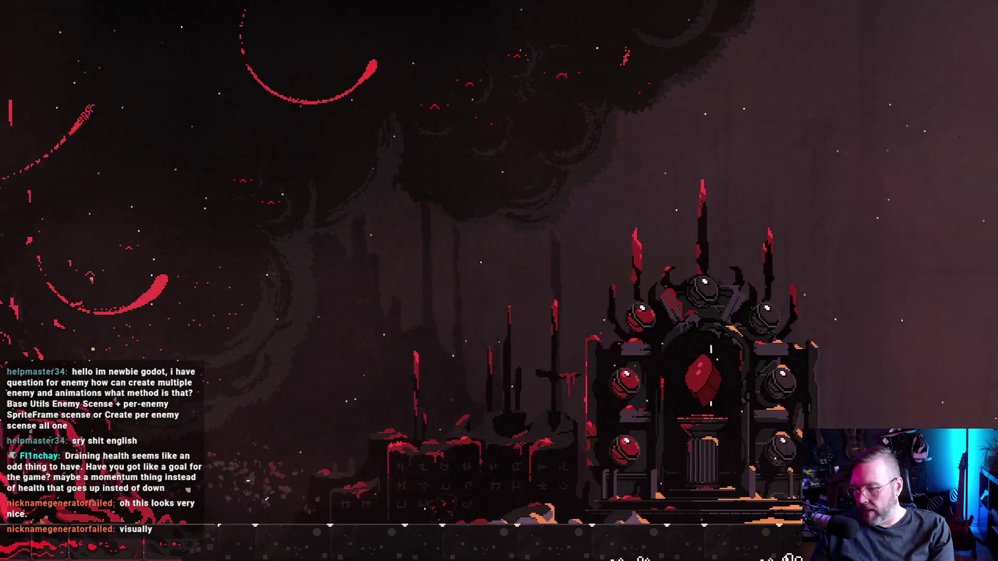
Hop off the white block, push right toward the spikes, then check the pause-menu stats and resume.
key("space")
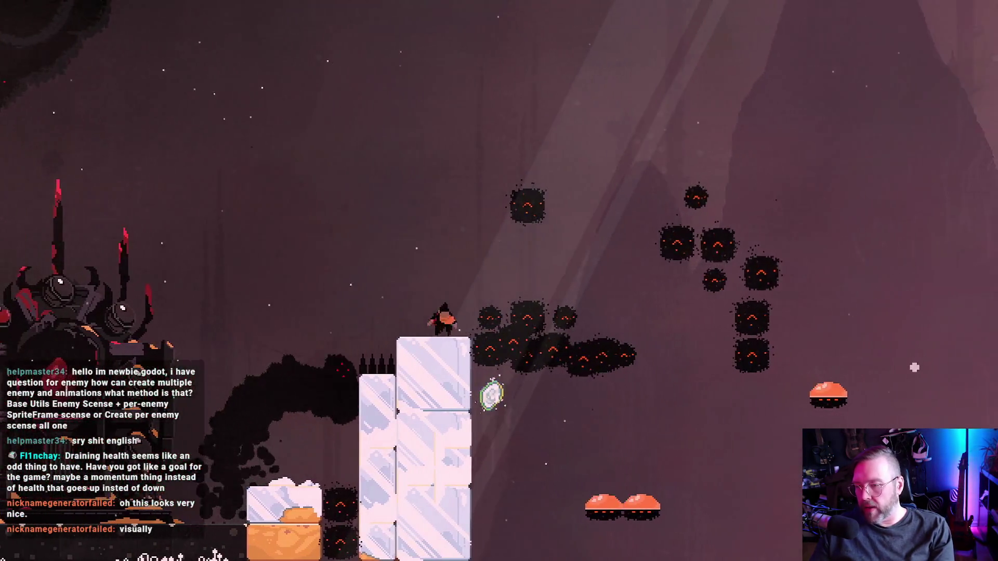
key("space")
key("Right")
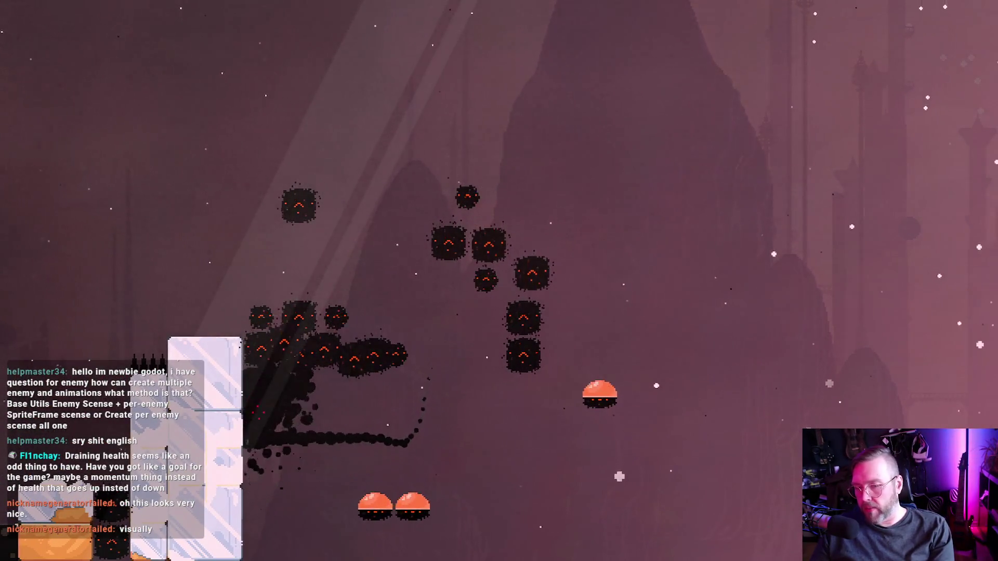
key("Right")
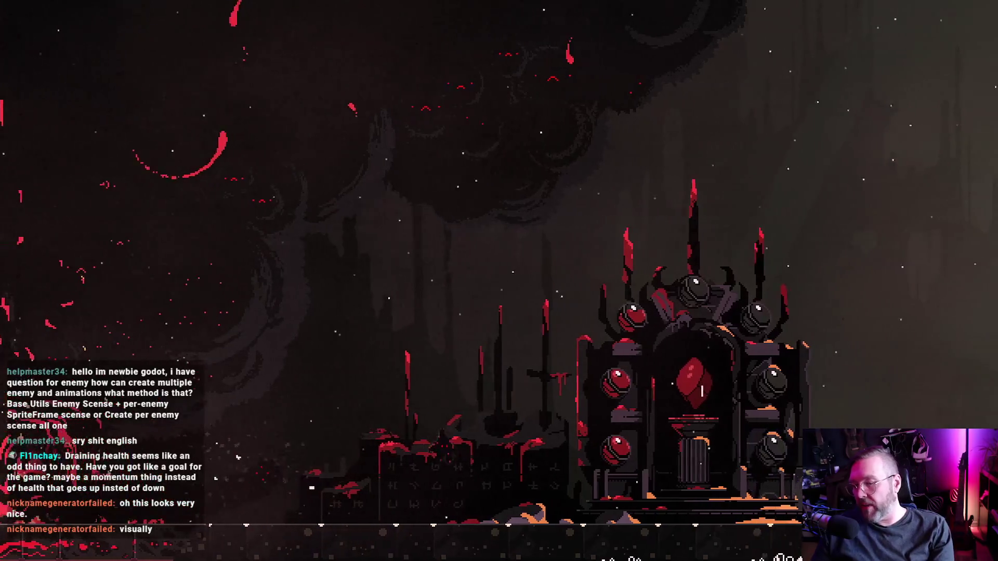
key("Right")
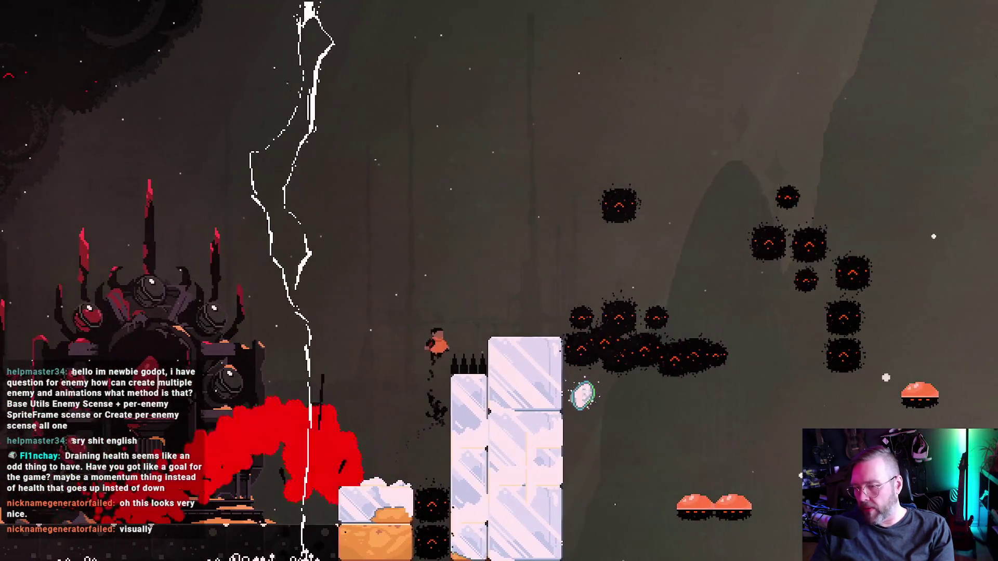
key("Escape")
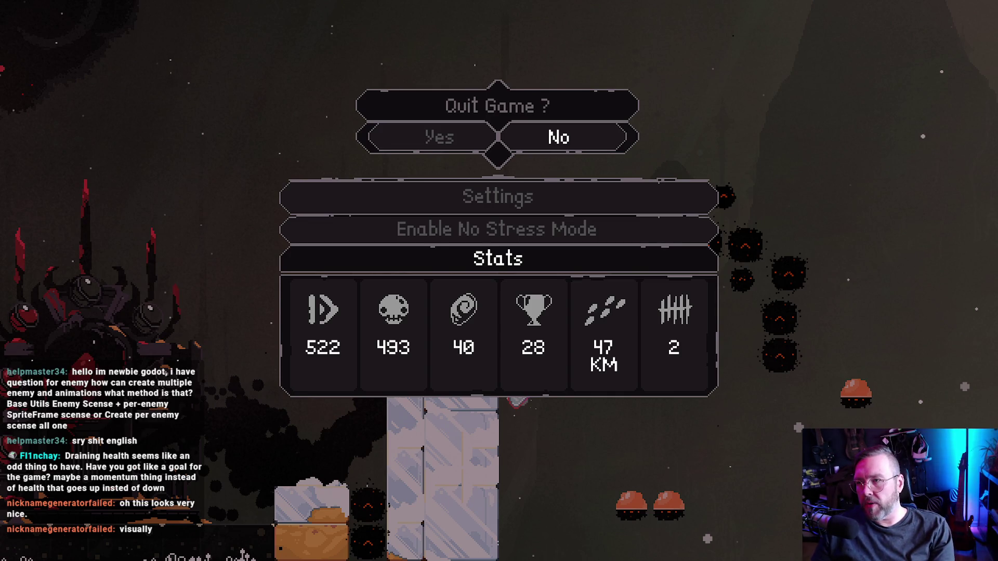
key("Escape")
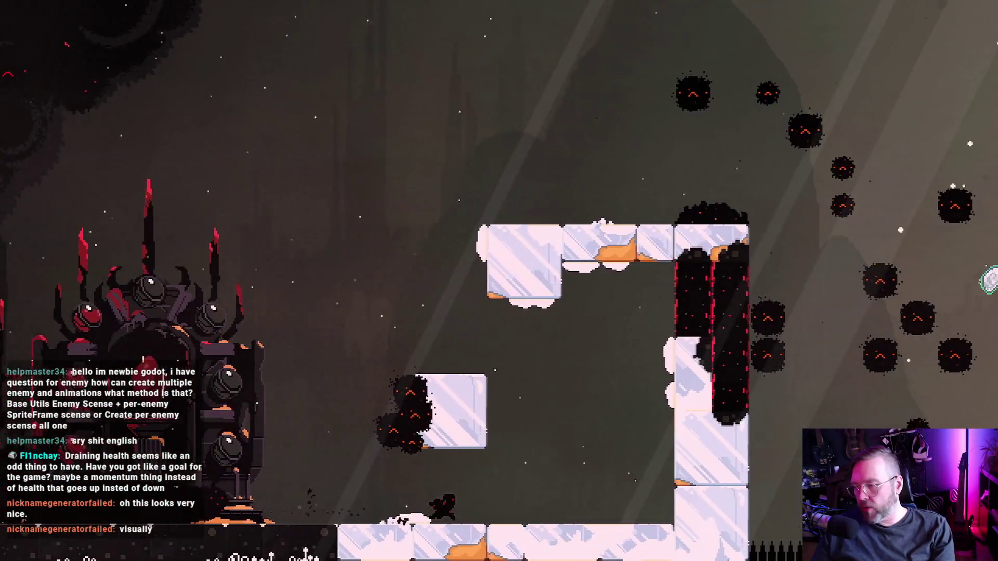
Leap up-left, dash right across the ice into the enemies, then briefly pause and resume.
key("space")
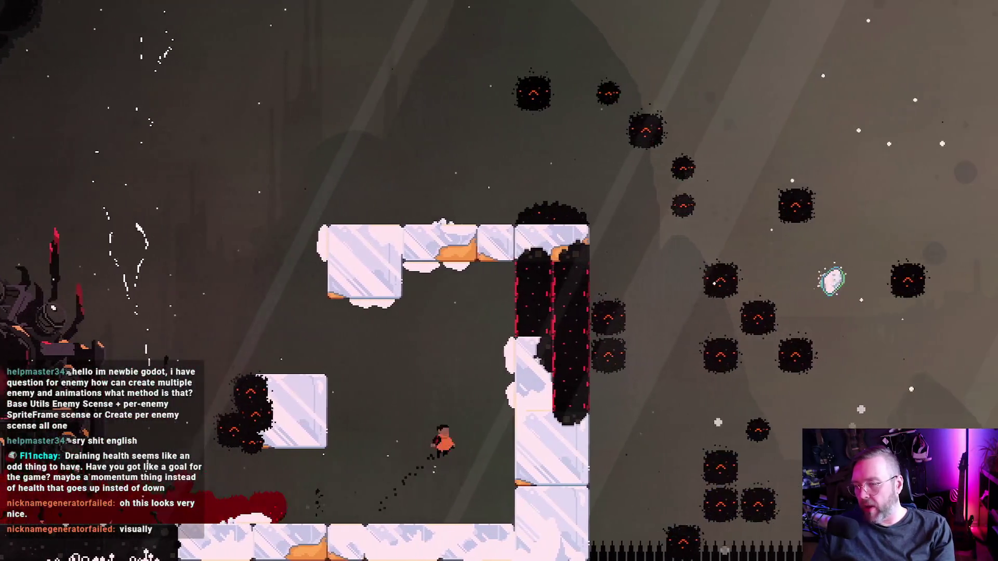
key("Left")
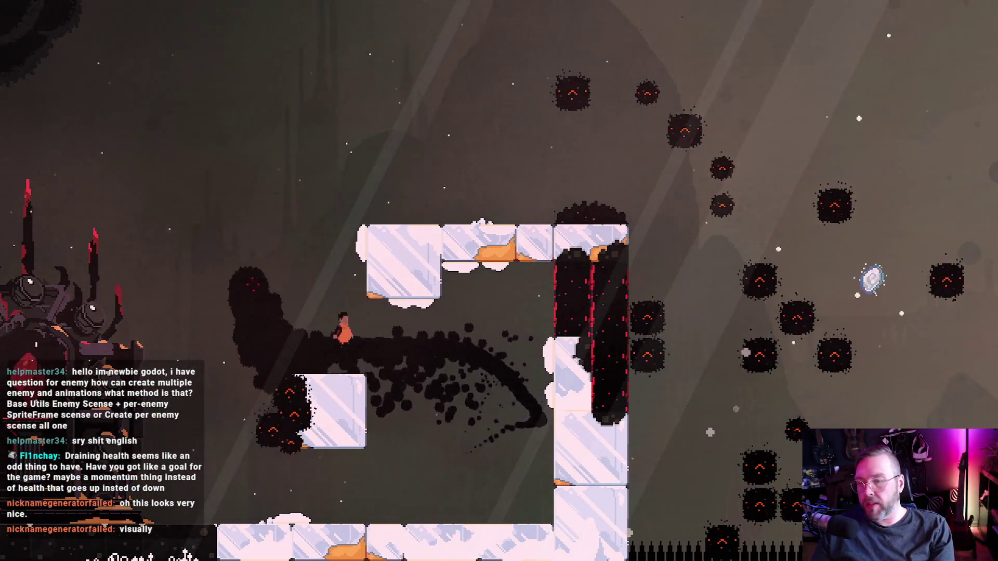
key("Right")
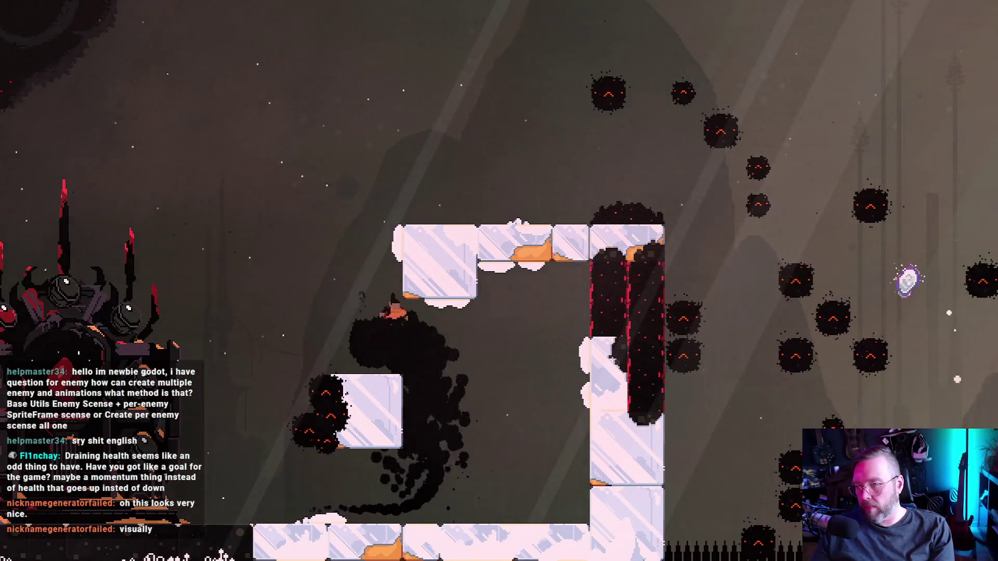
key("Right")
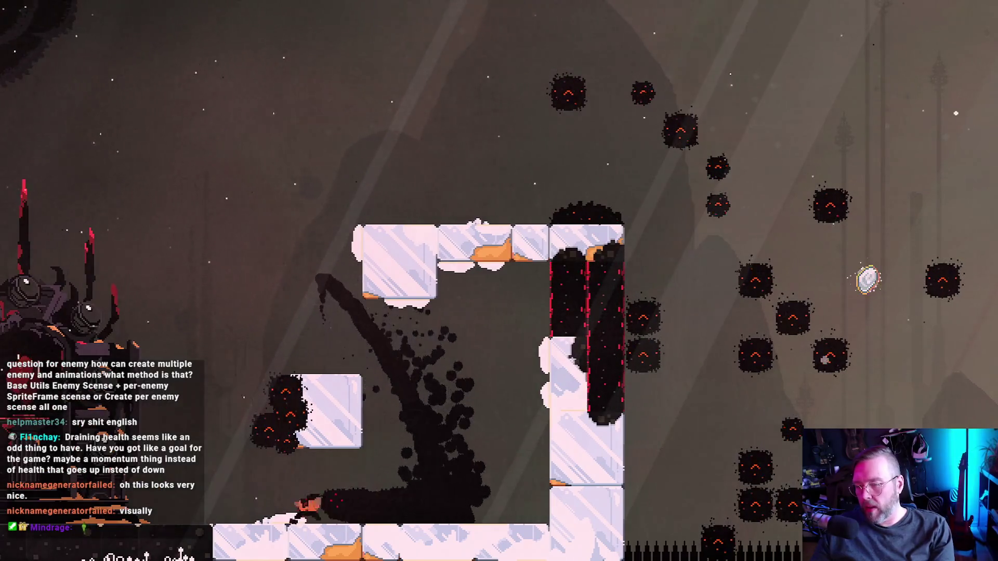
key("Escape")
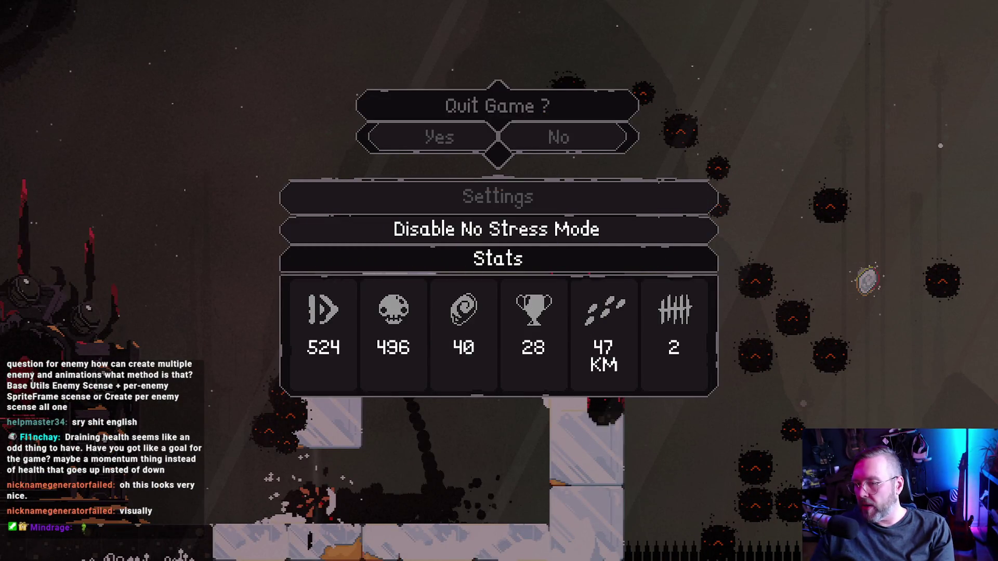
key("Escape")
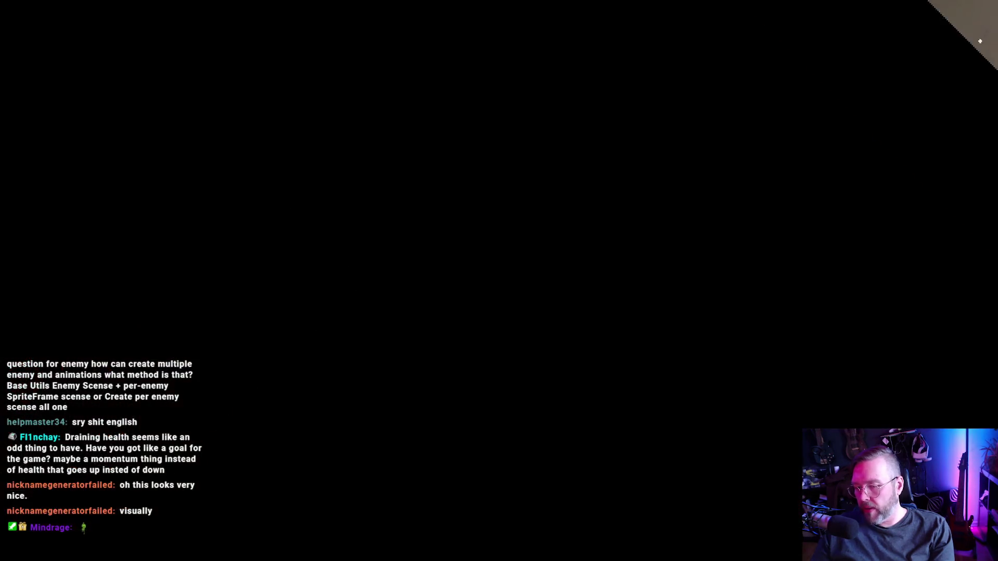
From the respawn point, jump onto the ice platforms and dive right into an enemy.
key("Right")
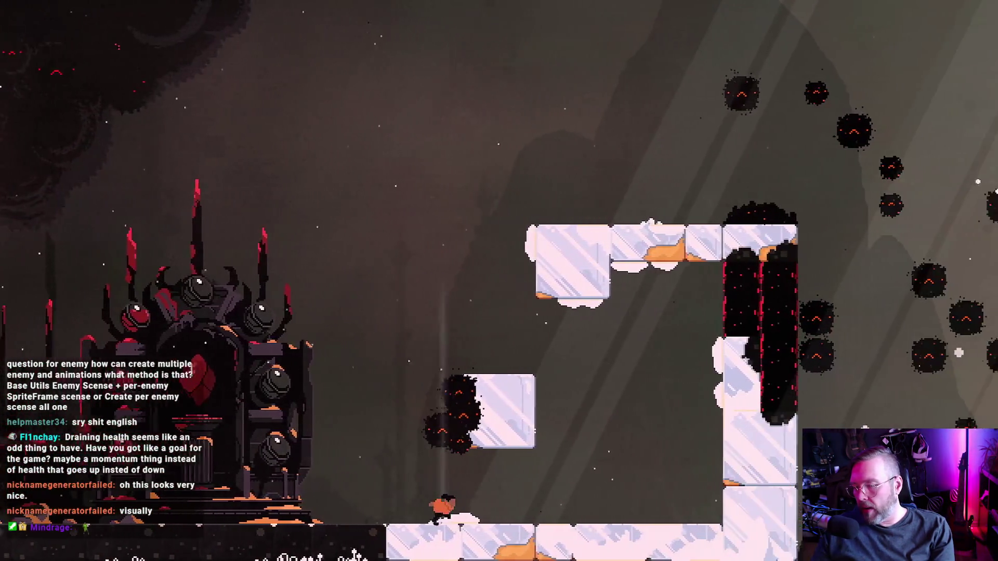
key("Right")
key("space")
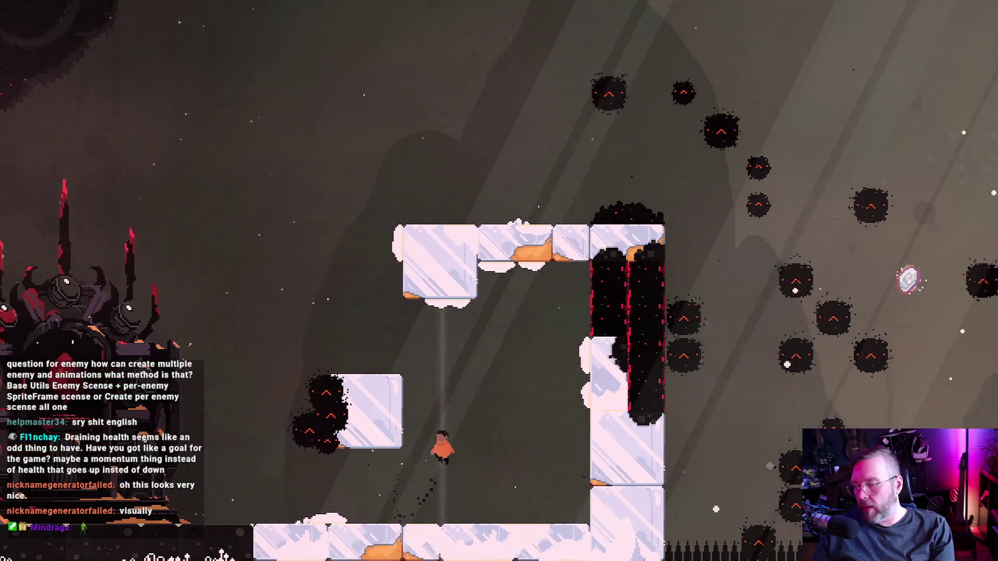
key("Right")
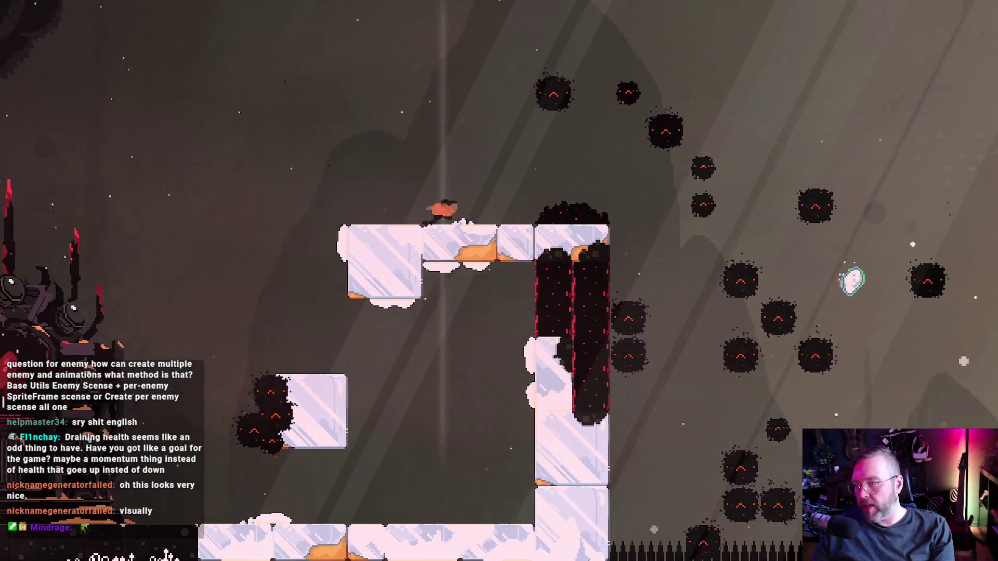
key("Right")
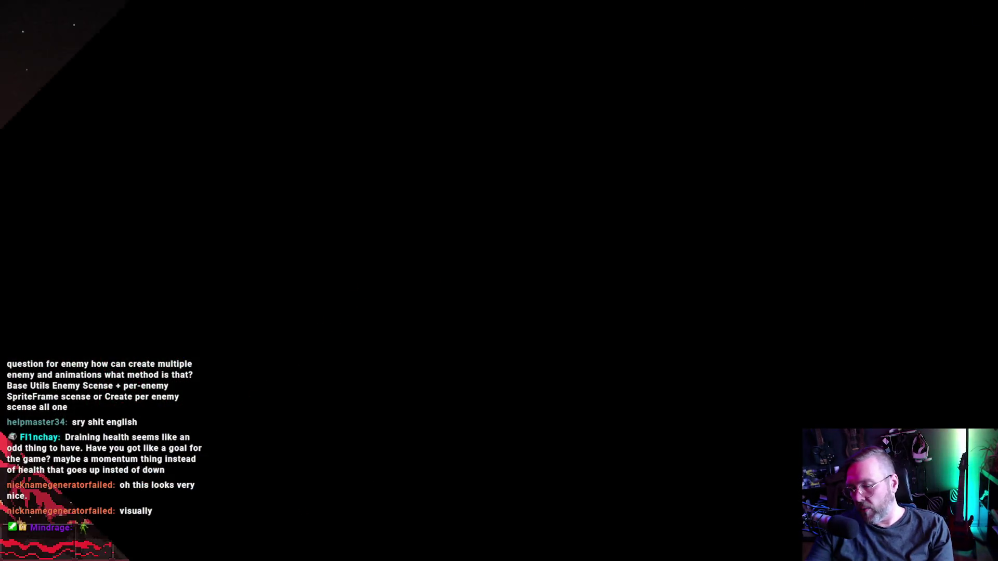
Jump toward the platform and dash right through the enemy field toward a new landing platform.
key("Right")
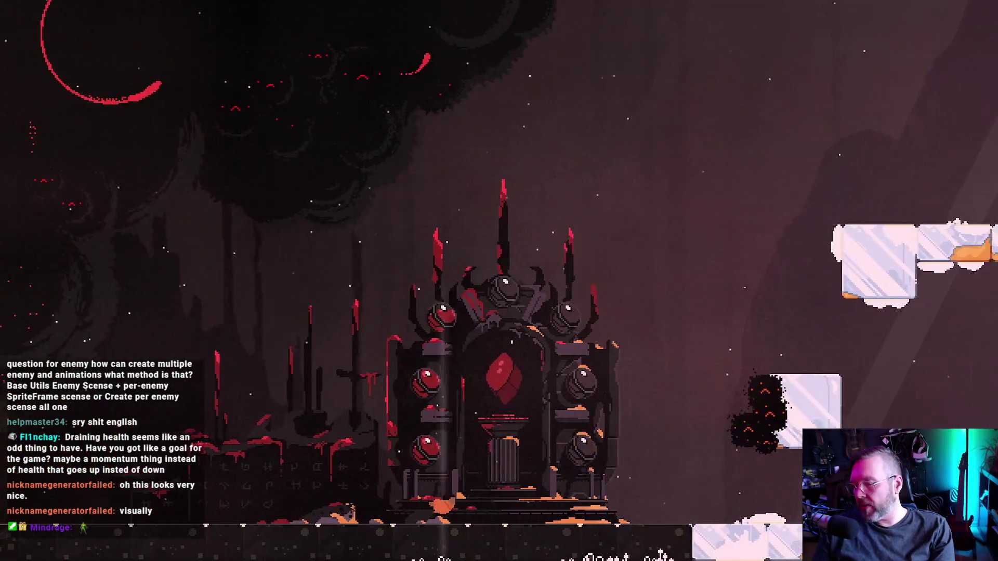
key("space")
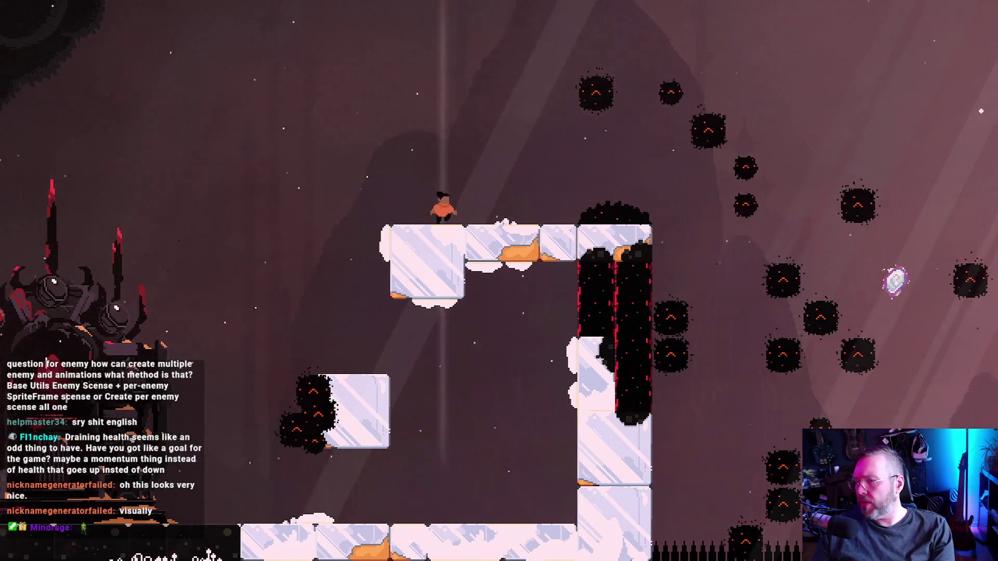
key("space")
key("x")
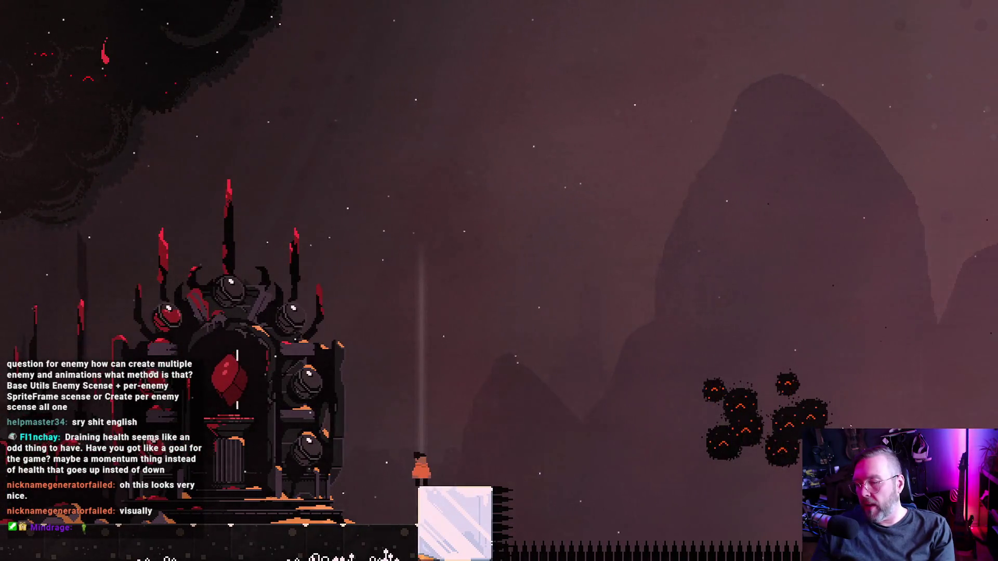
key("space")
key("x")
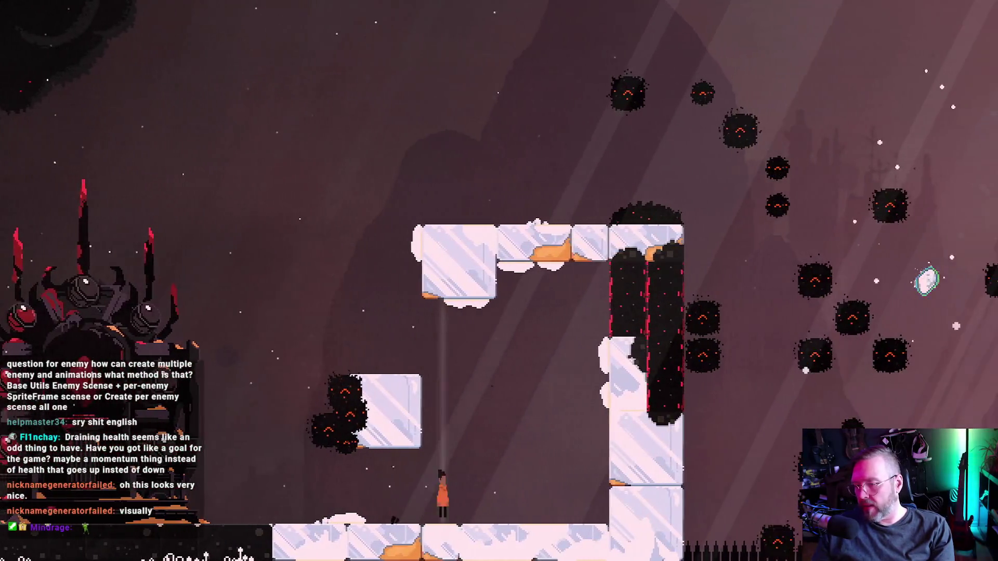
Jump up beside the ice block and leap off the ice ledge among the dark enemies.
key("space")
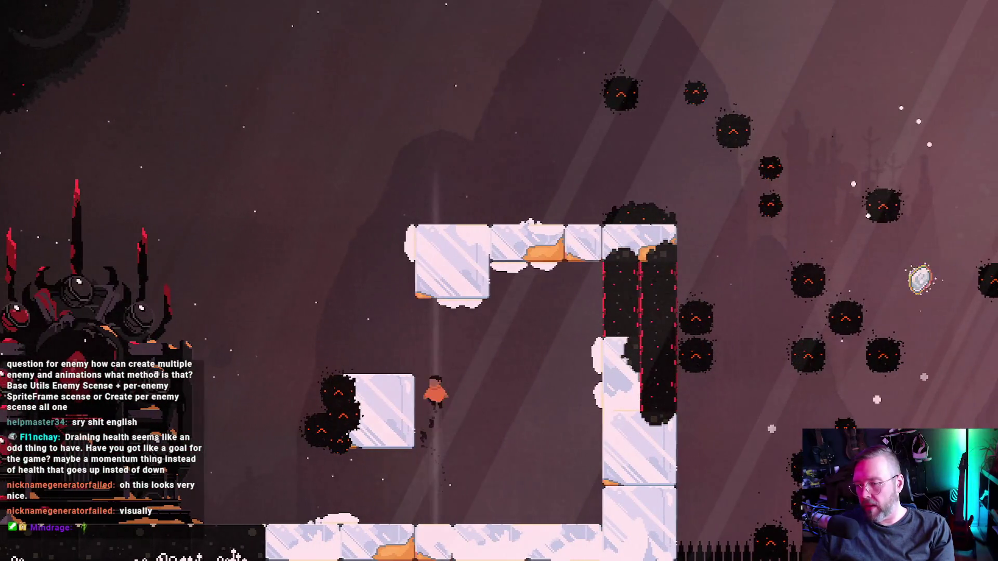
key("Right")
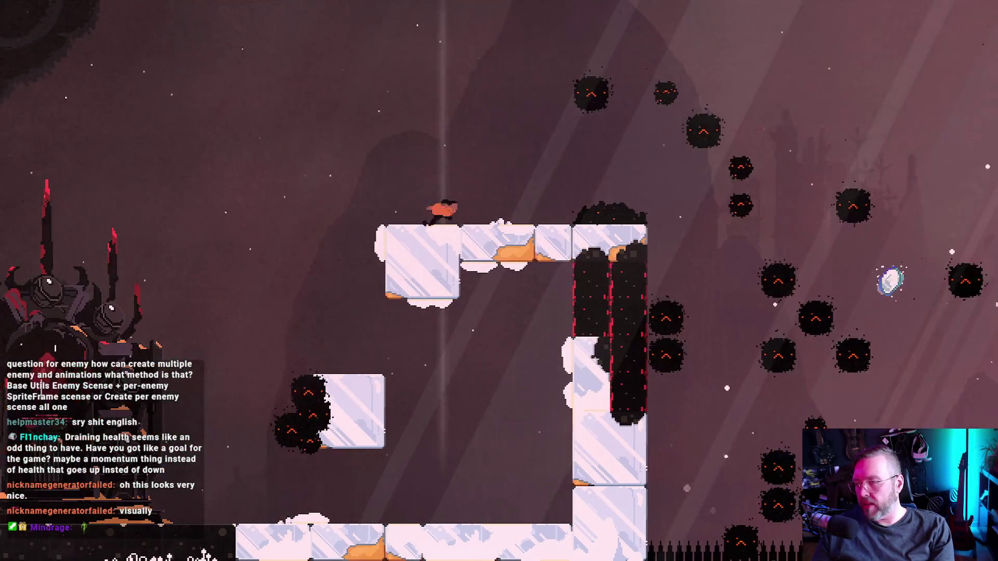
key("space")
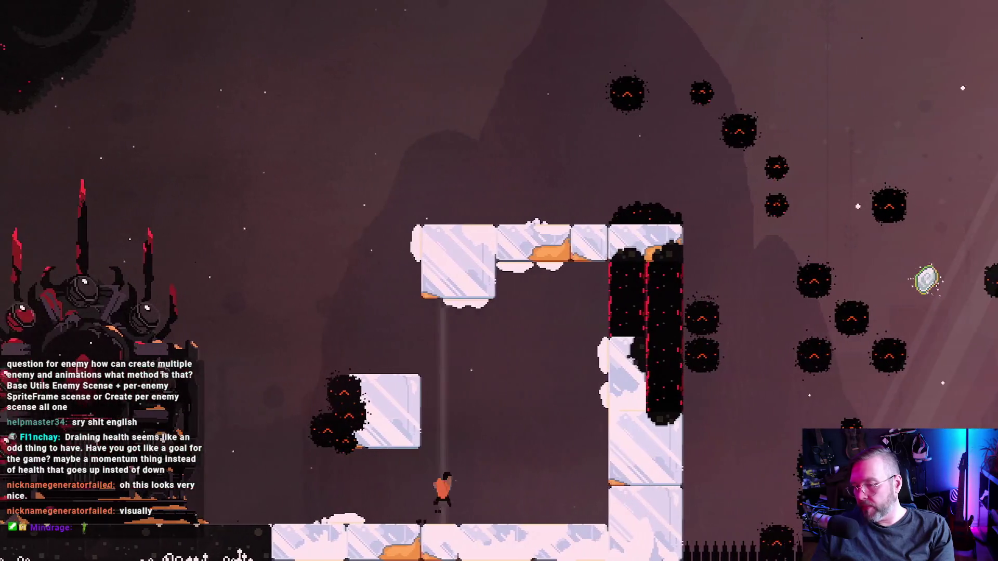
key("space")
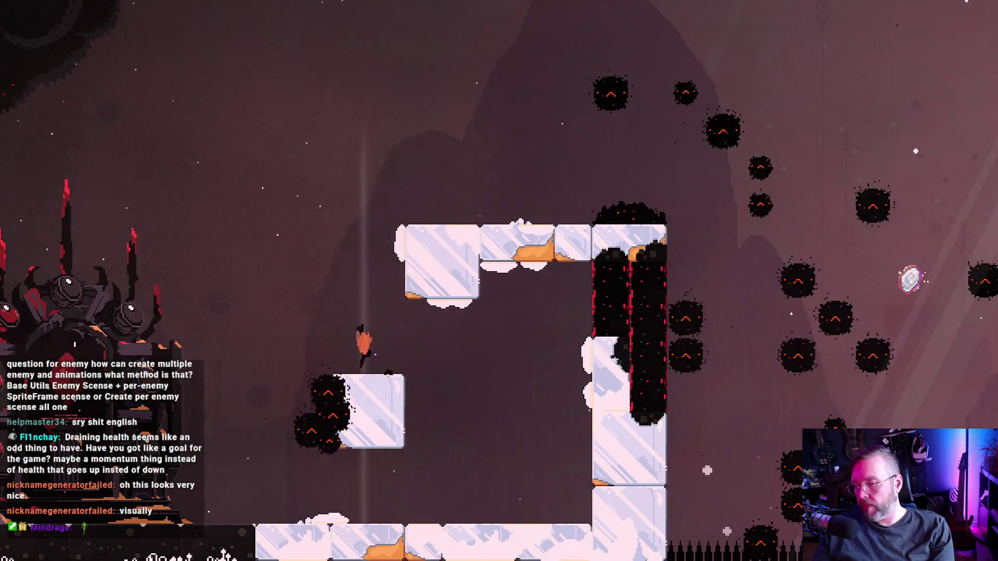
key("Right")
key("space")
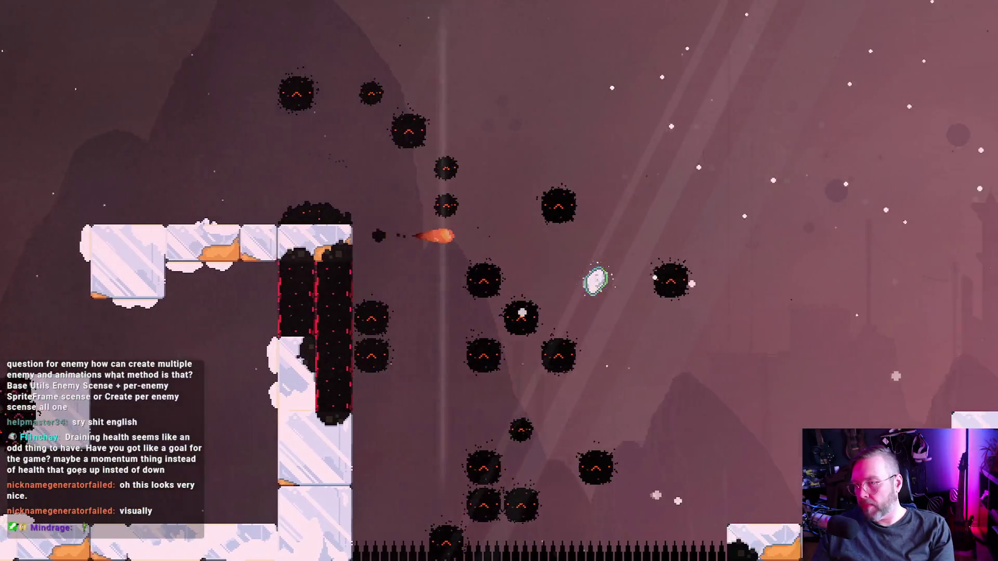
key("Right")
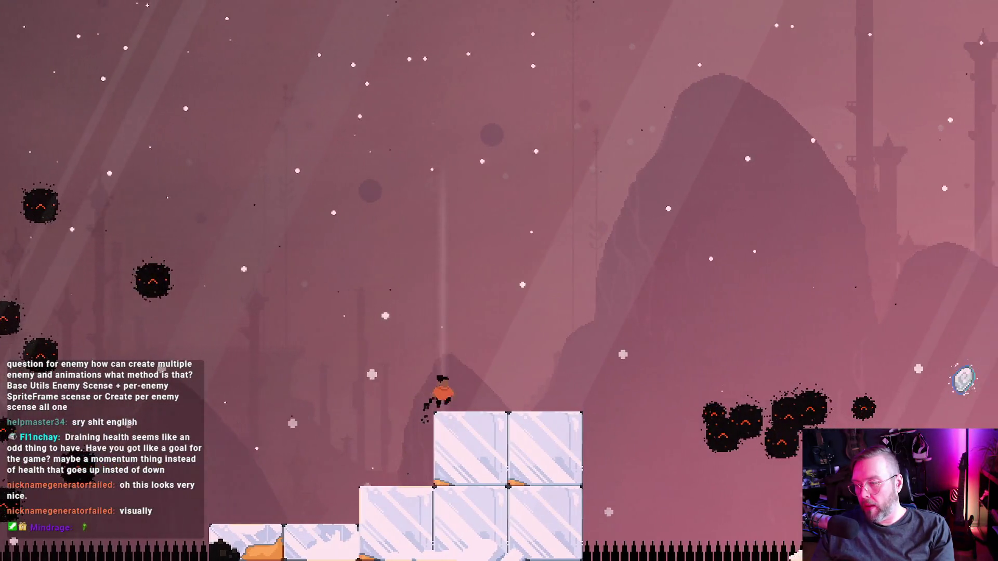
key("Right")
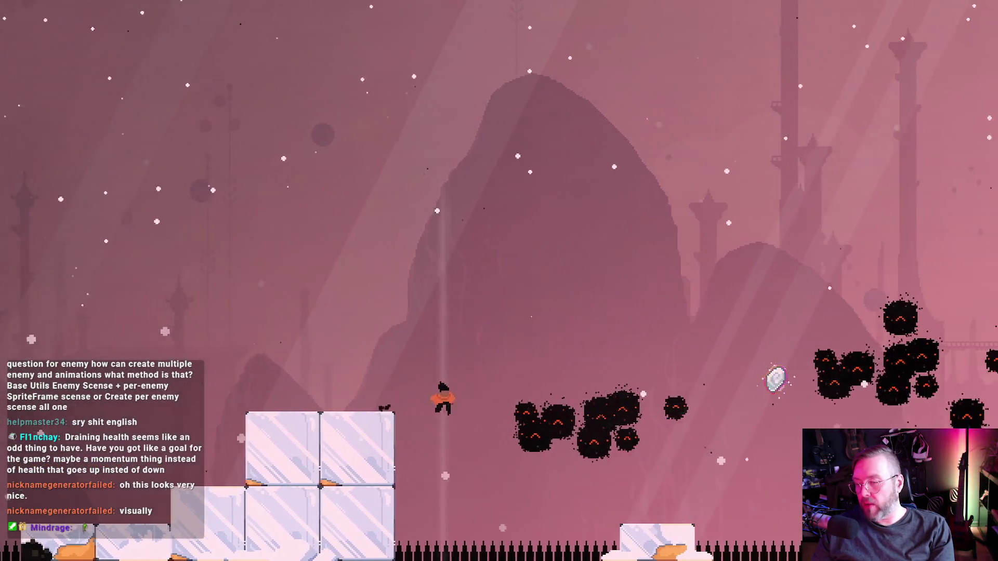
key("space")
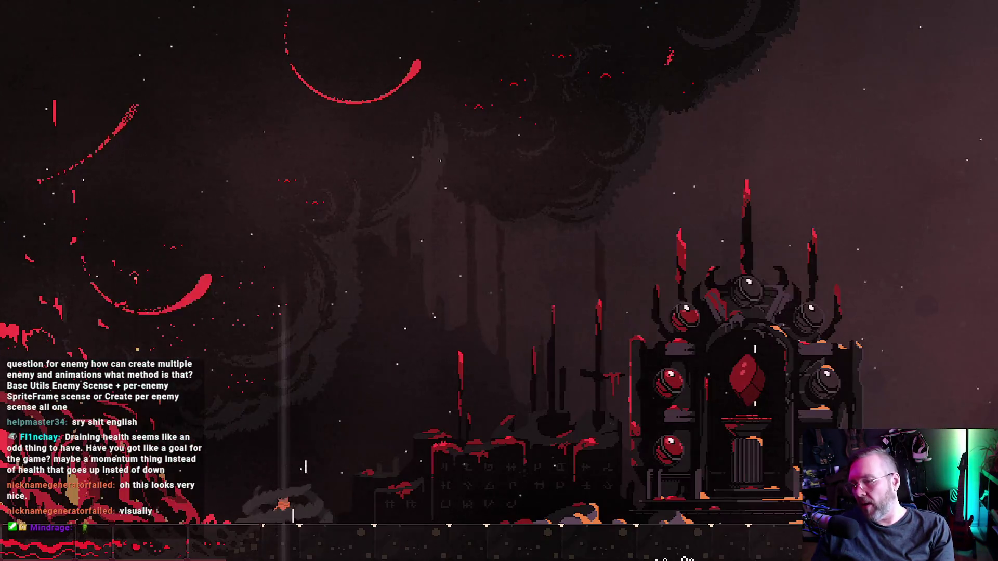
From the throne checkpoint, climb the ice blocks and dash toward the enemy clusters past the ice towers.
key("Right")
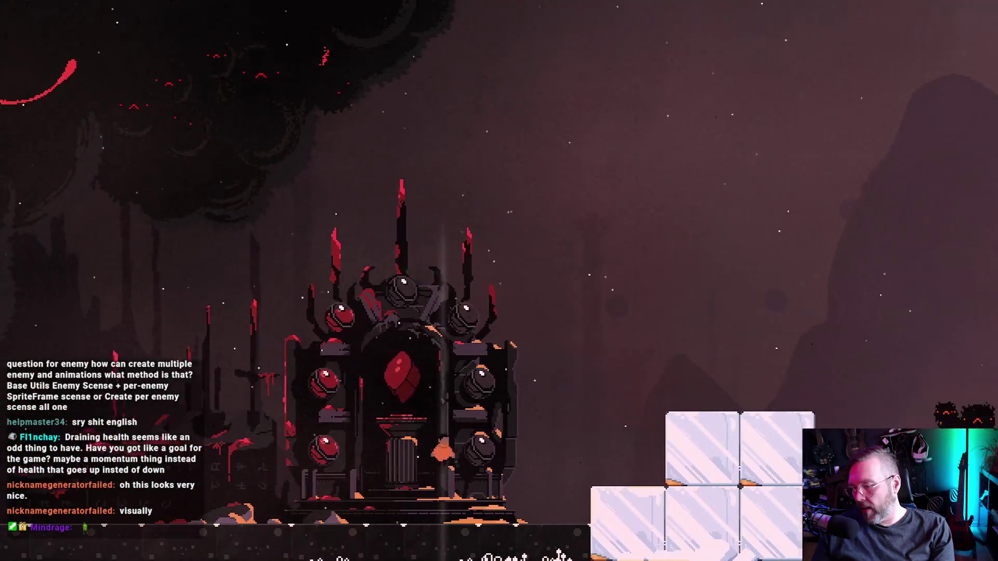
key("Right")
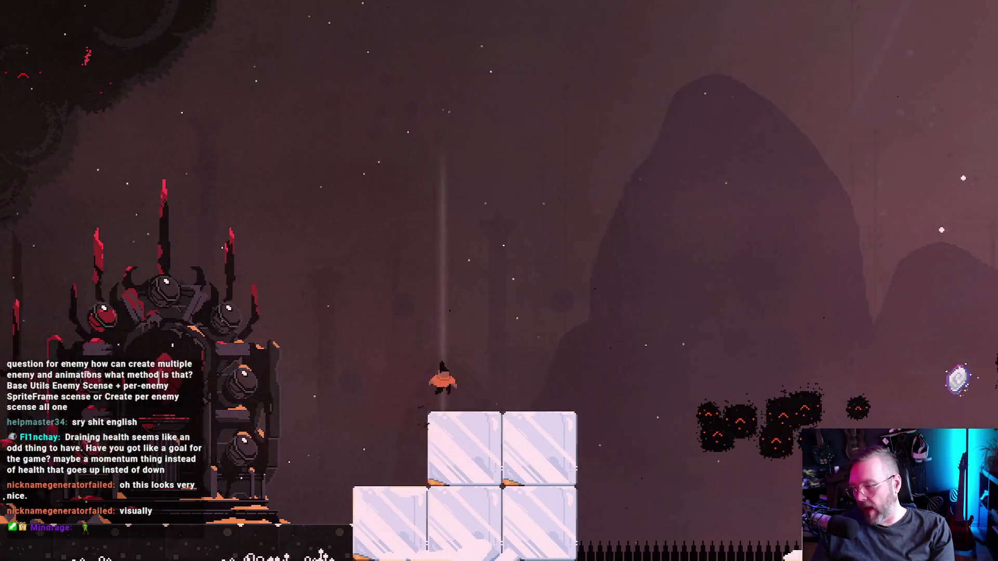
key("space")
key("Right")
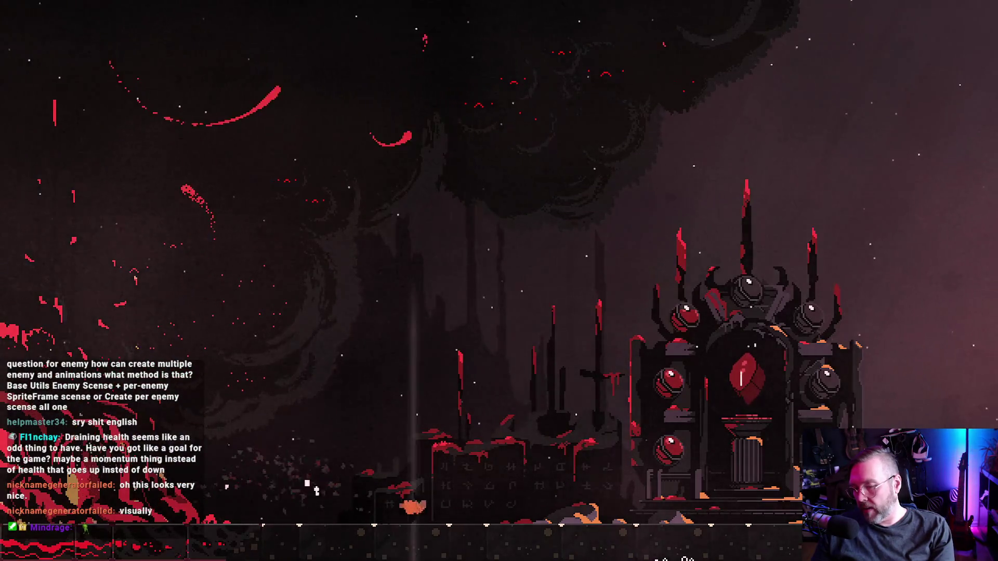
key("Right")
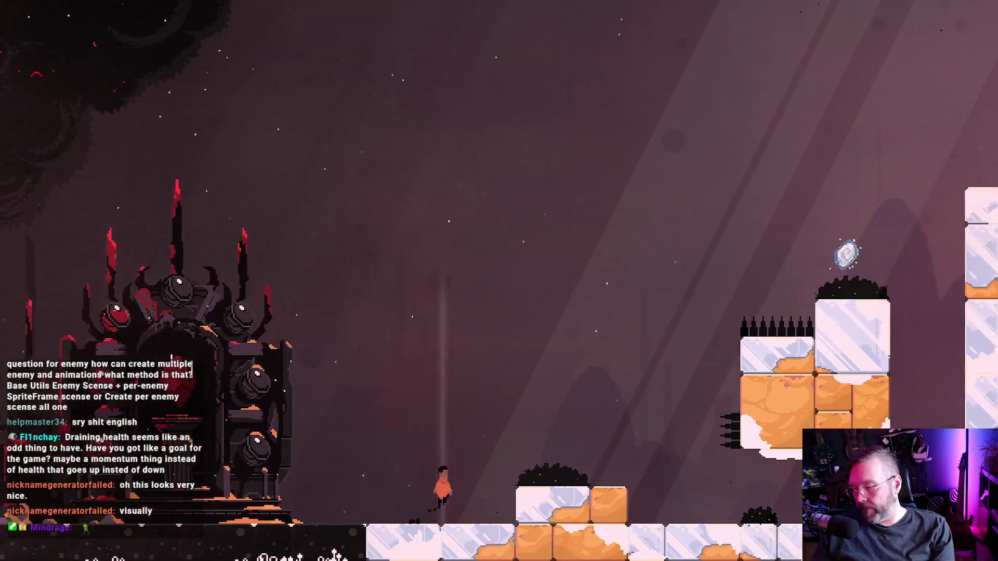
key("Right")
key("space")
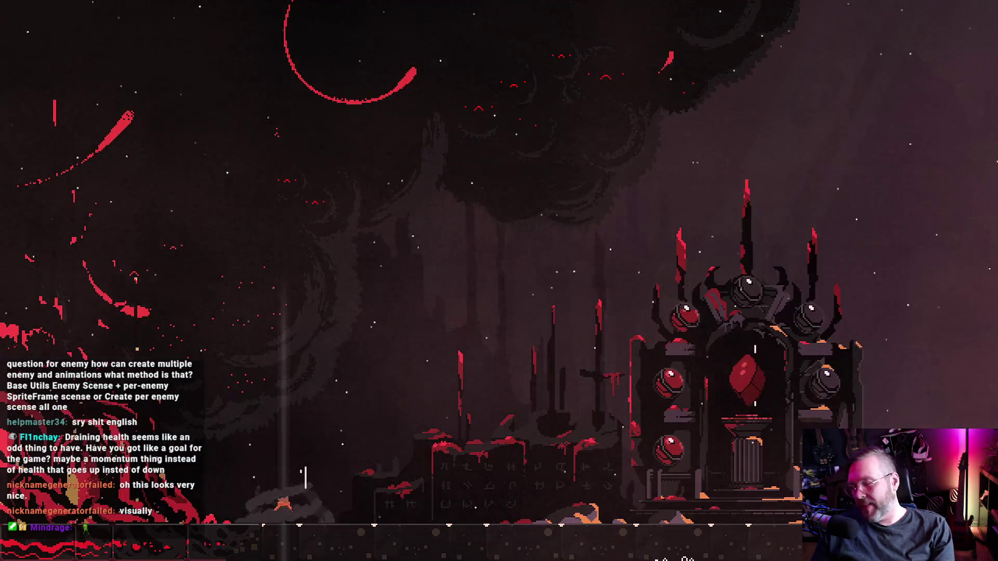
Clear the spikes, hop across ice platforms to the tall tower, try passing the dark blob, then pause.
key("Right")
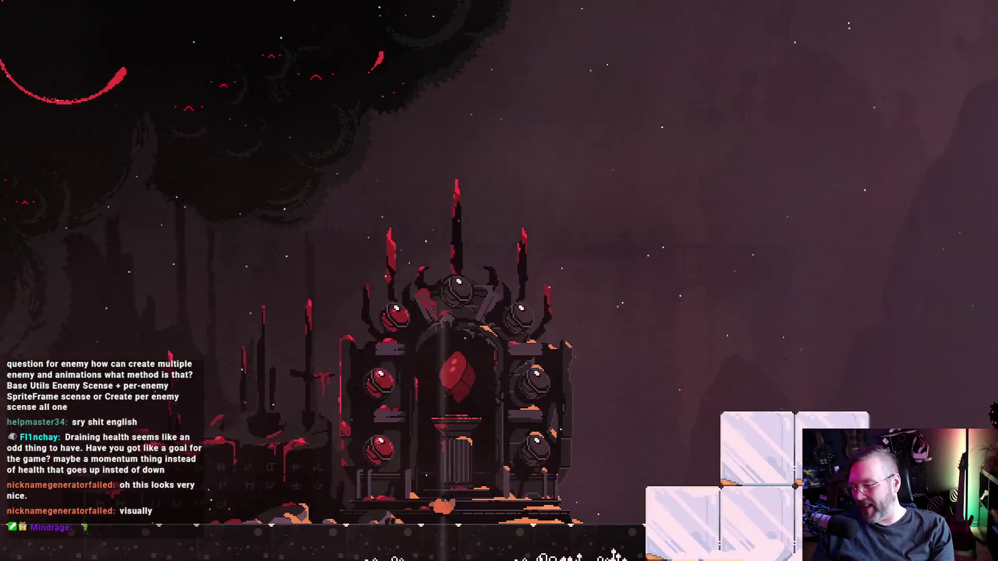
key("space")
key("Right")
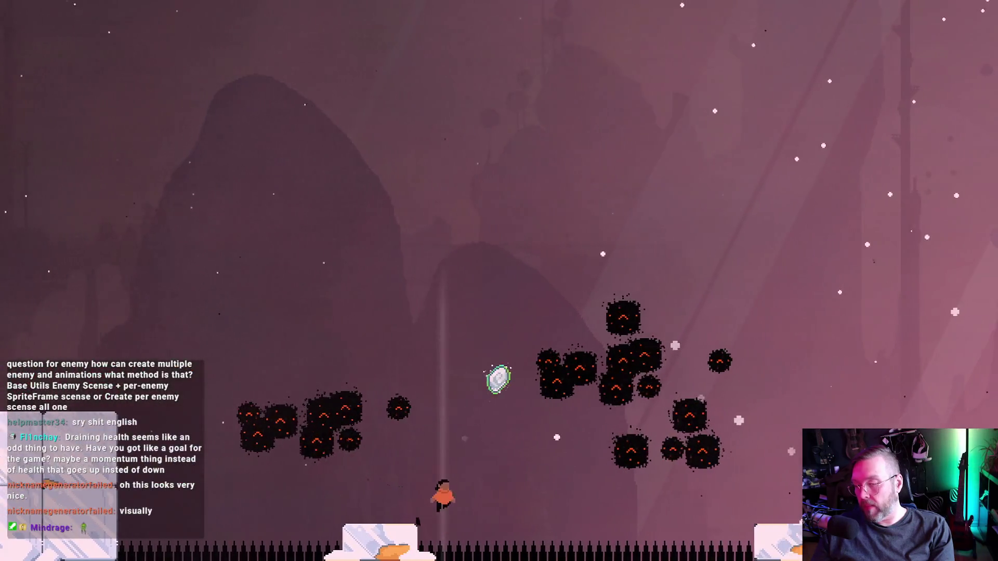
key("space")
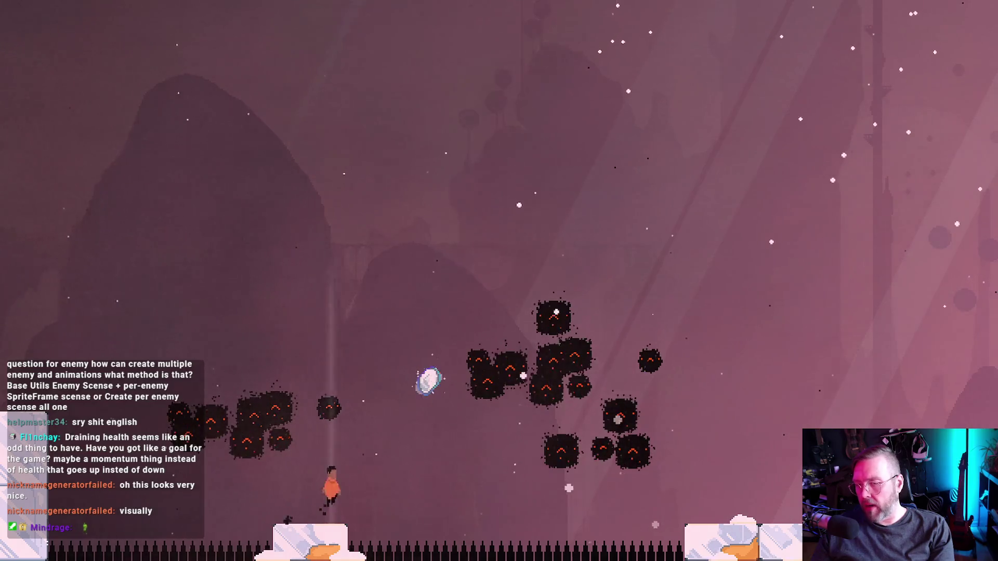
key("Right")
key("space")
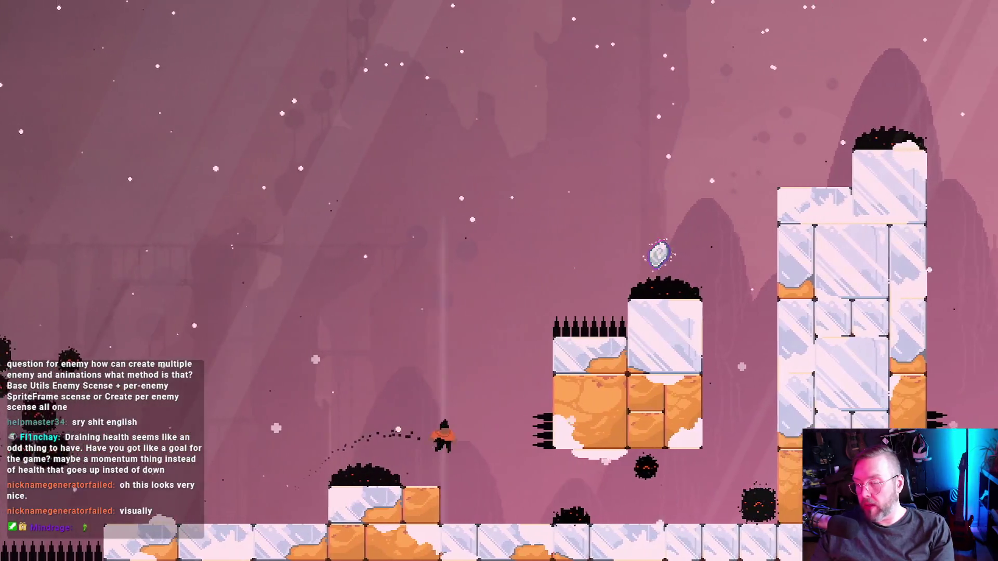
key("Right")
key("space")
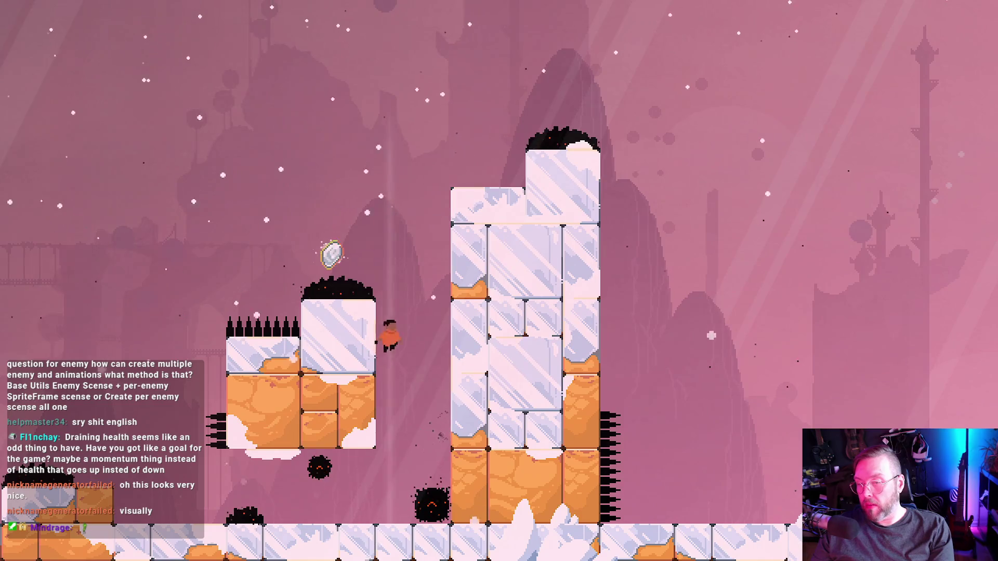
key("Left")
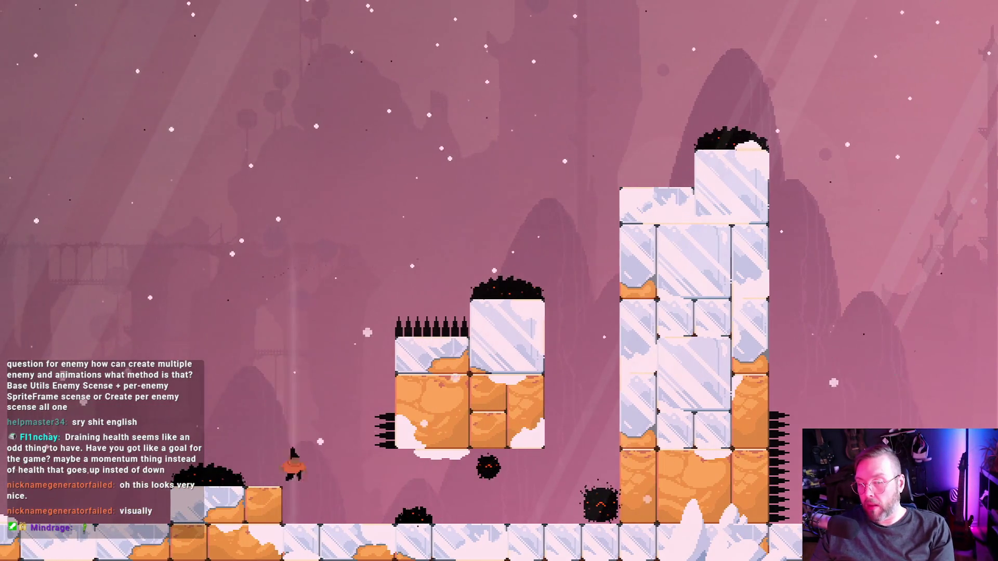
key("Right")
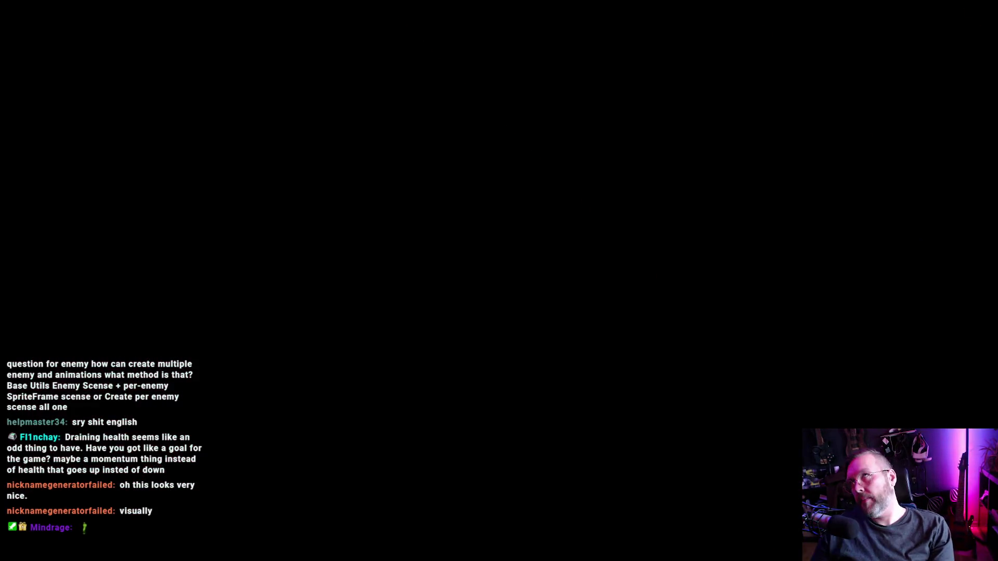
key("Right")
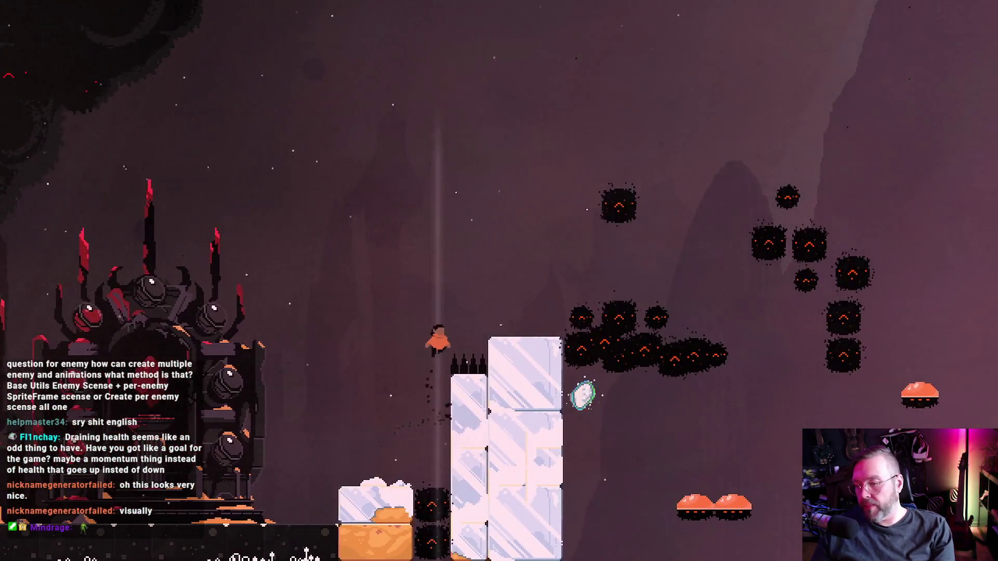
key("Escape")
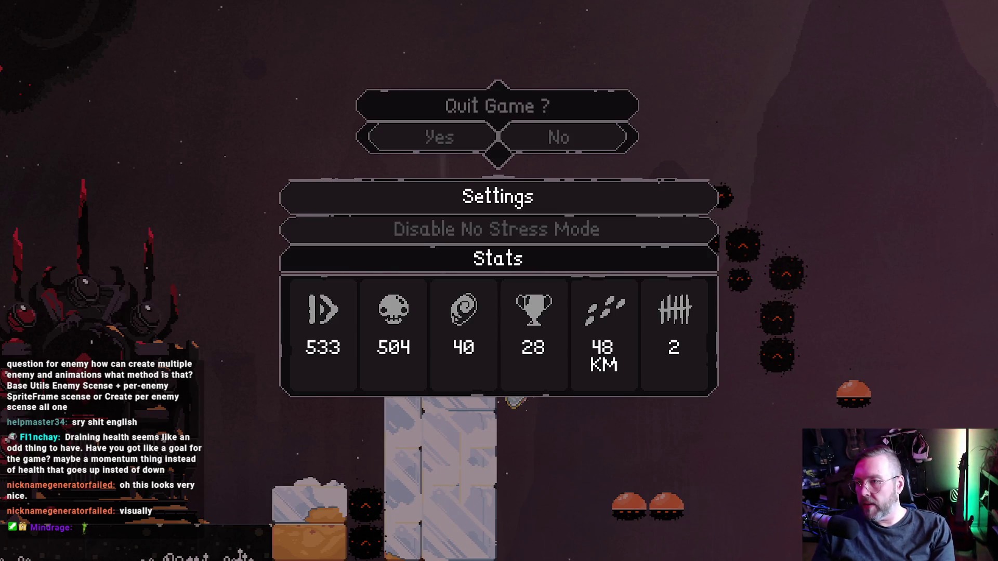
key("Up")
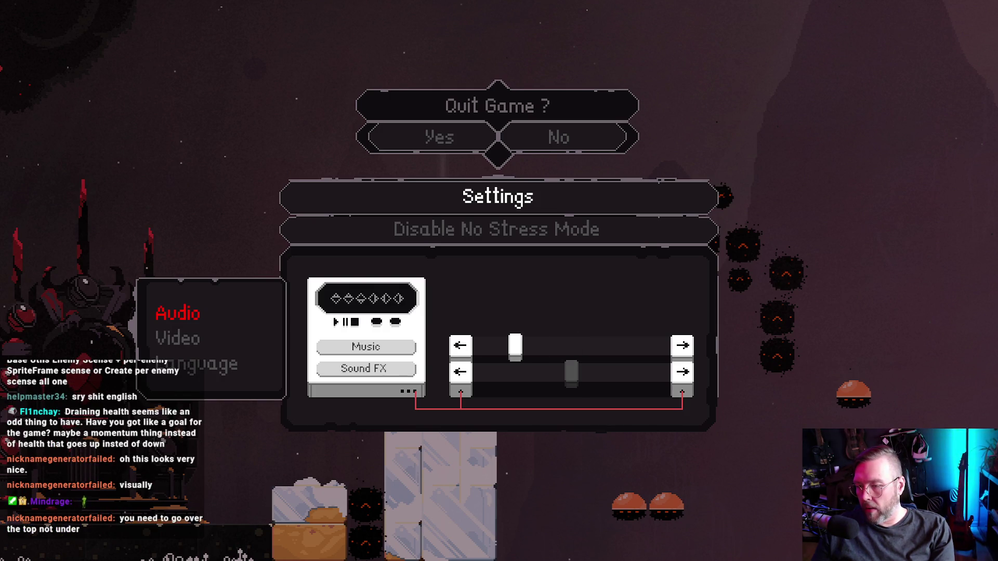
key("Escape")
key("Right")
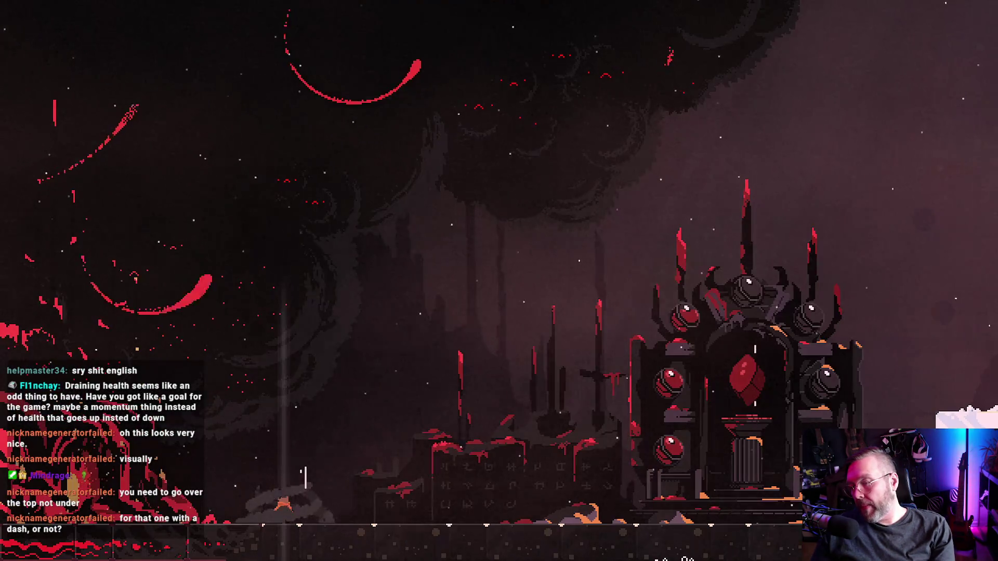
Run right from the throne and climb onto the tall ice block.
key("Right")
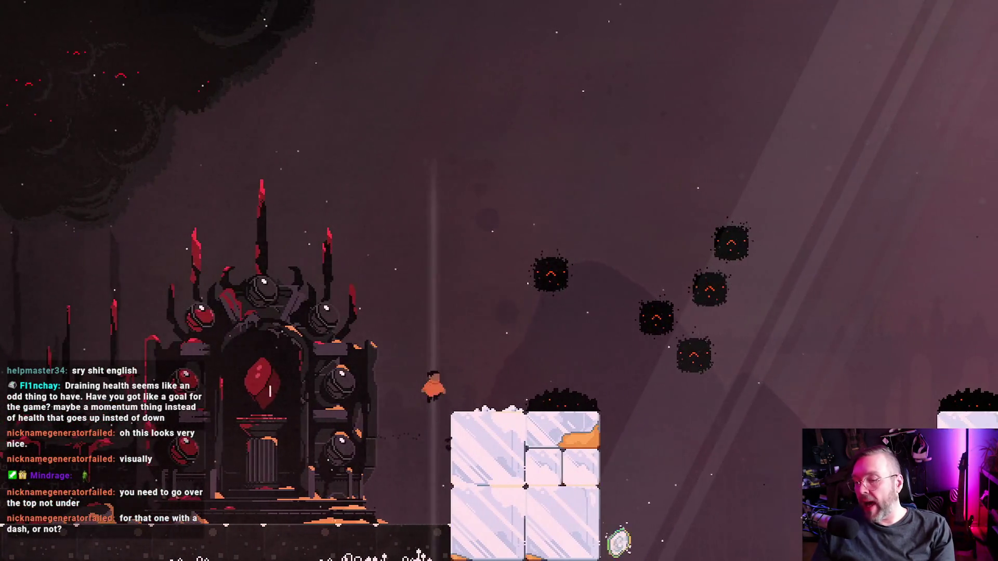
key("Right")
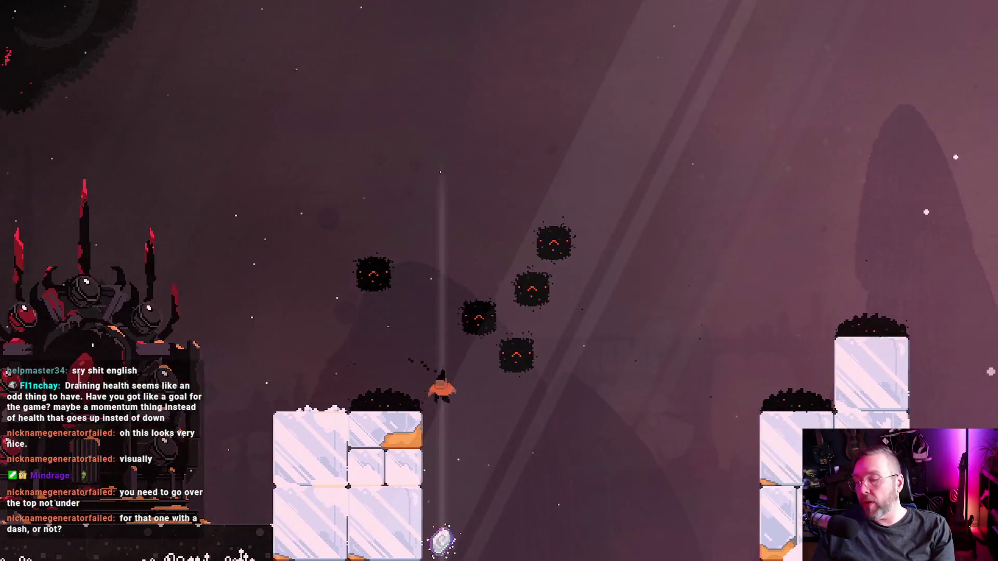
key("Right")
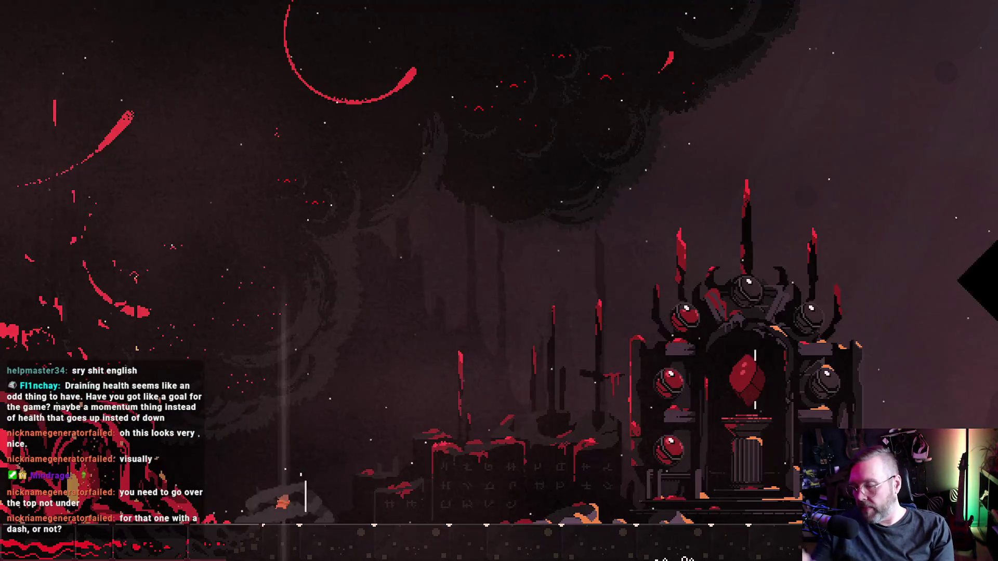
key("Right")
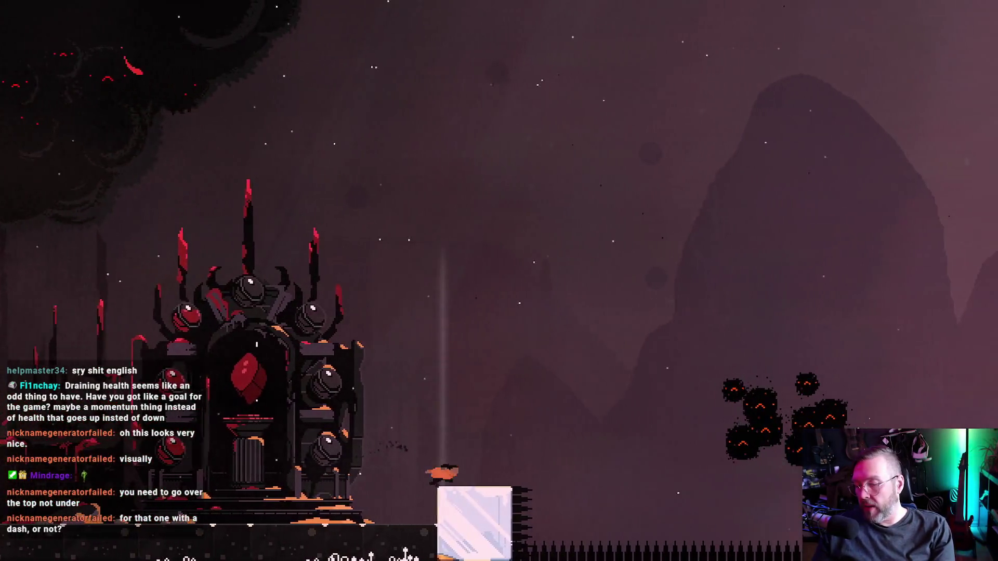
key("Right")
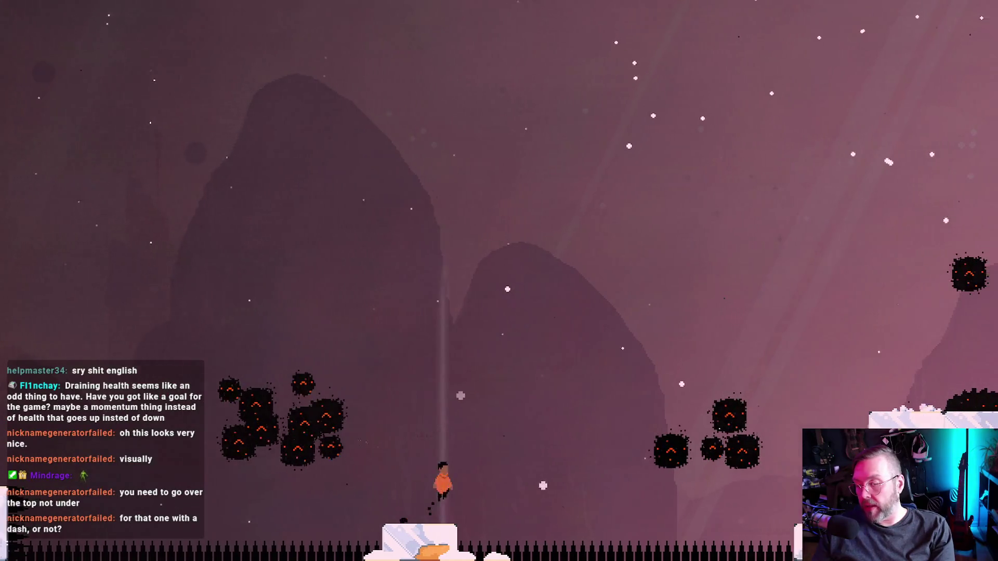
key("space")
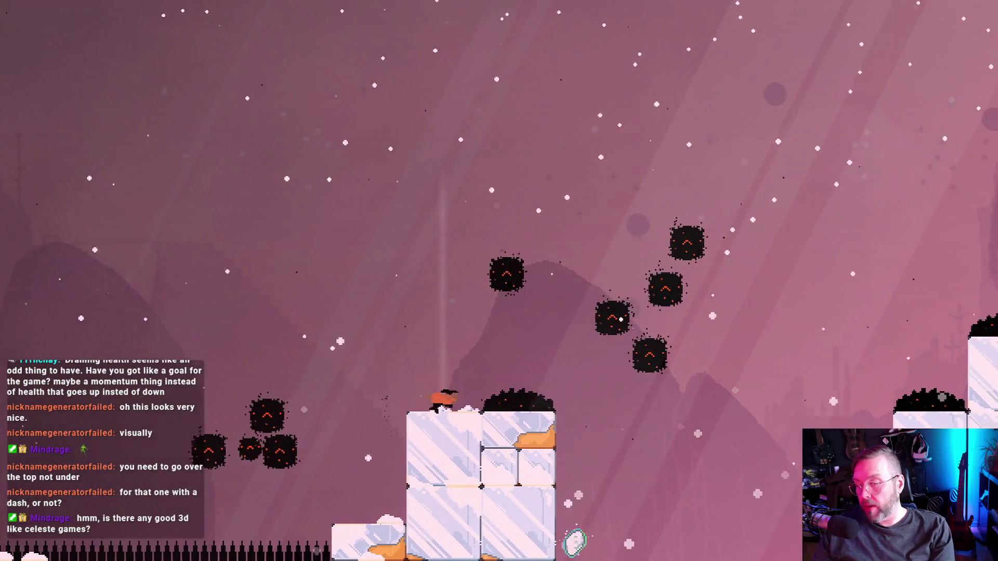
key("space")
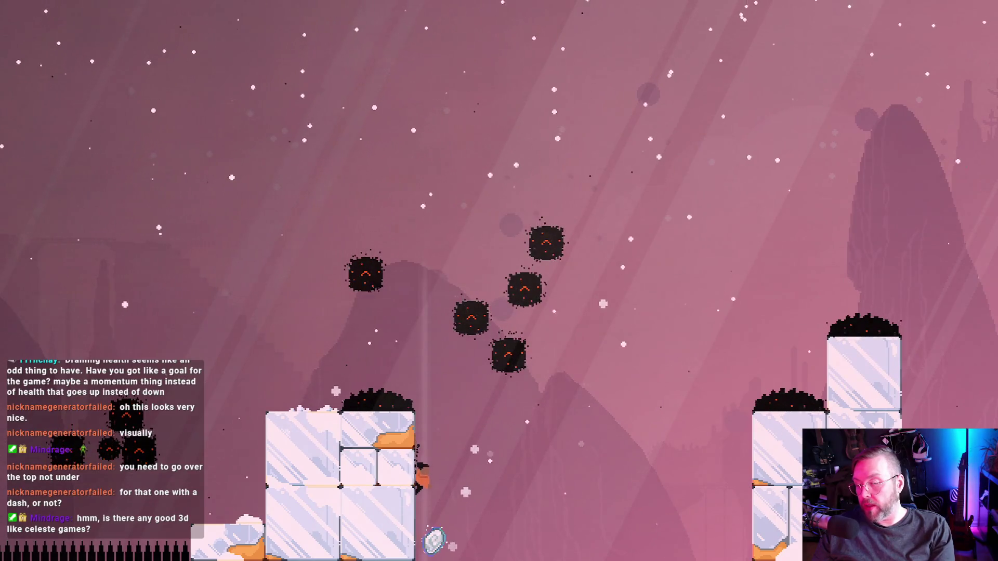
Dash through the dash crystal, wall-jump over the next ice block and dash onto the clouds.
key("Right")
key("space")
key("x")
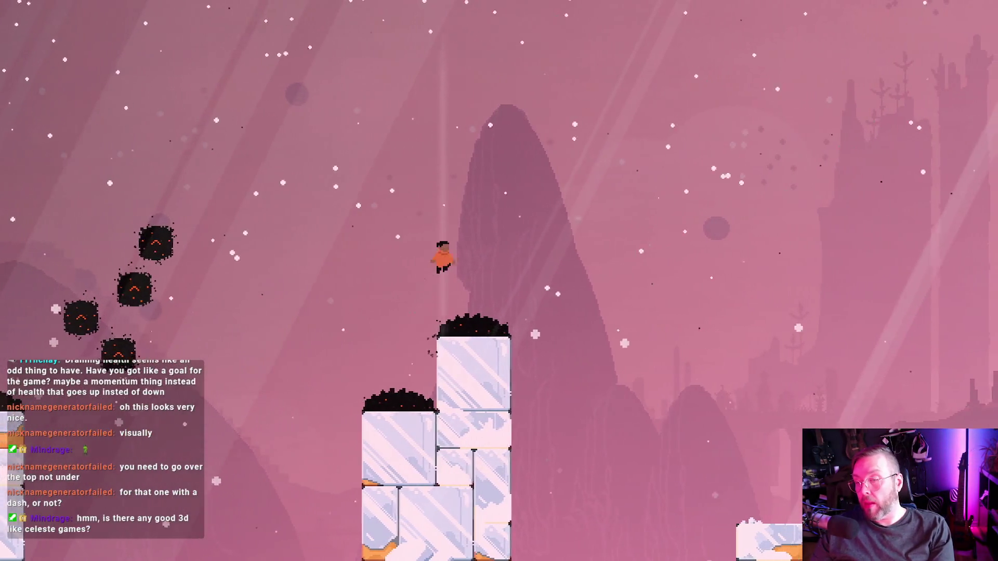
key("Right")
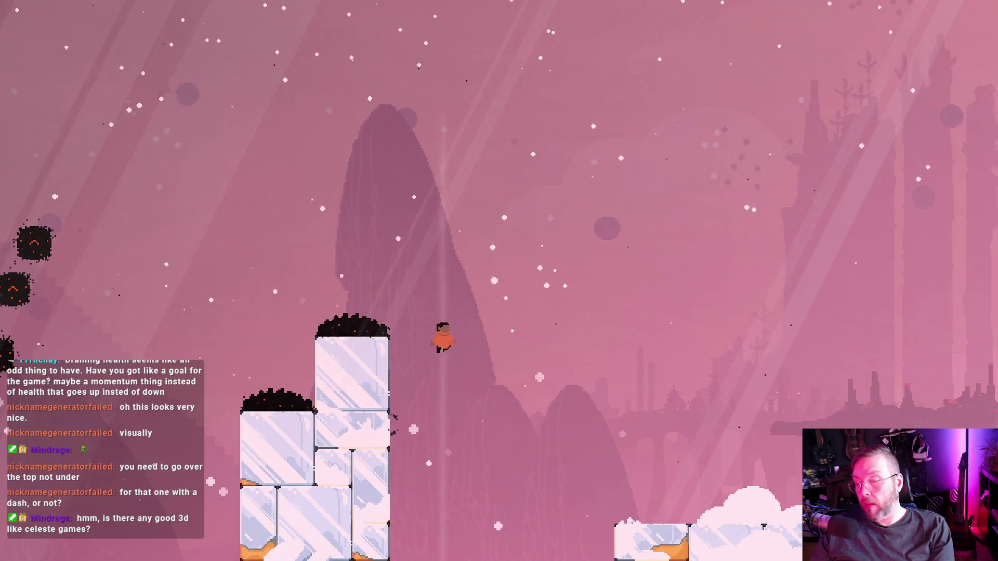
key("x")
key("Right")
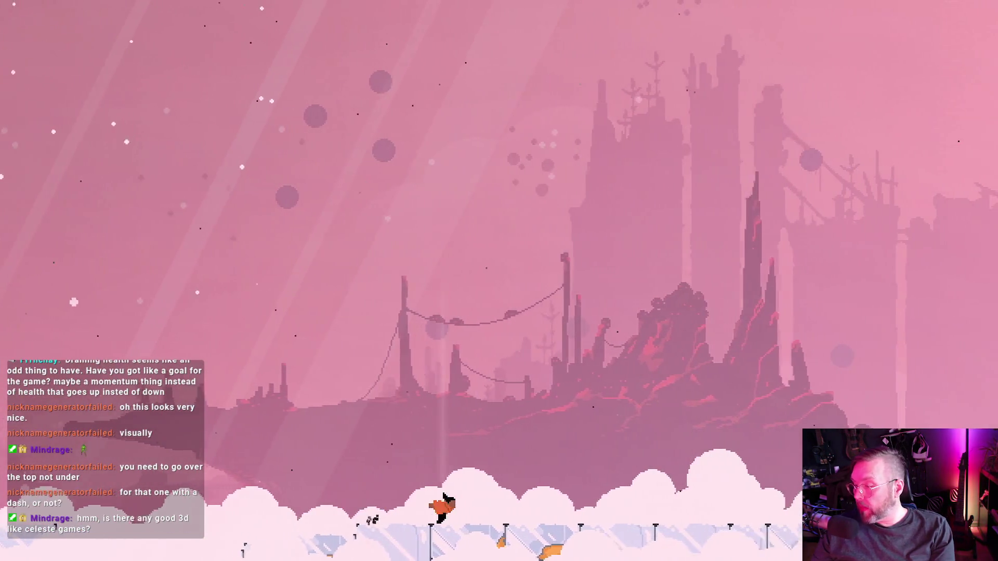
key("Right")
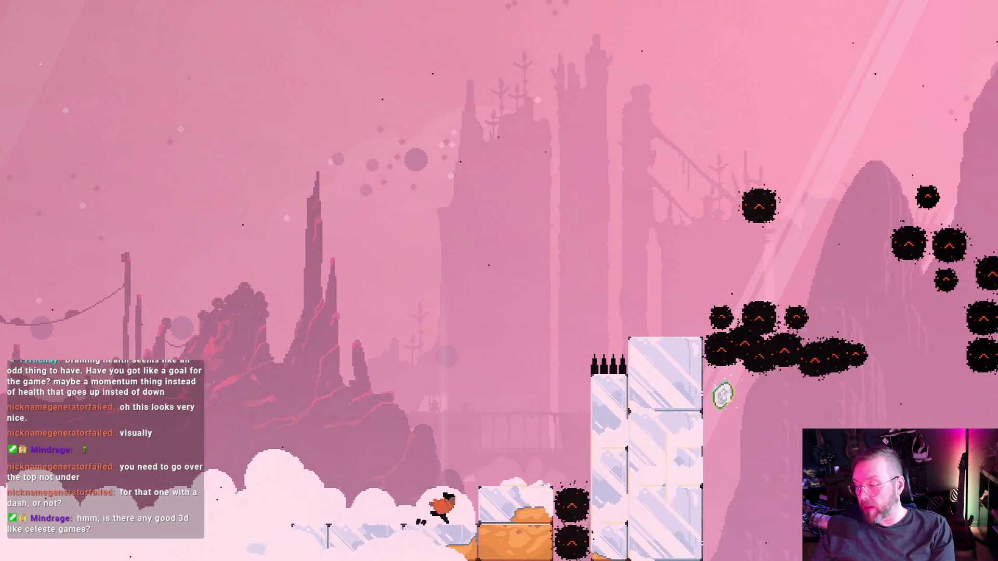
Dash over the ice blocks, bounce off the spring, then pause and move toward quitting.
key("space")
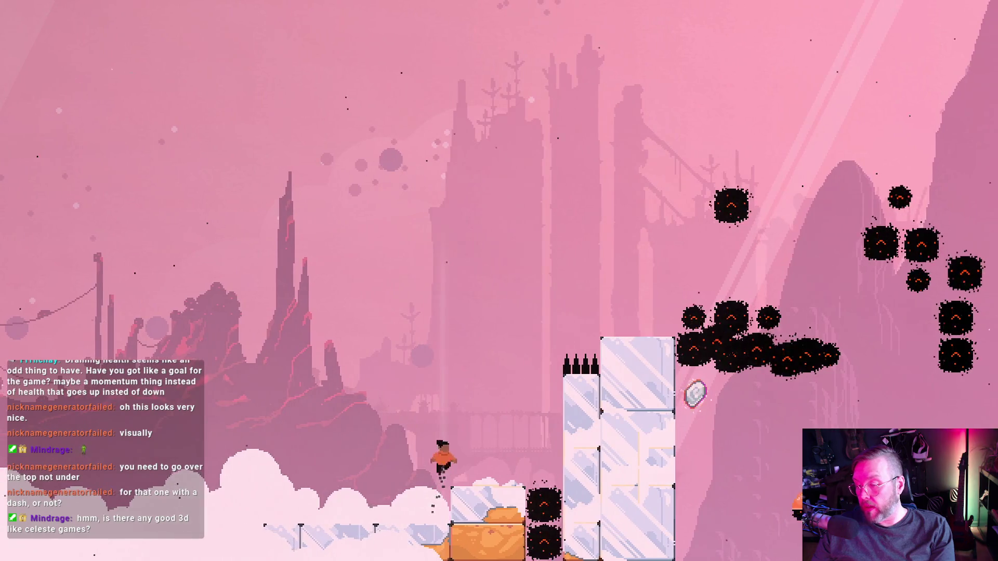
key("Right")
key("x")
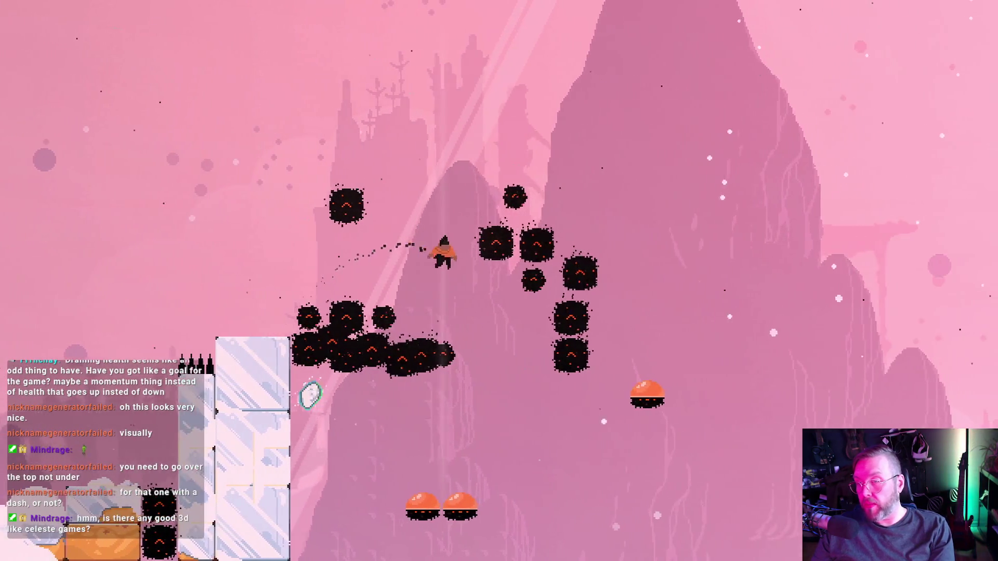
key("Right")
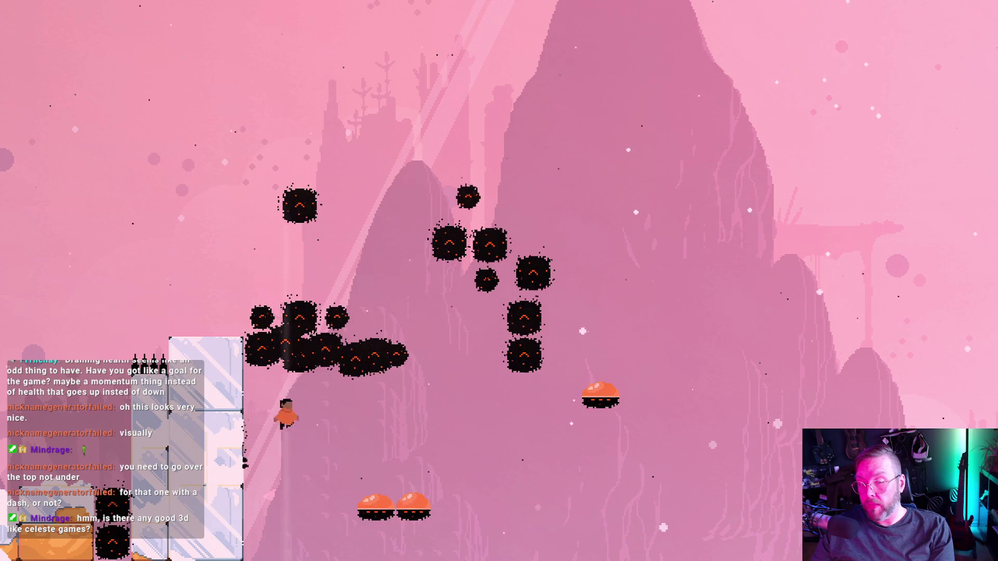
key("Right")
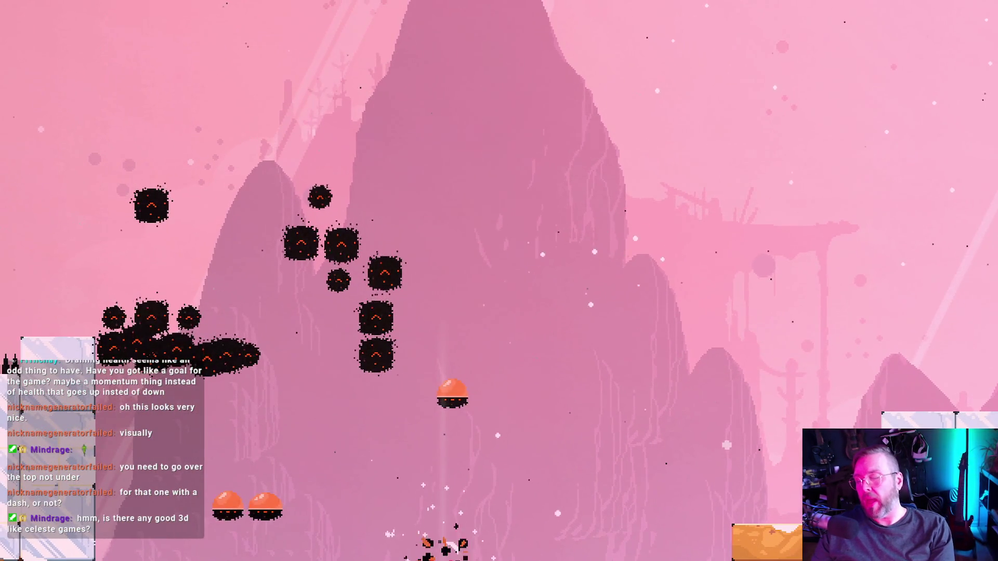
key("Right")
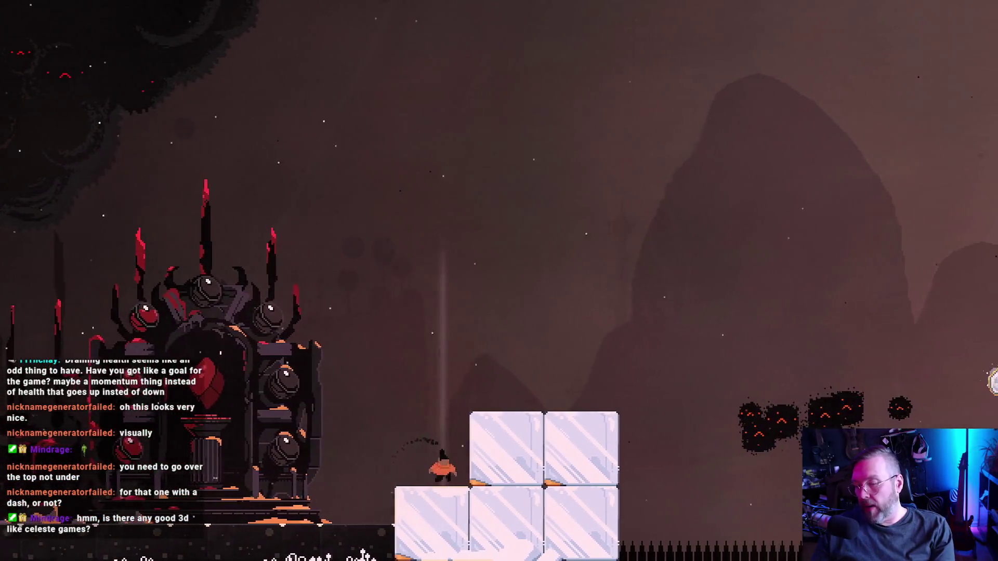
key("Escape")
key("Down")
Confirm Yes to quit back to the title menu and open Credits.
key("Up")
key("Left")
key("Return")
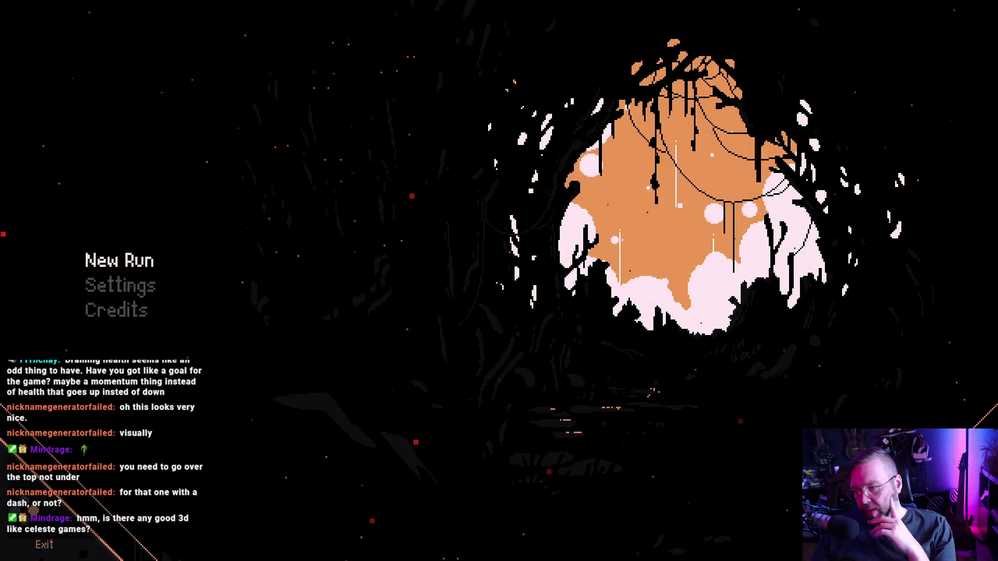
key("Down")
key("Down")
key("Return")
Answer the Quit Game prompt to close the game back to the Steam library.
key("Escape")
key("Left")
key("Return")
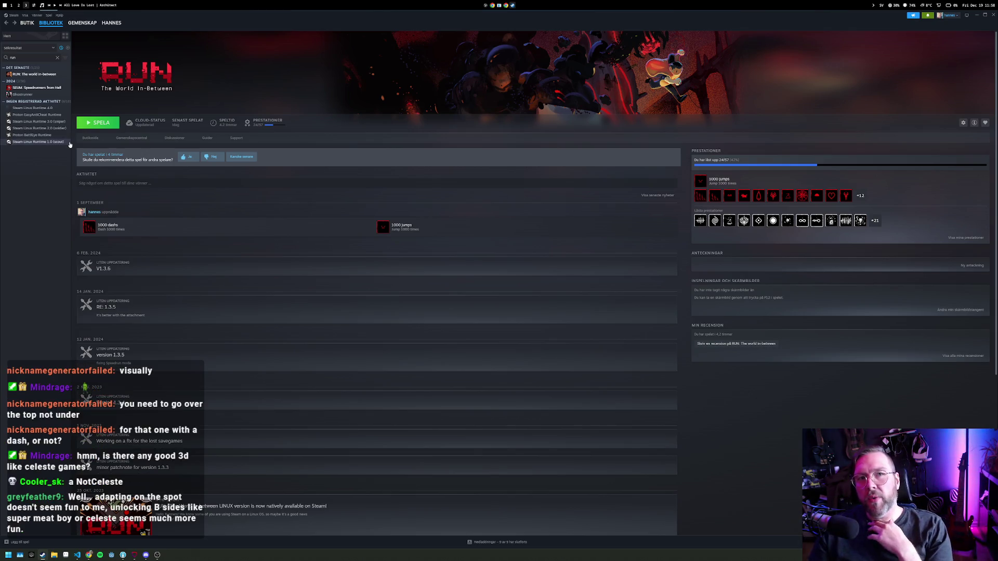
Clear the library search to show all games and select KILL KNIGHT in the sidebar.
left_click(57, 58)
left_click(28, 57)
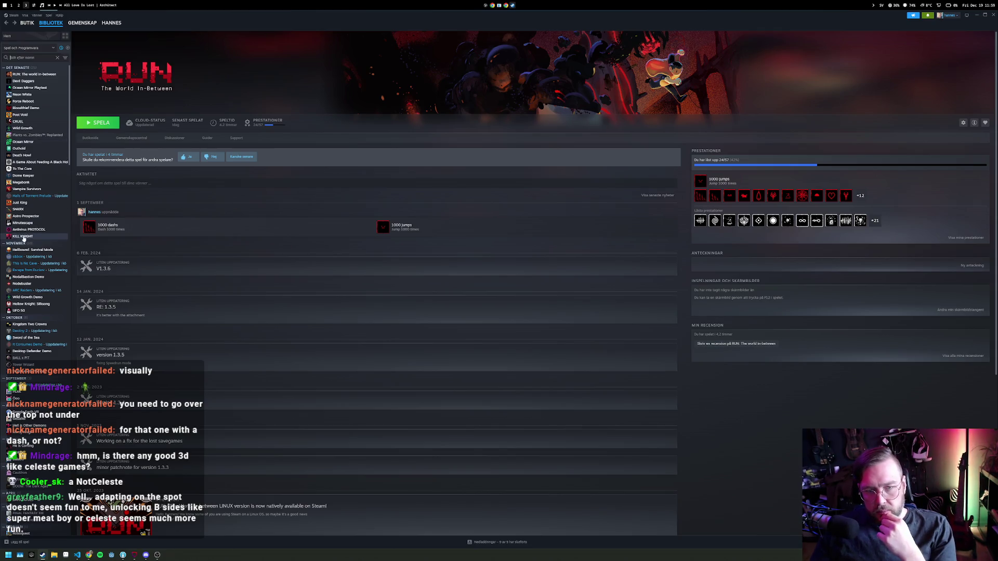
left_click(32, 236)
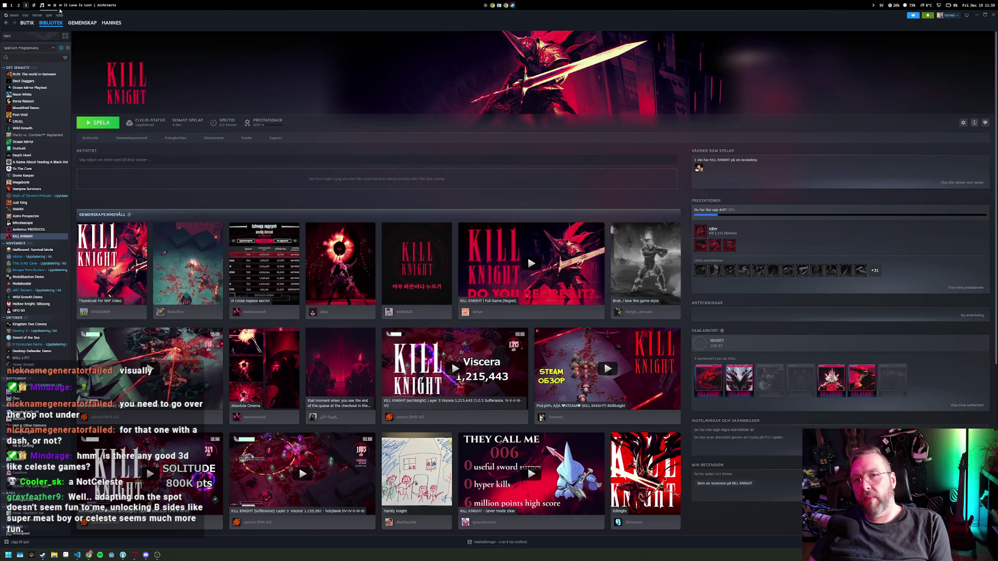
mouse_move(76, 25)
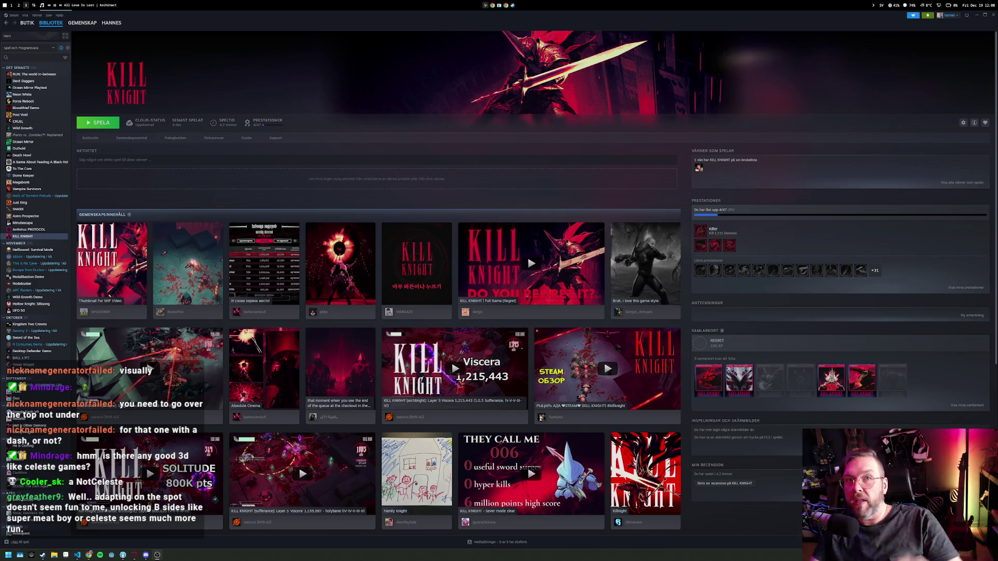
key("alt+F4")
Back in Godot, run the FPS prototype briefly, then stop it.
key("alt+1")
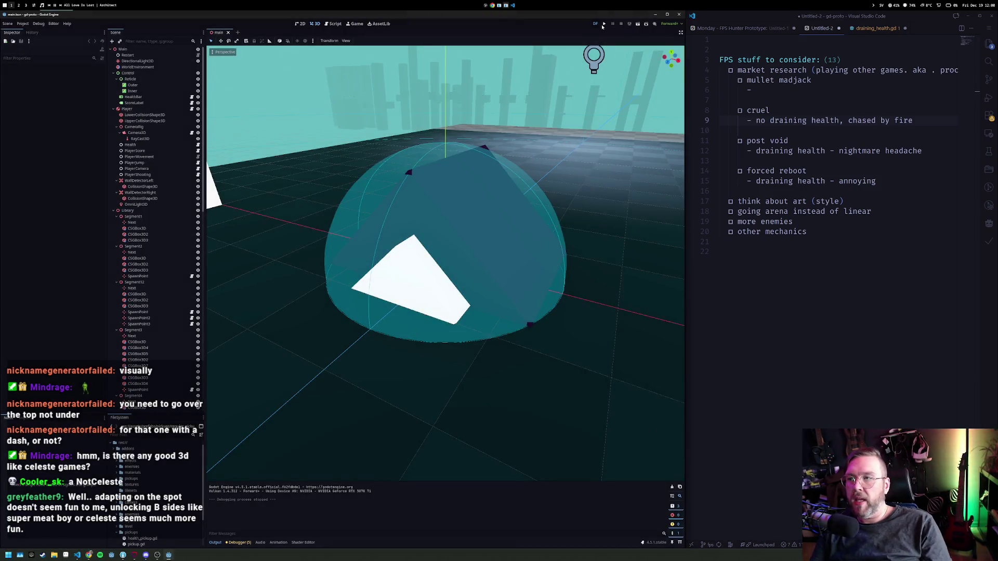
left_click(604, 23)
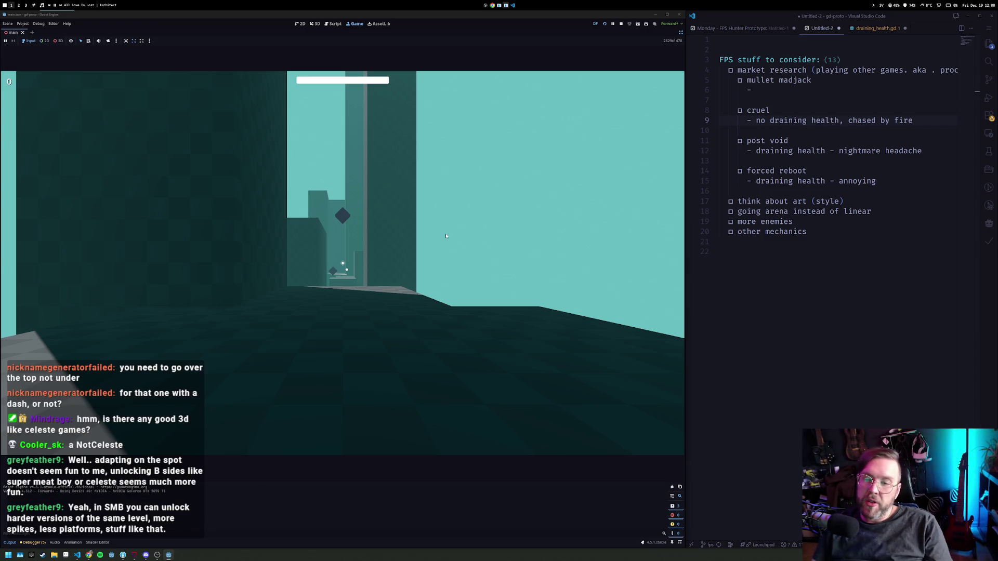
left_click(621, 23)
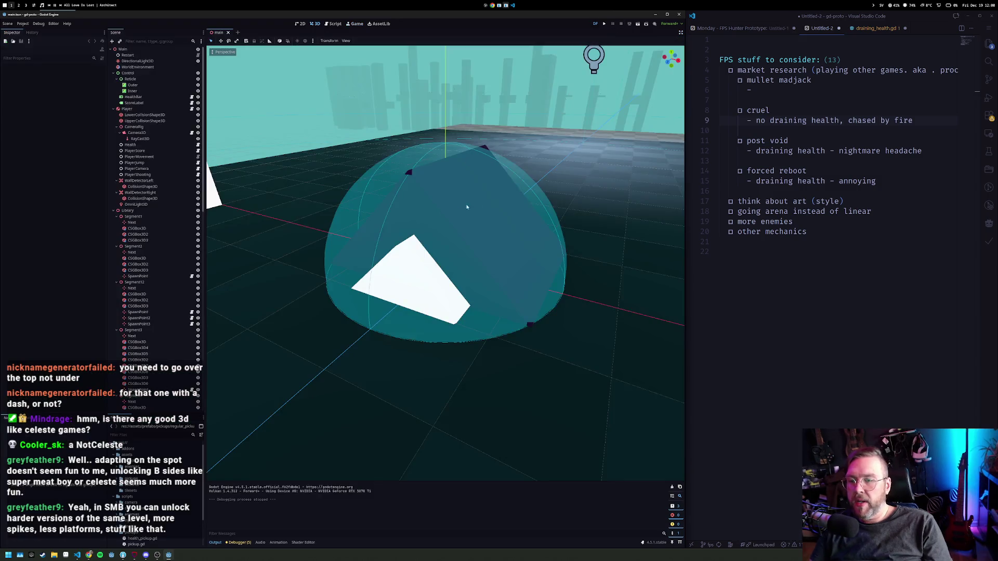
Select and frame the CSGBox3D2 pillar, orbit along it, then select the Next marker under Segment1.
scroll(495, 221, "down", 10)
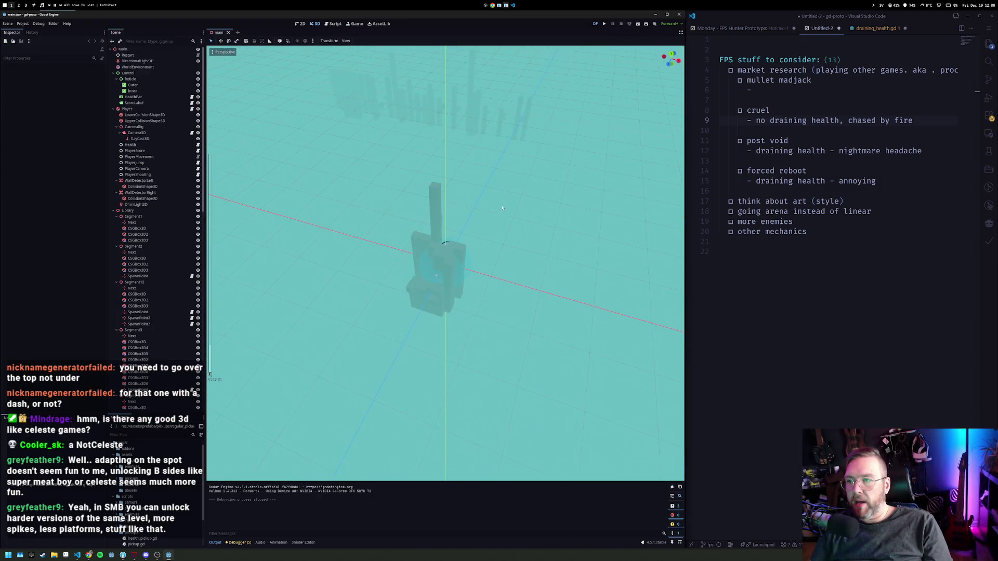
left_click(525, 110)
key("f")
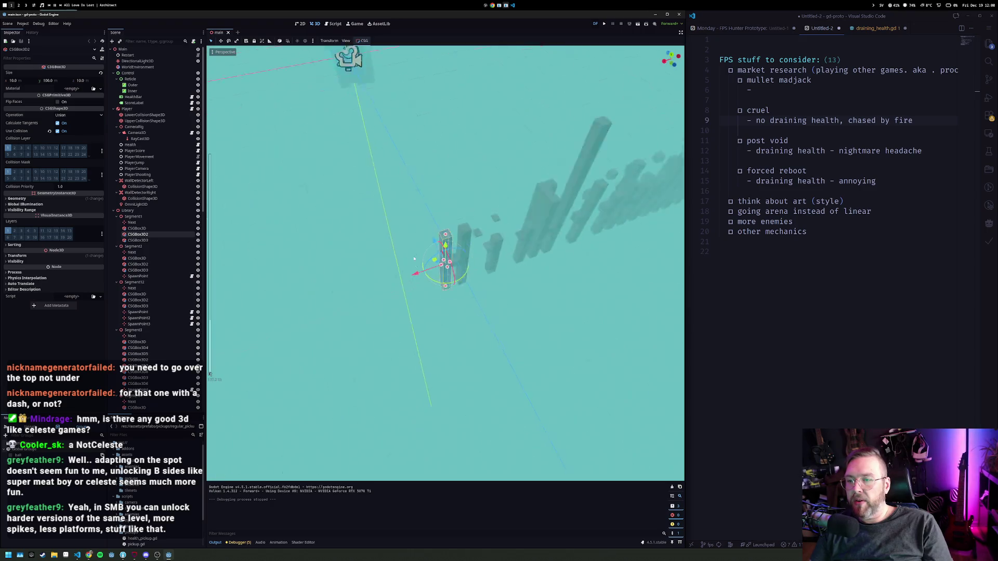
left_click_drag(541, 291, 451, 192)
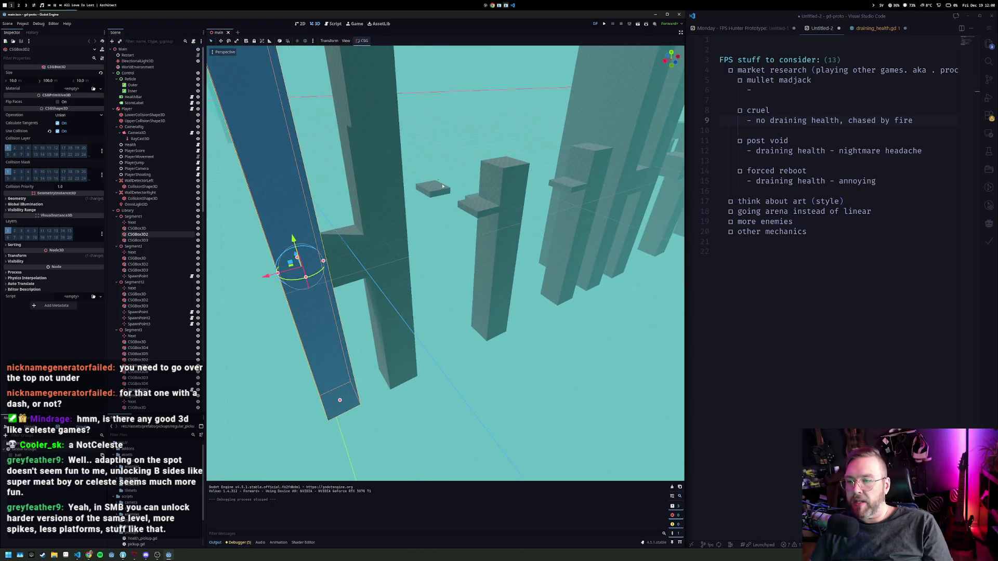
double_click(131, 223)
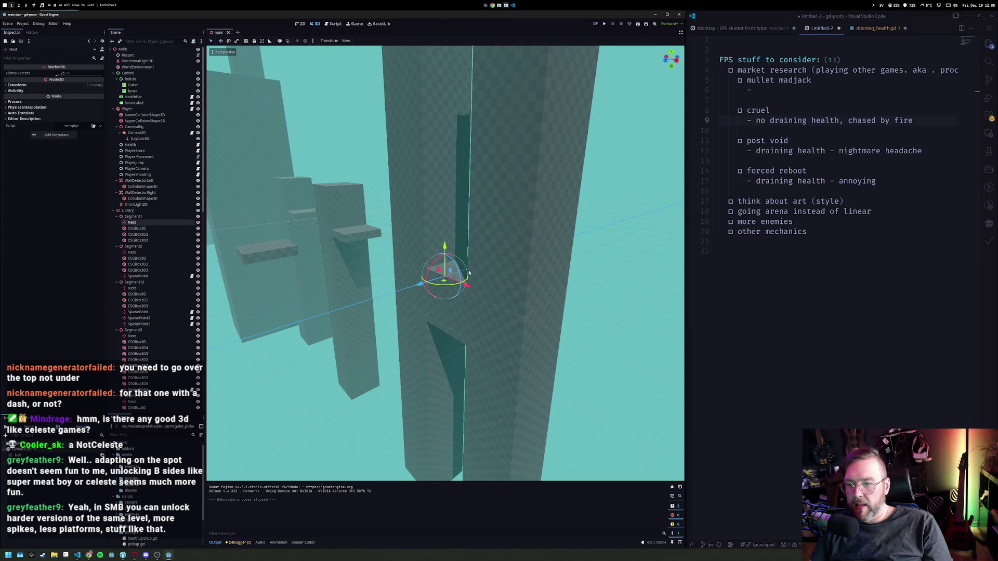
left_click(611, 247)
Orbit the 3D view around the floating platforms and tall pillars, then go to workspace 2.
scroll(445, 282, "up", 5)
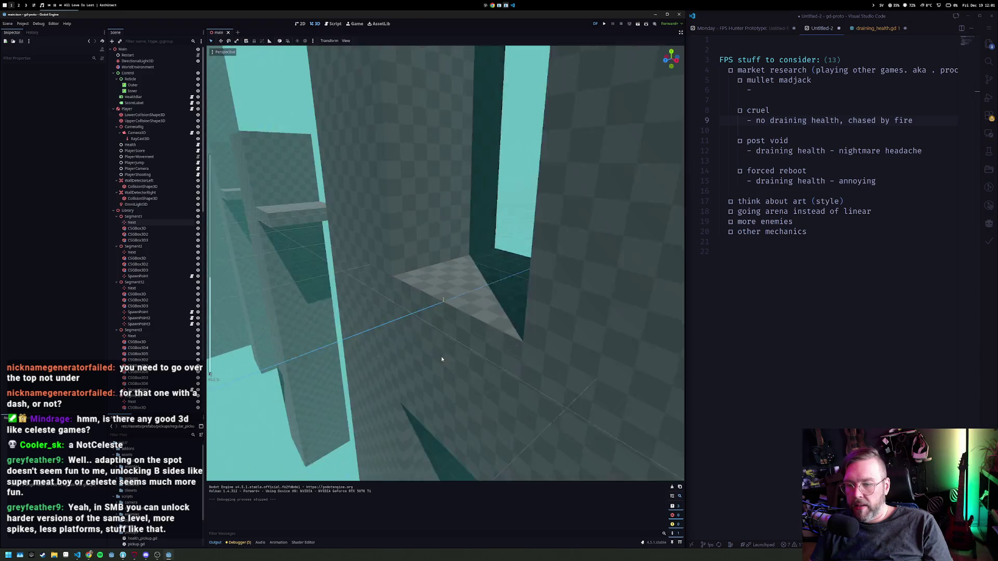
scroll(374, 195, "down", 5)
mouse_move(374, 195)
left_mouse_down()
mouse_move(505, 215)
mouse_move(496, 199)
left_mouse_up()
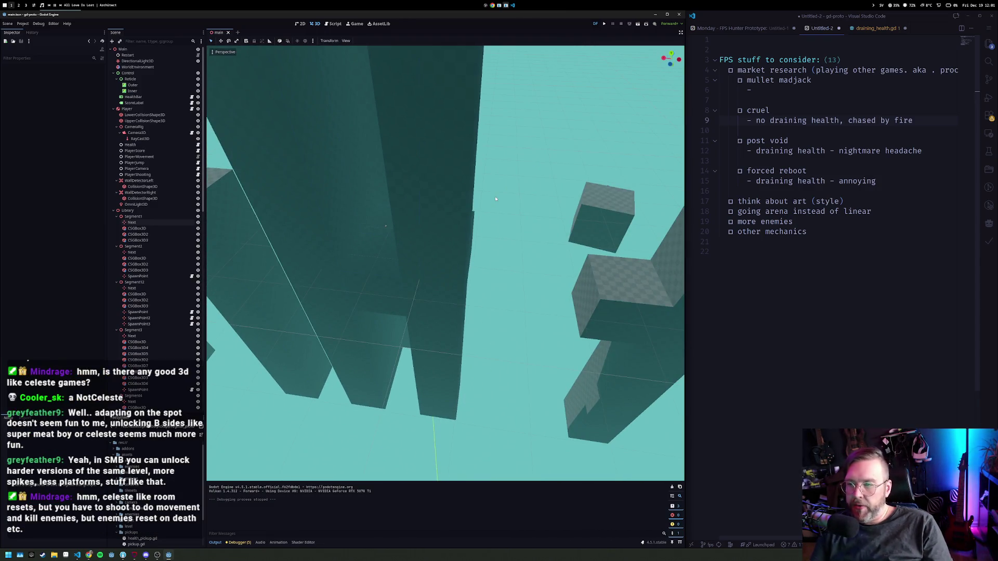
mouse_move(495, 199)
left_mouse_down()
mouse_move(566, 264)
mouse_move(486, 247)
mouse_move(550, 225)
mouse_move(454, 242)
mouse_move(630, 233)
left_mouse_up()
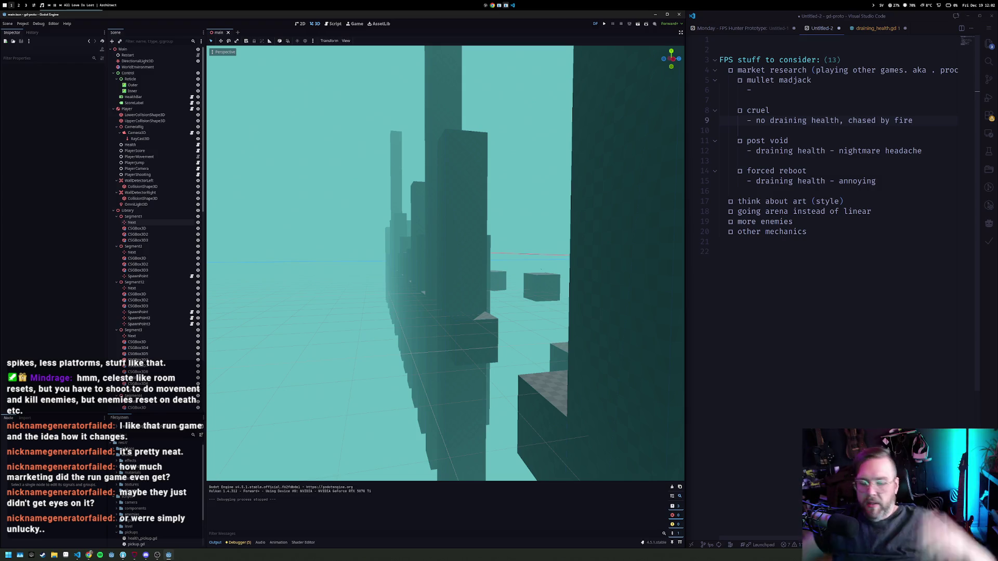
key("super+2")
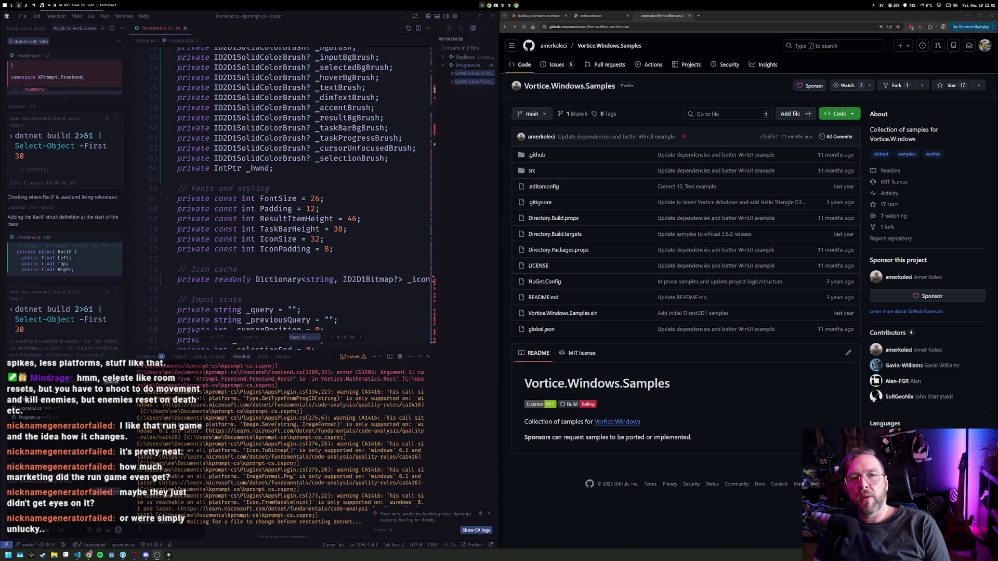
On workspace 3, open Wild Growth in the Steam library and go to its store page.
key("super+3")
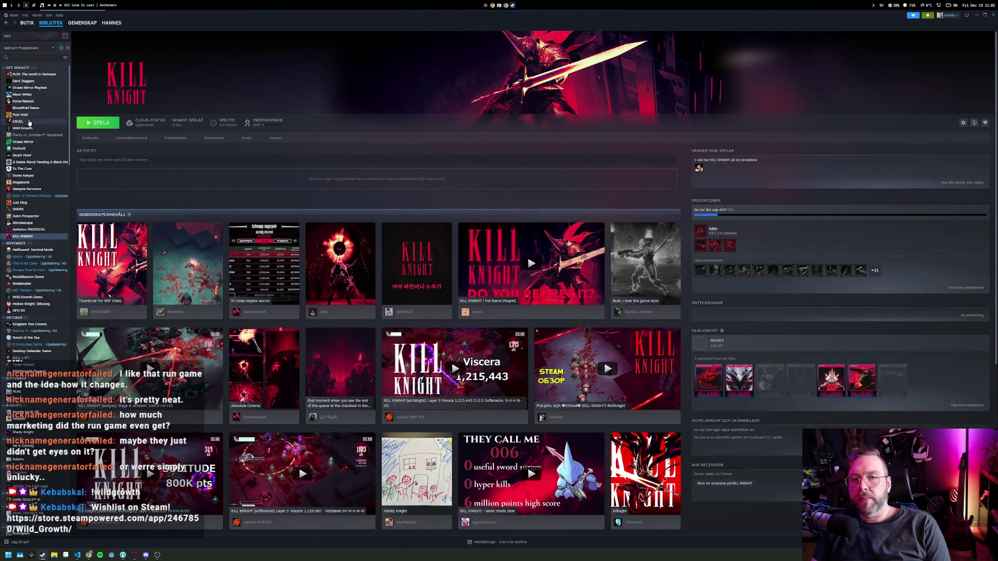
left_click(23, 128)
left_click(91, 137)
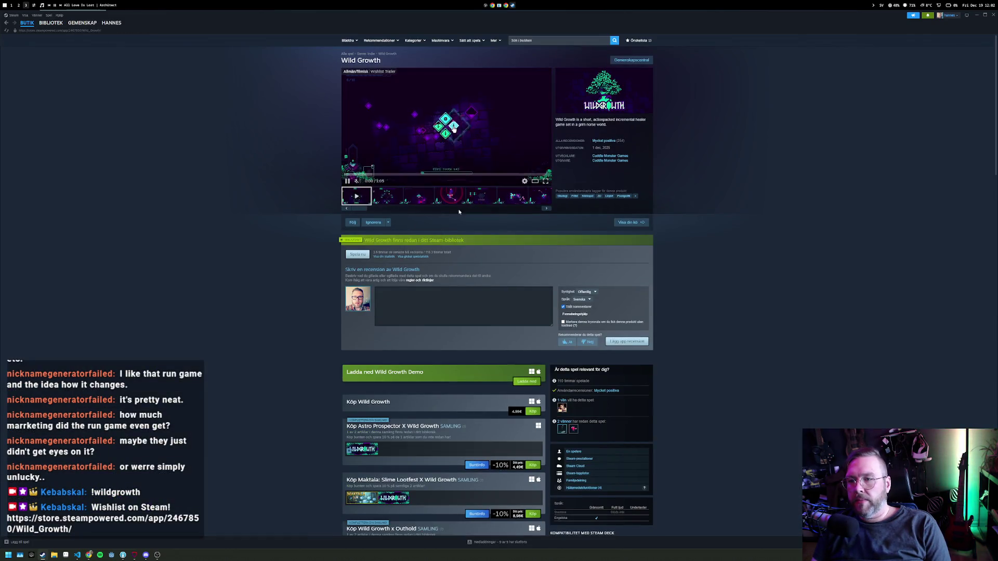
Play the Wild Growth trailer full screen, skip ahead to the upgrade screen, then exit full screen.
left_click(545, 181)
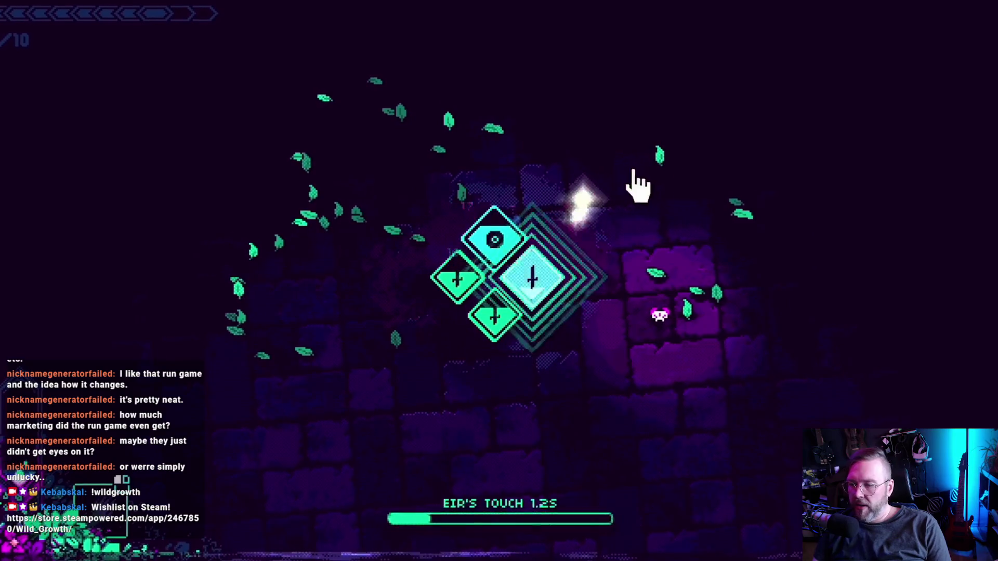
mouse_move(546, 557)
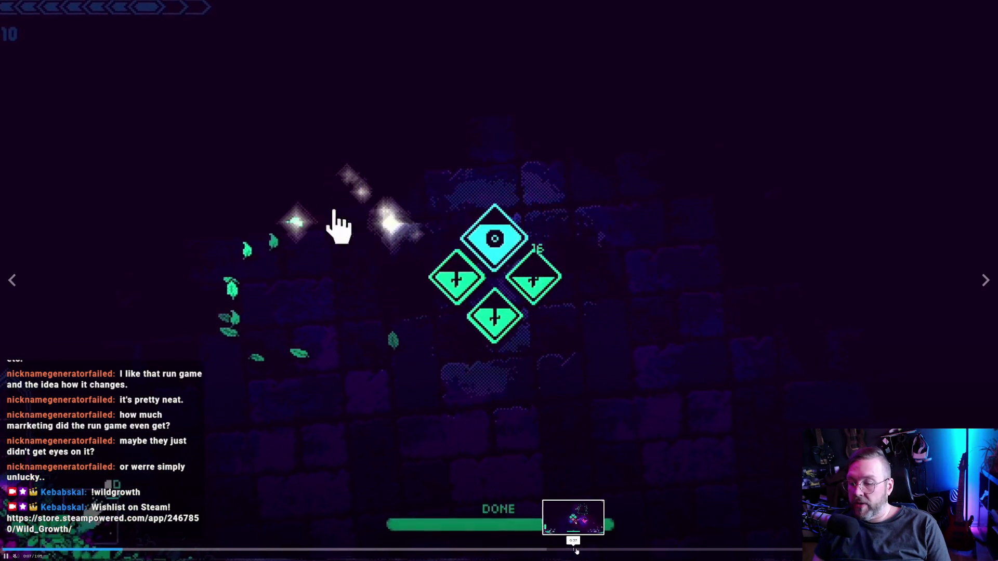
left_click_drag(724, 549, 693, 550)
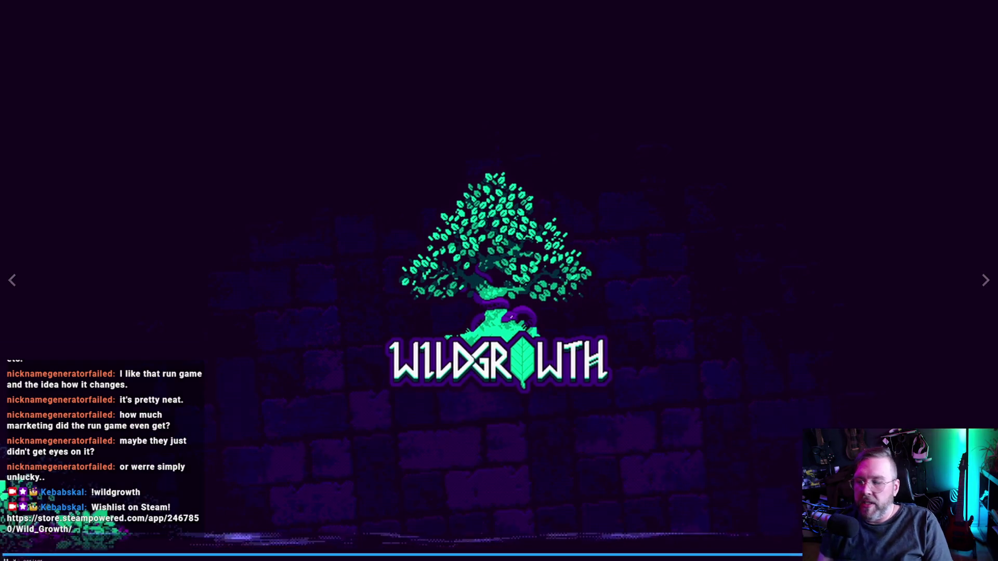
key("Escape")
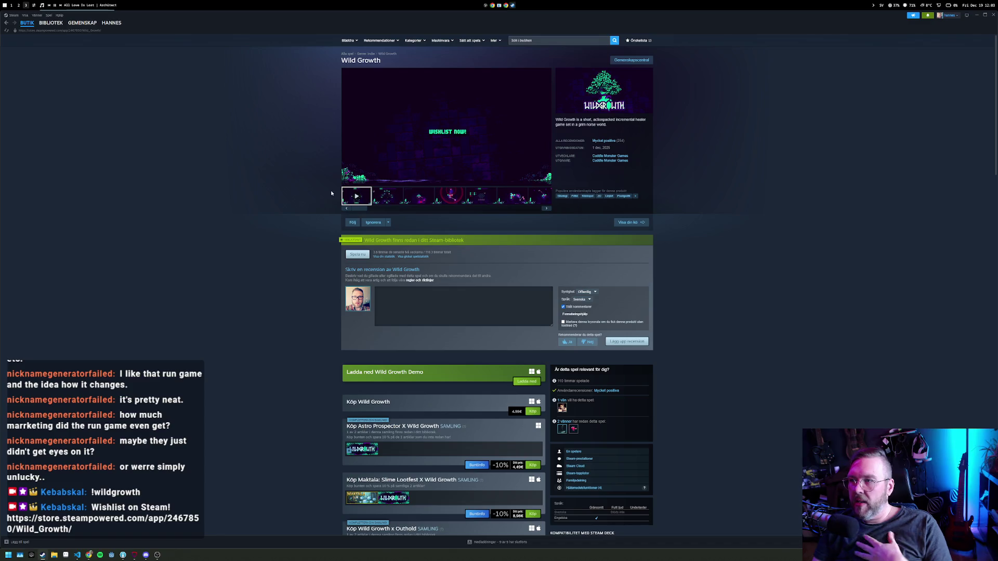
Open Outhold from the library and go to its store page.
left_click(46, 24)
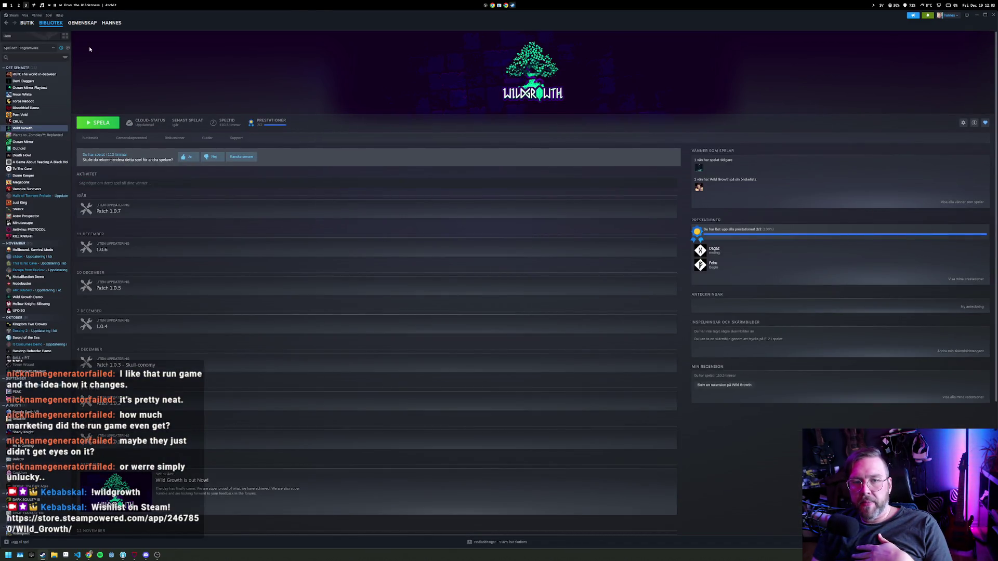
left_click(21, 148)
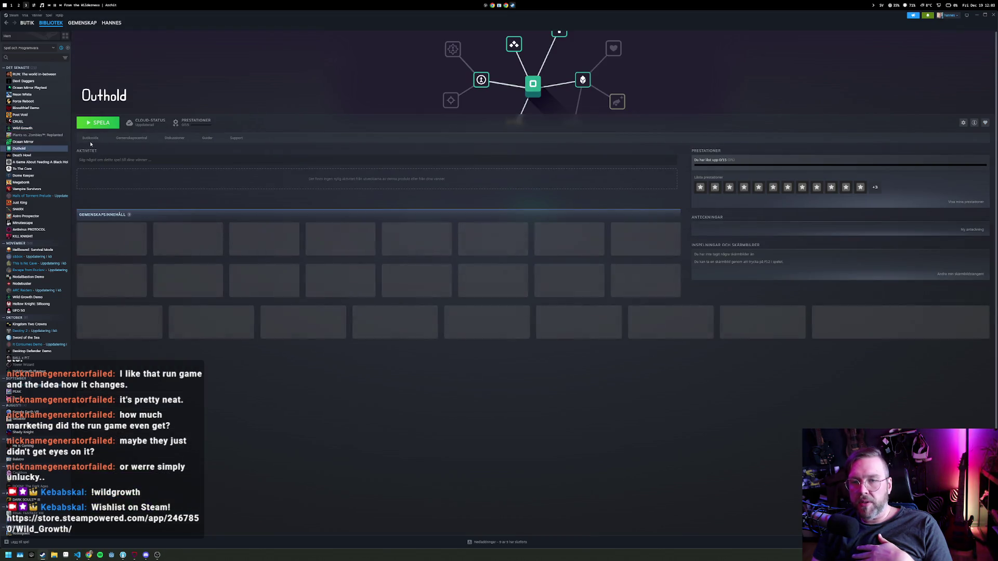
left_click(90, 138)
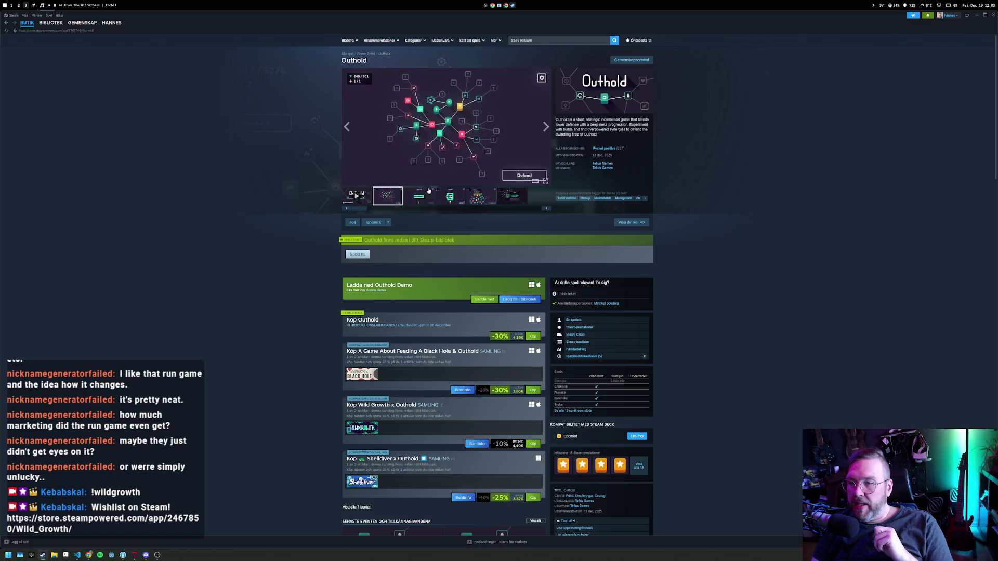
Skip ahead in Outhold's trailer, scroll down and open A Game About Feeding A Black Hole.
left_click(364, 196)
left_click(475, 175)
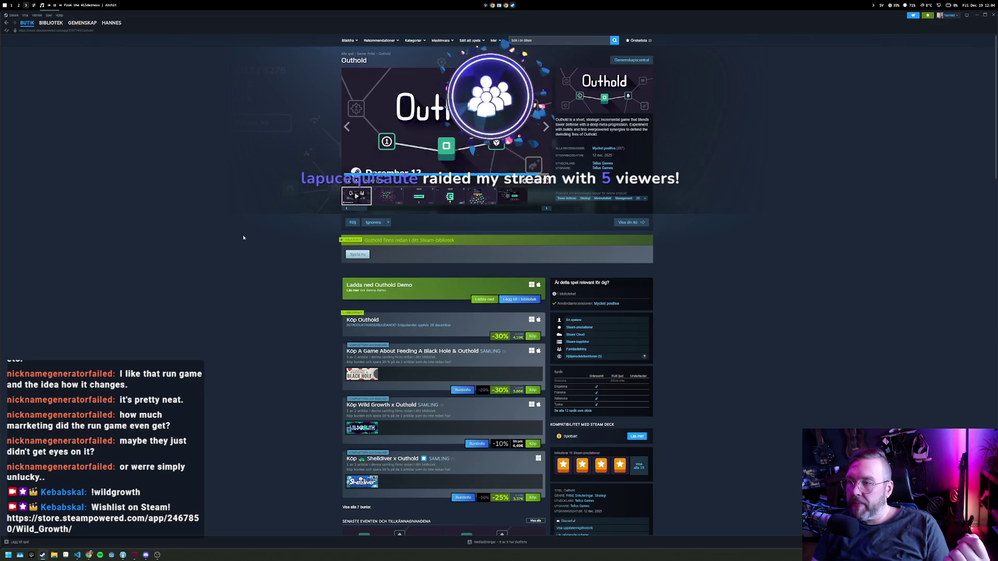
scroll(242, 262, "down", 1)
scroll(243, 262, "down", 3)
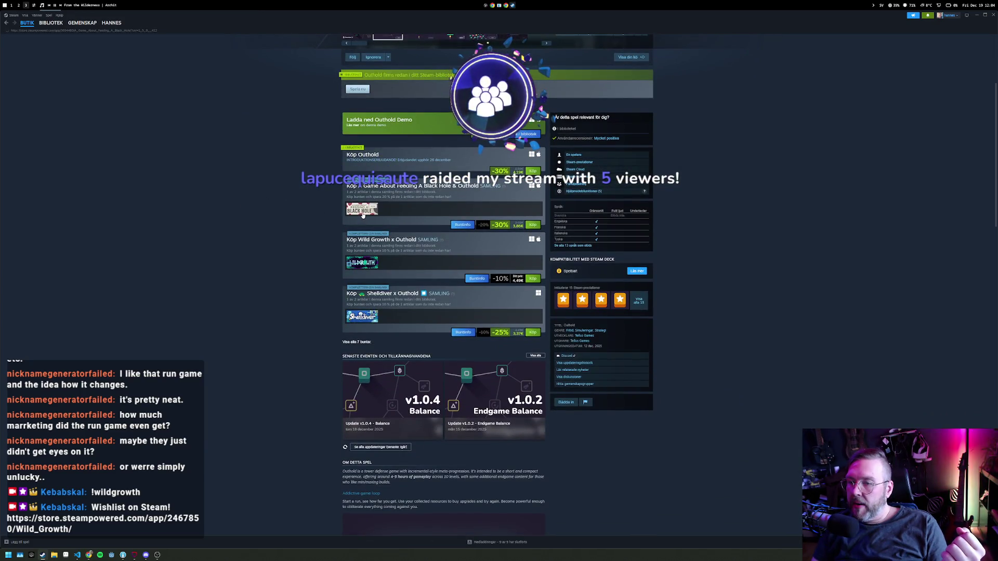
left_click(422, 181)
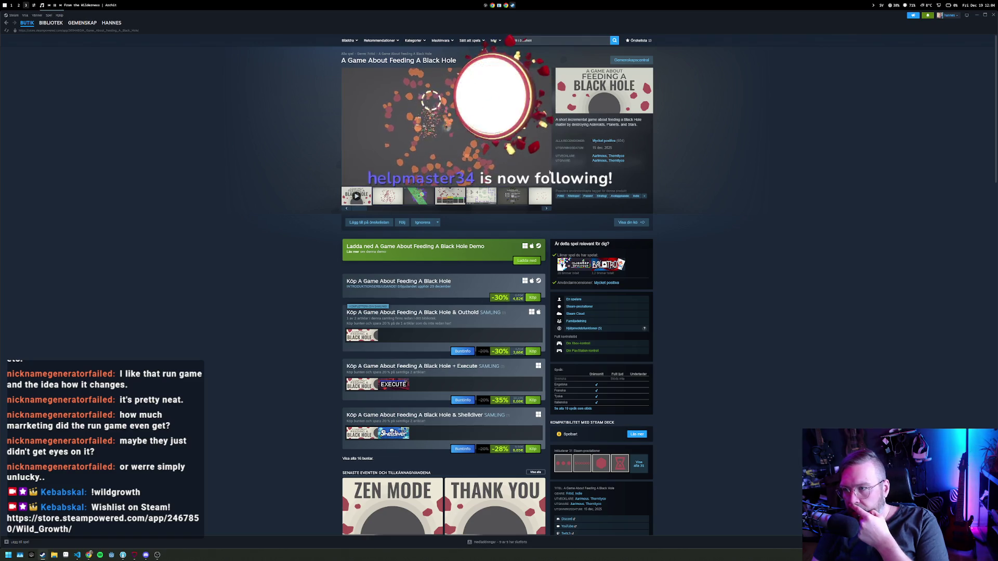
Pick the (the) Gnorp Apologue recommendation in the store sidebar.
mouse_move(602, 141)
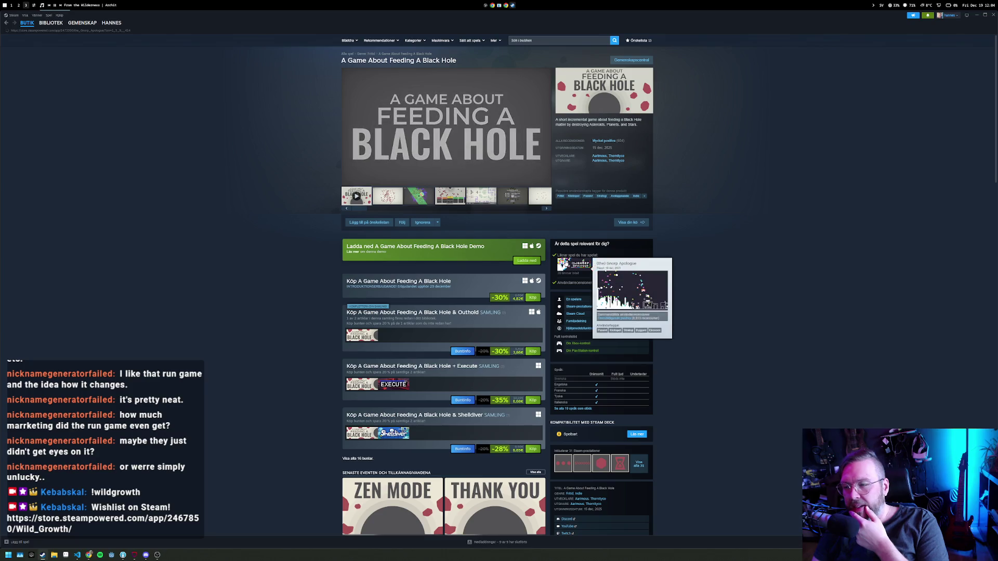
left_click(571, 264)
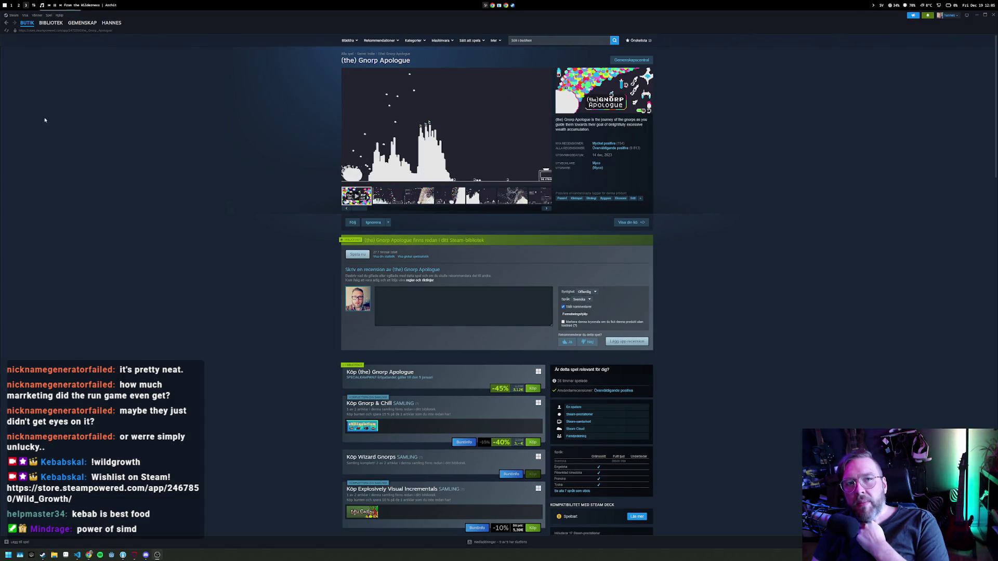
Watch the Gnorp Apologue trailer full screen, exit it, and return to the Godot workspace.
mouse_move(497, 179)
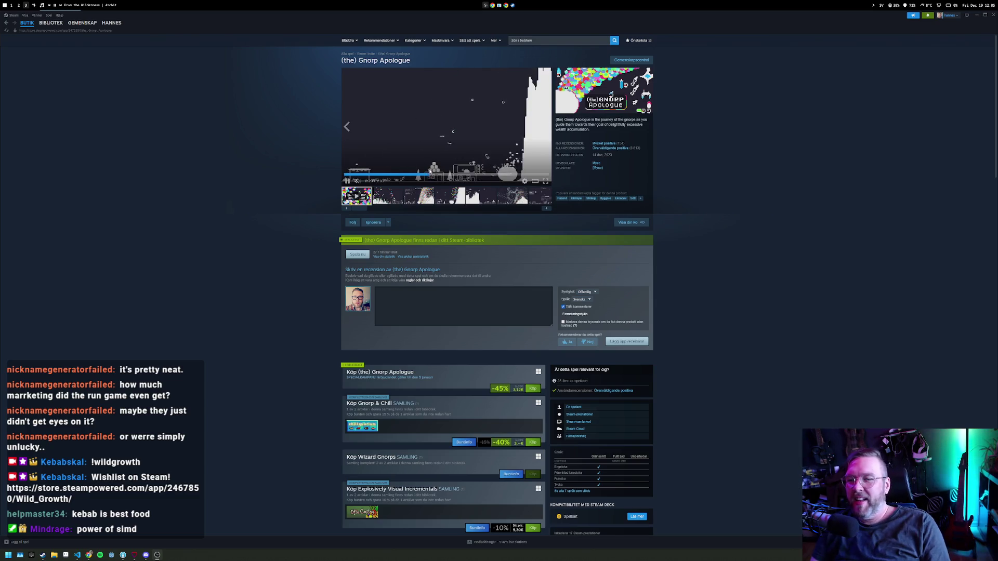
left_click(545, 181)
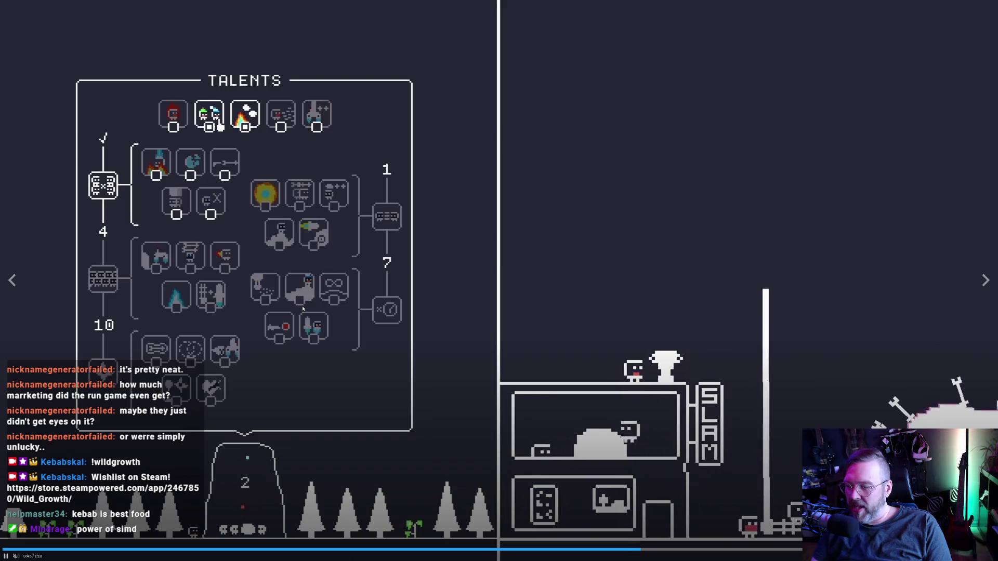
key("Escape")
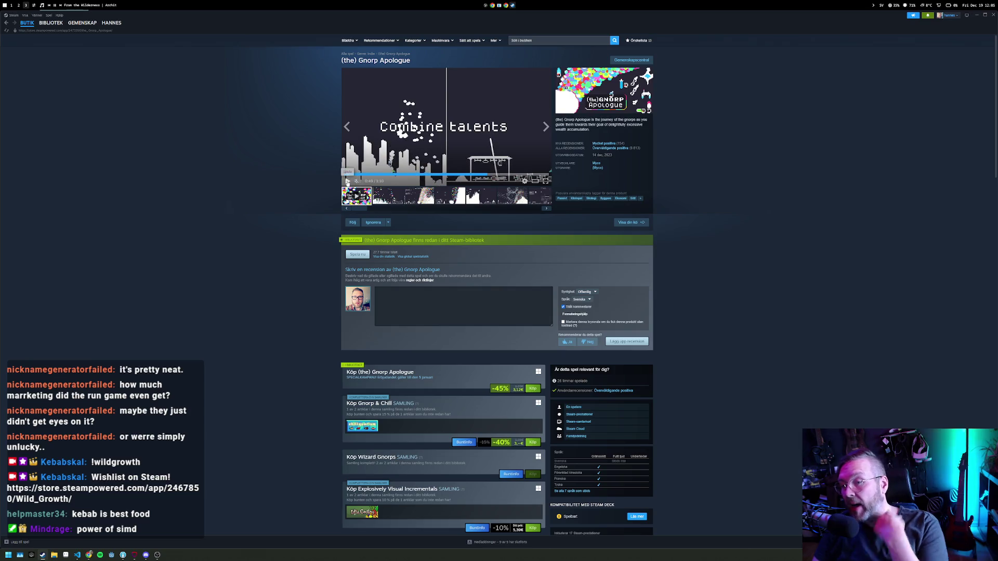
key("alt+1")
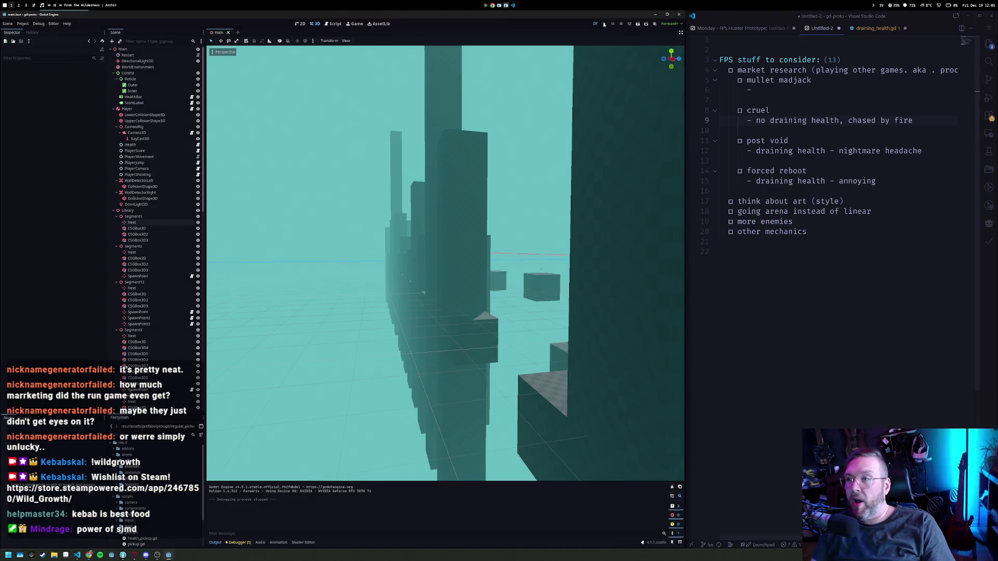
Run the FPS prototype and shoot enemies through the level, pushing the score past 36 as health drains.
left_click(603, 25)
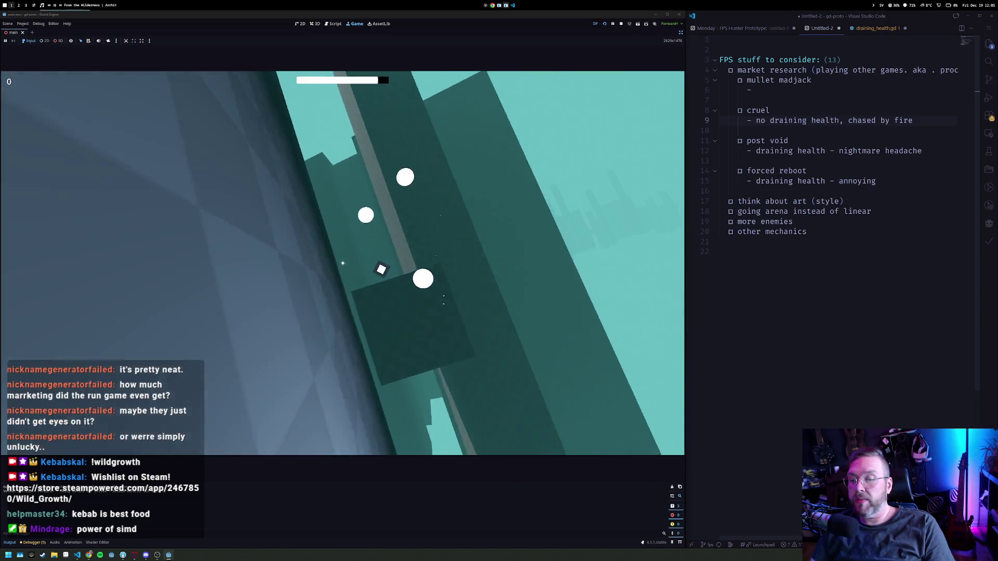
left_click(342, 263)
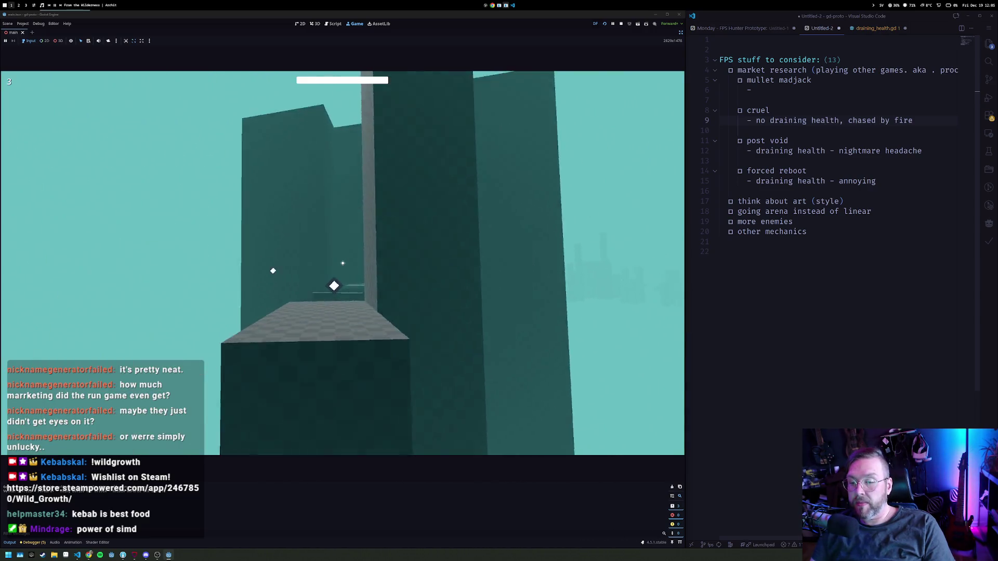
left_click(342, 263)
left_click(343, 263)
left_click(343, 263)
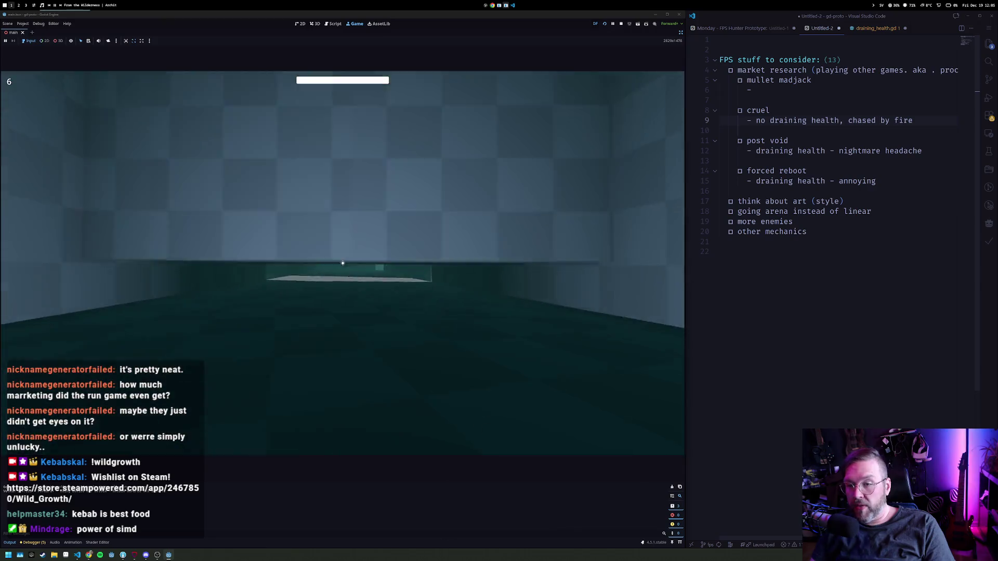
left_click(342, 263)
left_click(342, 263)
left_click(343, 263)
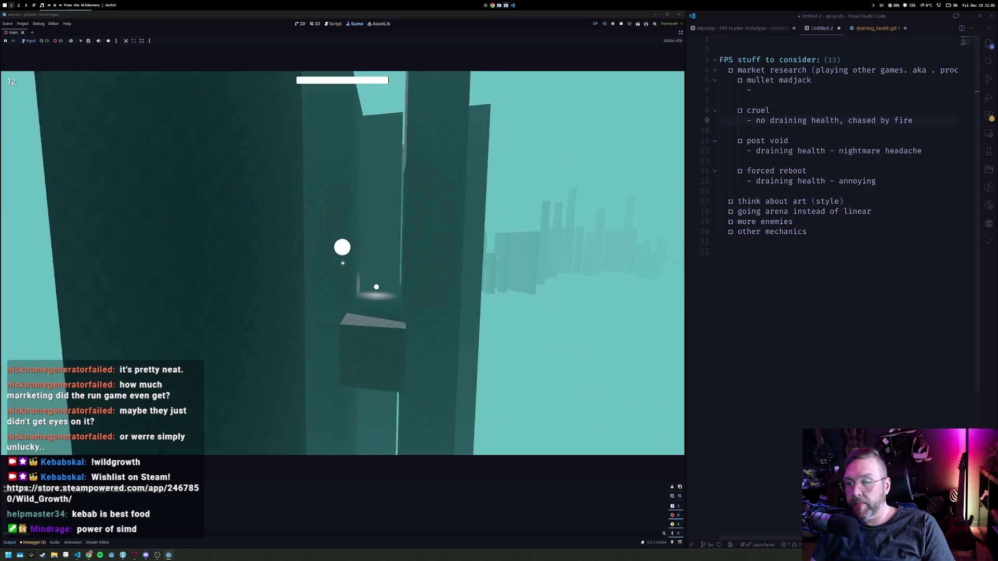
left_click(343, 263)
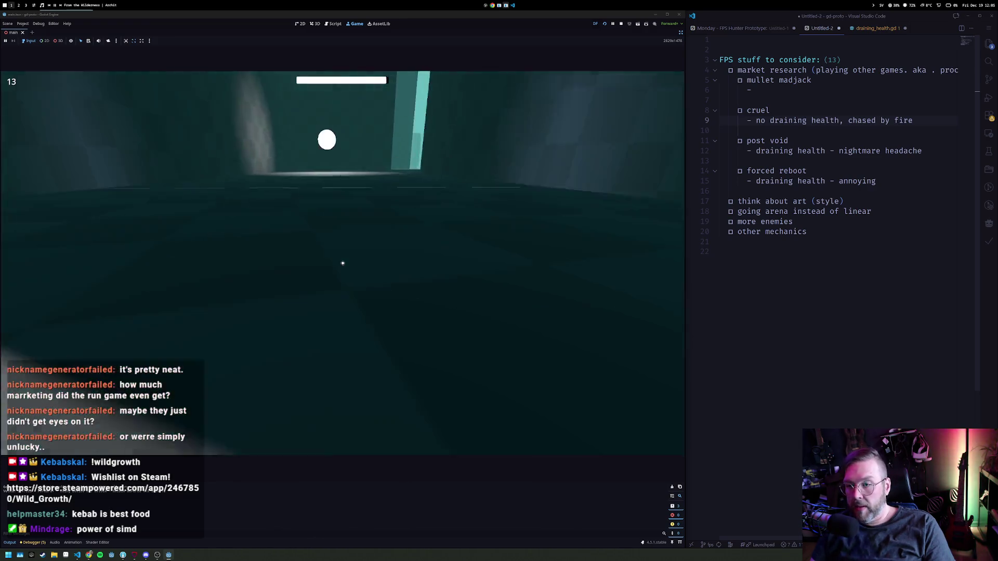
left_click(343, 263)
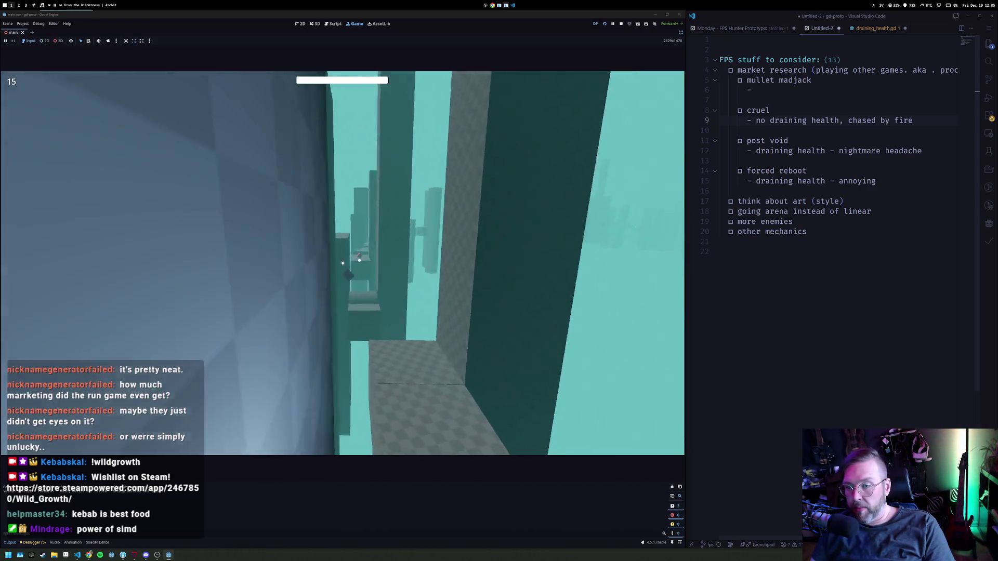
left_click(342, 263)
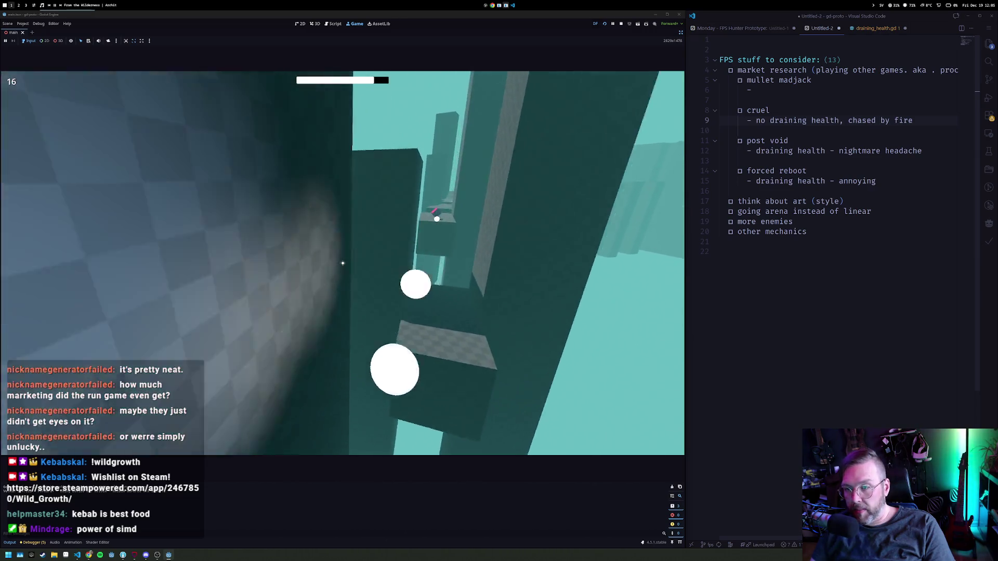
left_click(343, 263)
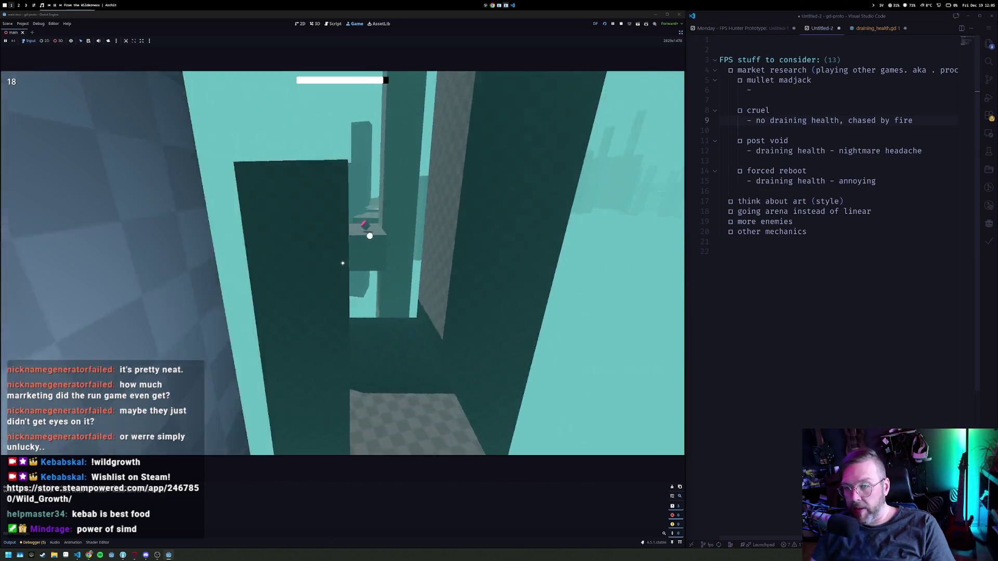
left_click(343, 263)
left_click(342, 263)
left_click(342, 263)
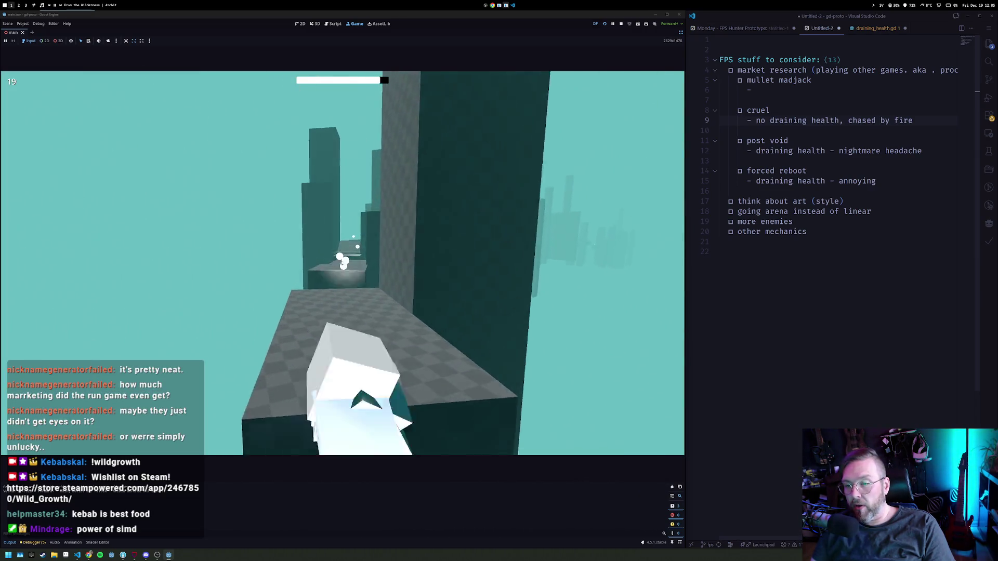
left_click(343, 263)
left_click(343, 263)
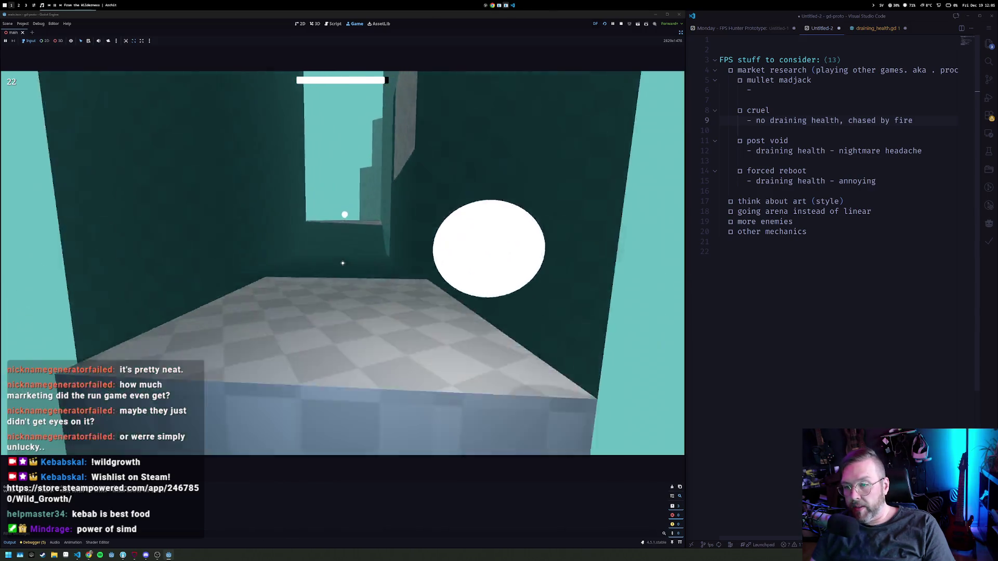
left_click(343, 263)
left_click(342, 263)
left_click(343, 263)
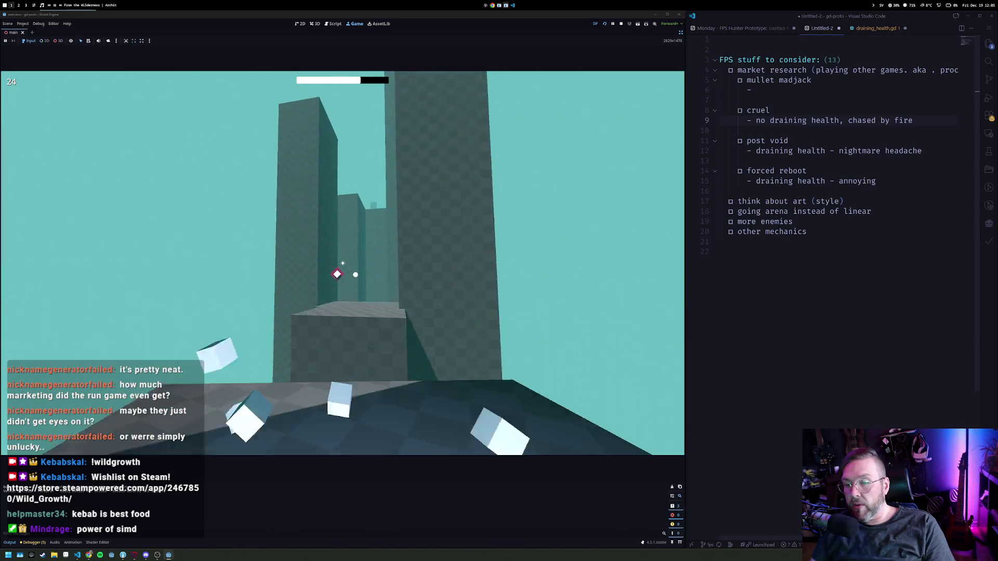
left_click(343, 263)
left_click(342, 263)
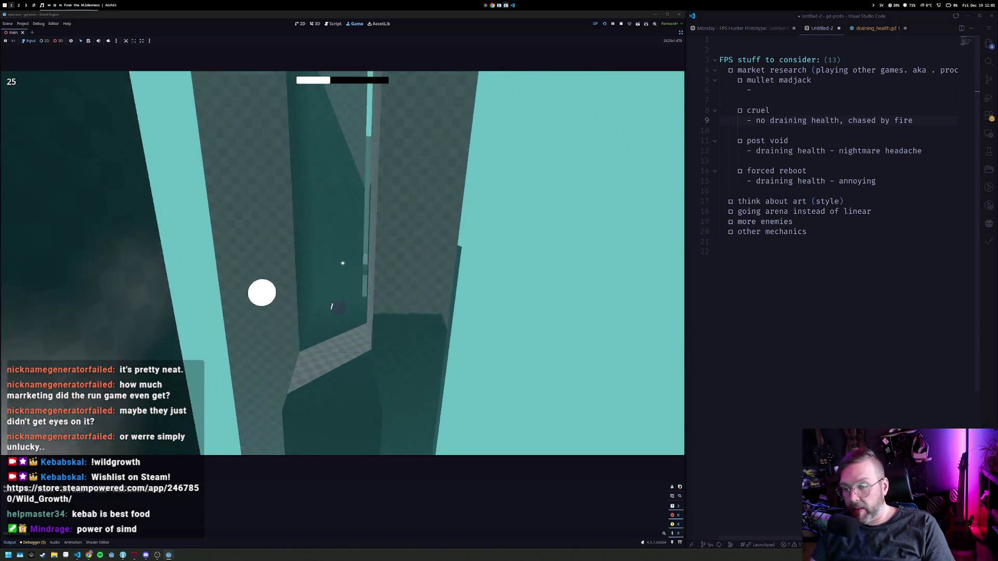
left_click(342, 263)
left_click(343, 263)
left_click(342, 263)
left_click(343, 263)
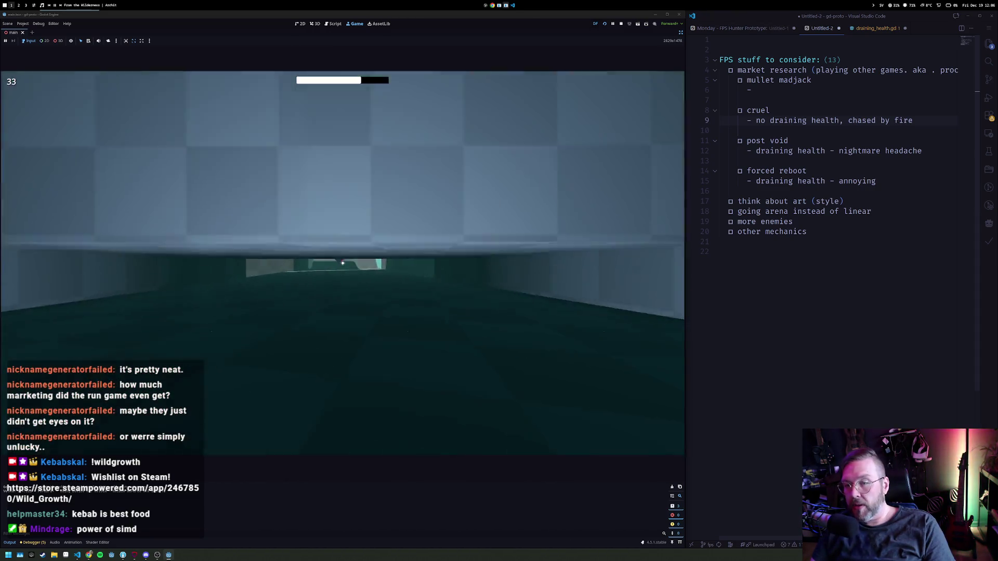
left_click(342, 263)
left_click(343, 263)
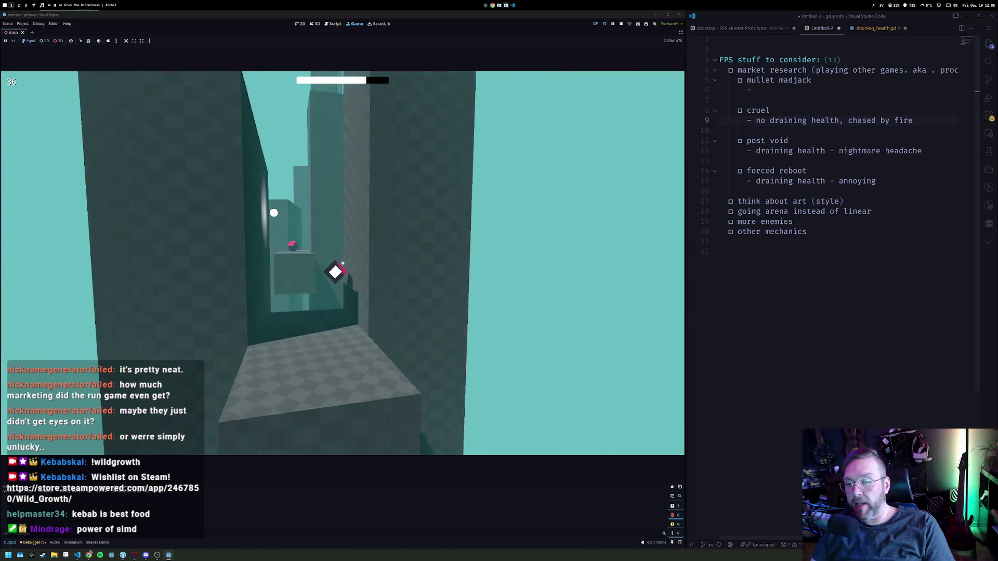
left_click(343, 263)
left_click(342, 263)
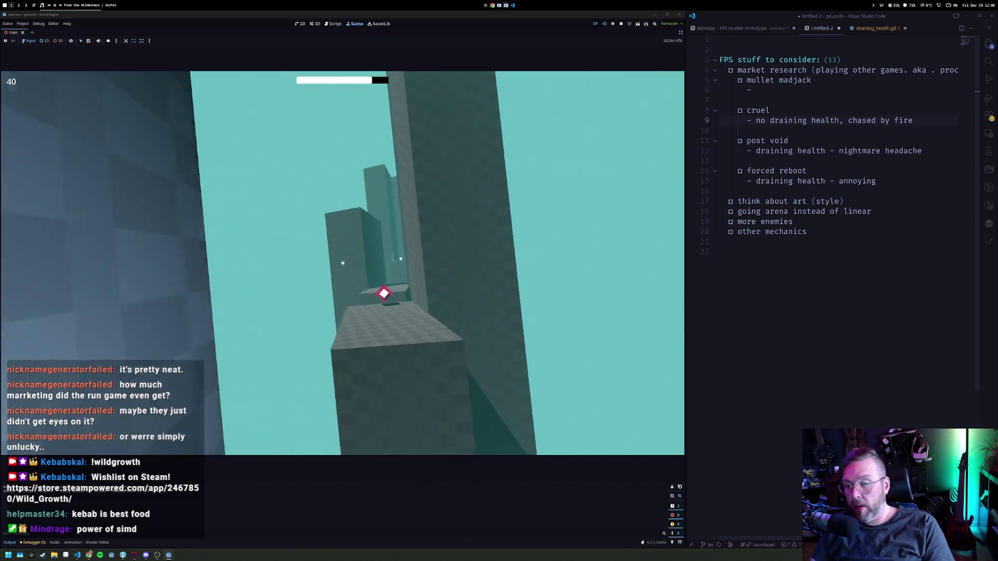
left_click(342, 263)
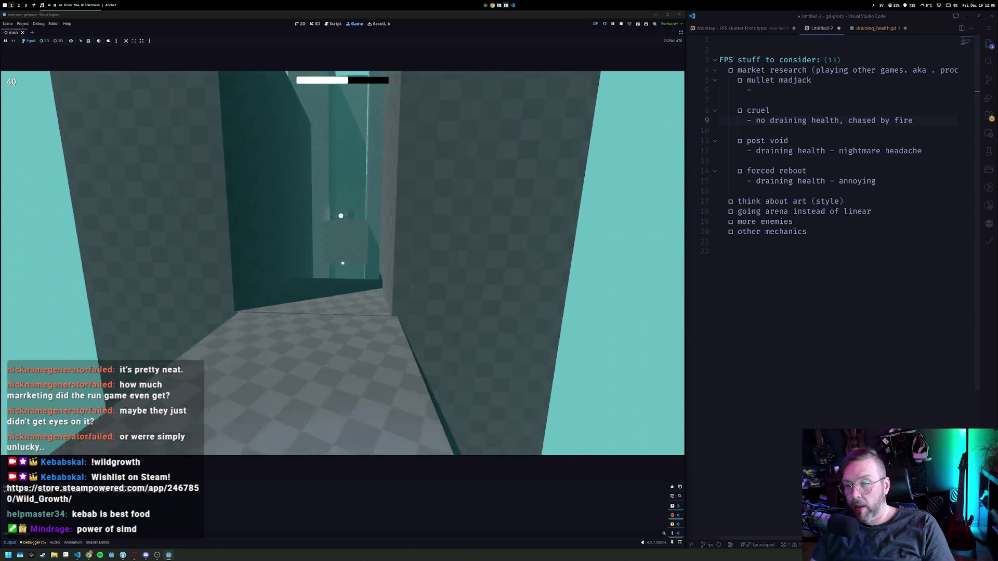
left_click(343, 263)
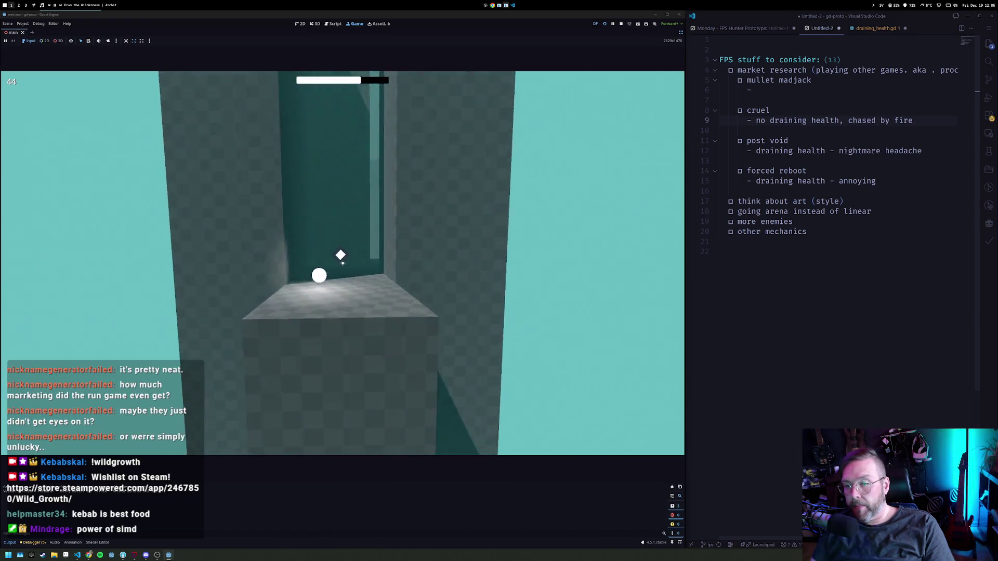
left_click(340, 255)
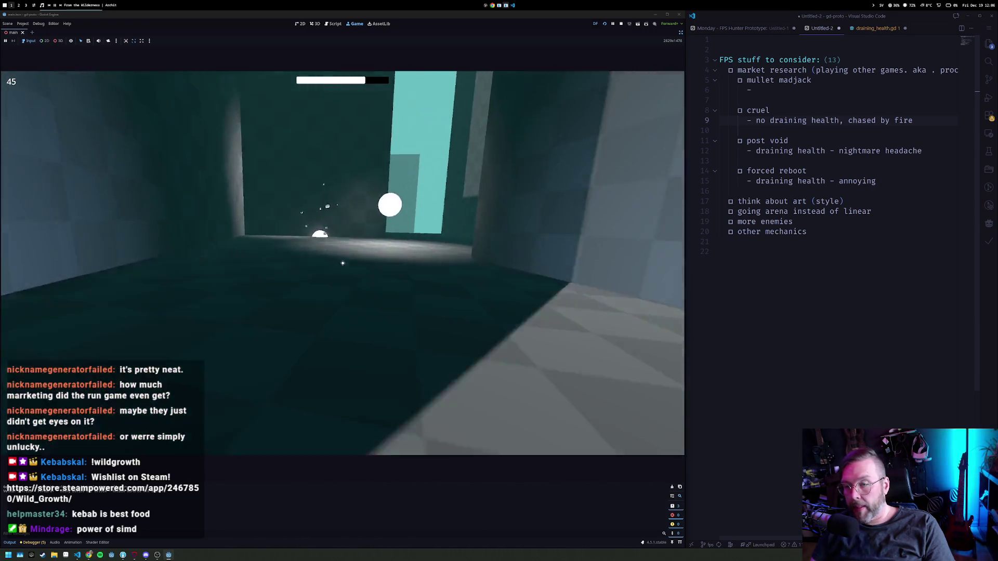
left_click(343, 263)
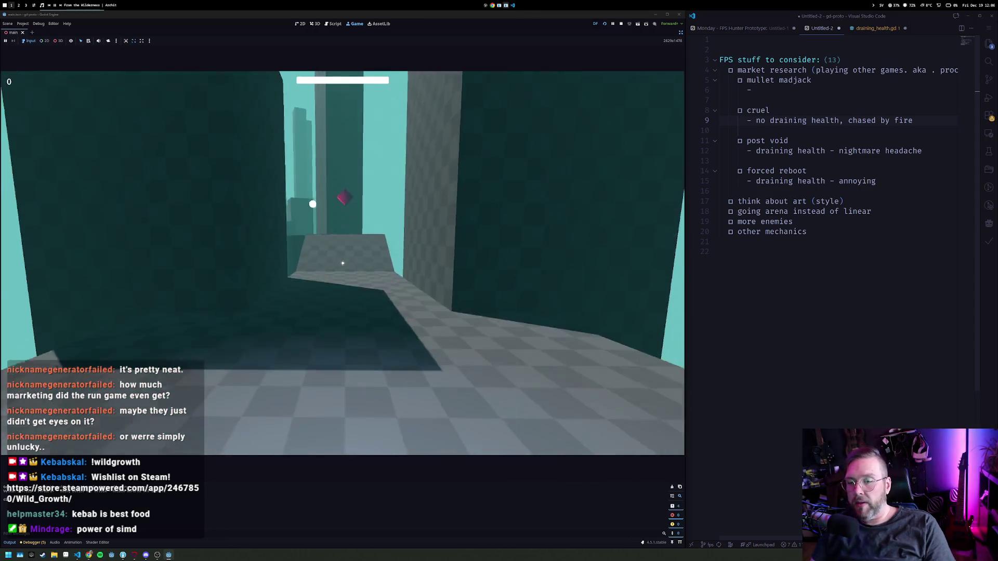
Play a new run through the shafts and corridors, shooting targets up to 48, then stop the playtest.
key("w")
left_click(344, 270)
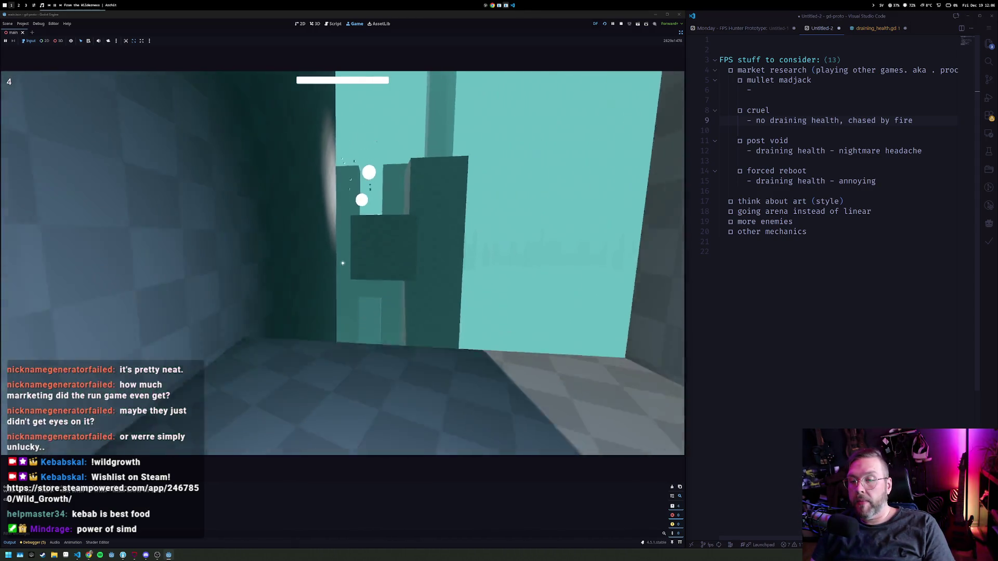
left_click(343, 263)
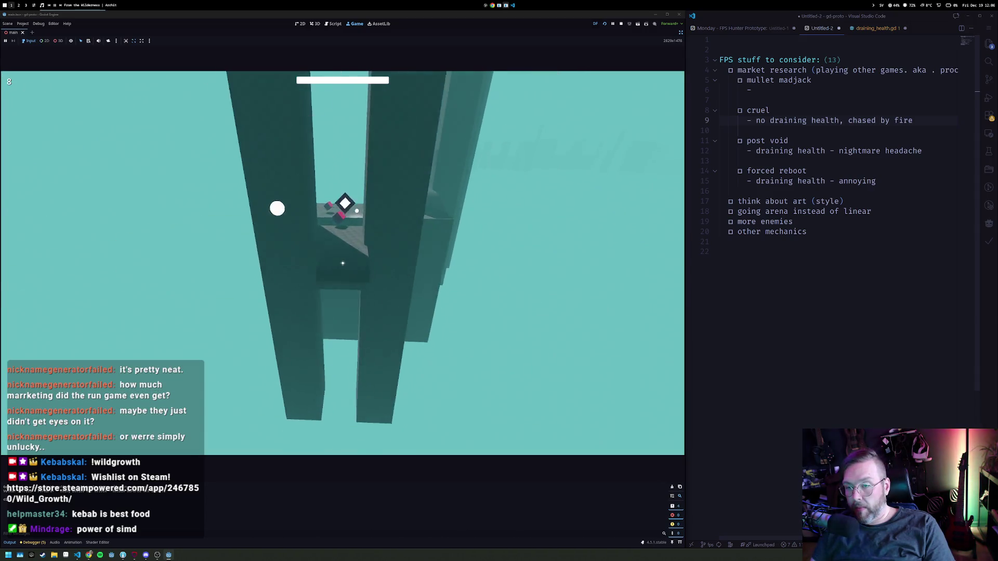
left_click(343, 263)
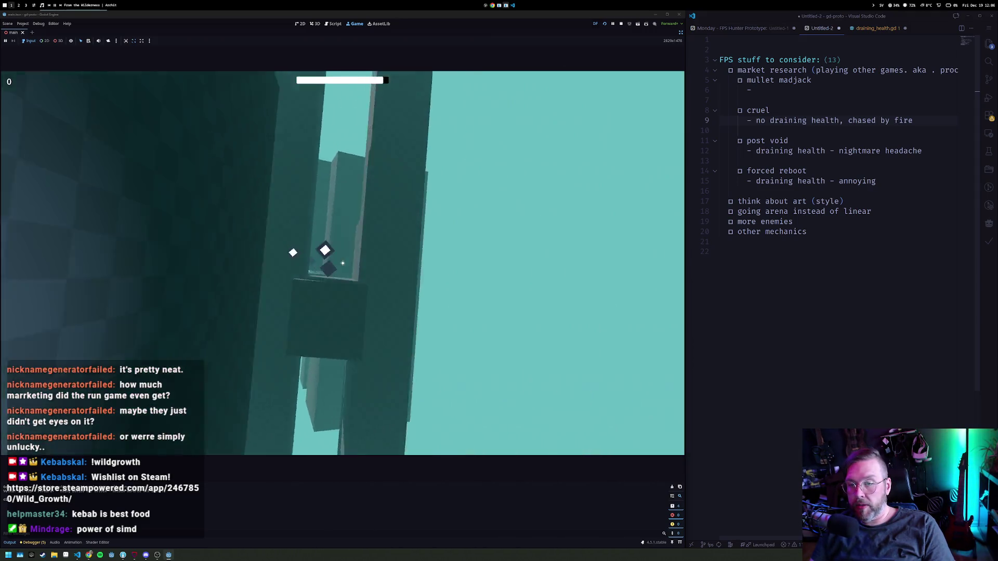
left_click(342, 263)
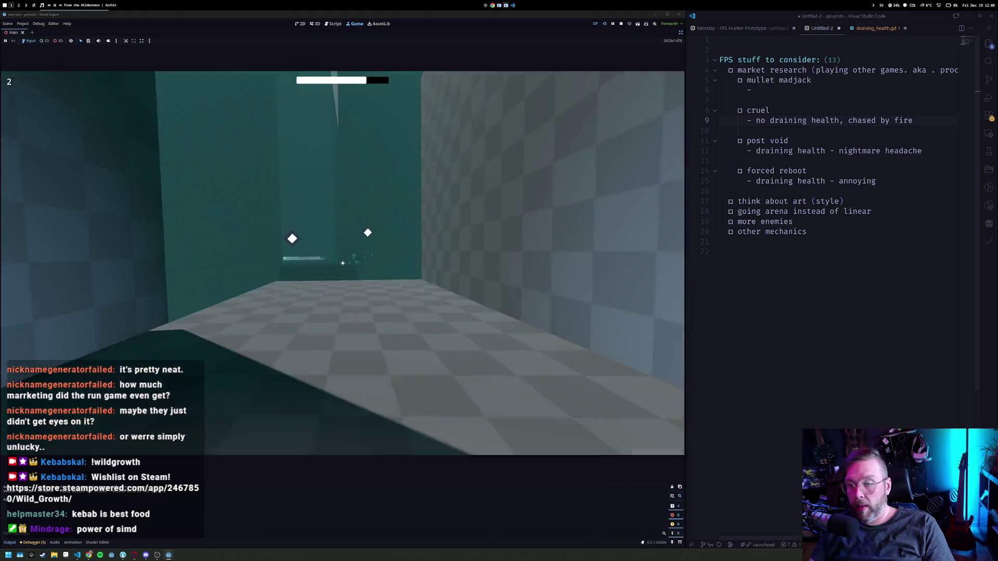
left_click(343, 263)
left_click(342, 263)
left_click(342, 263)
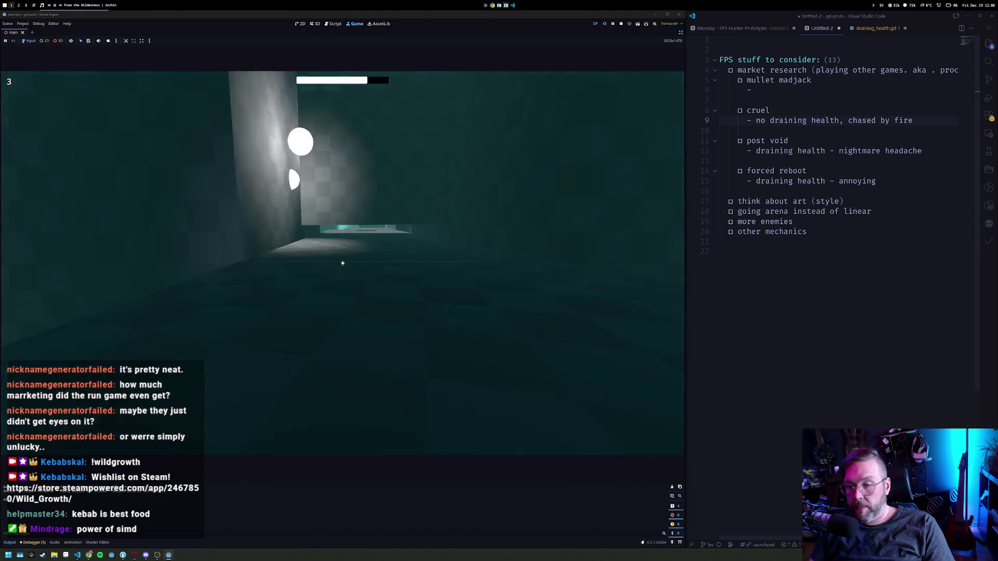
left_click(343, 263)
left_click(343, 263)
left_click(342, 263)
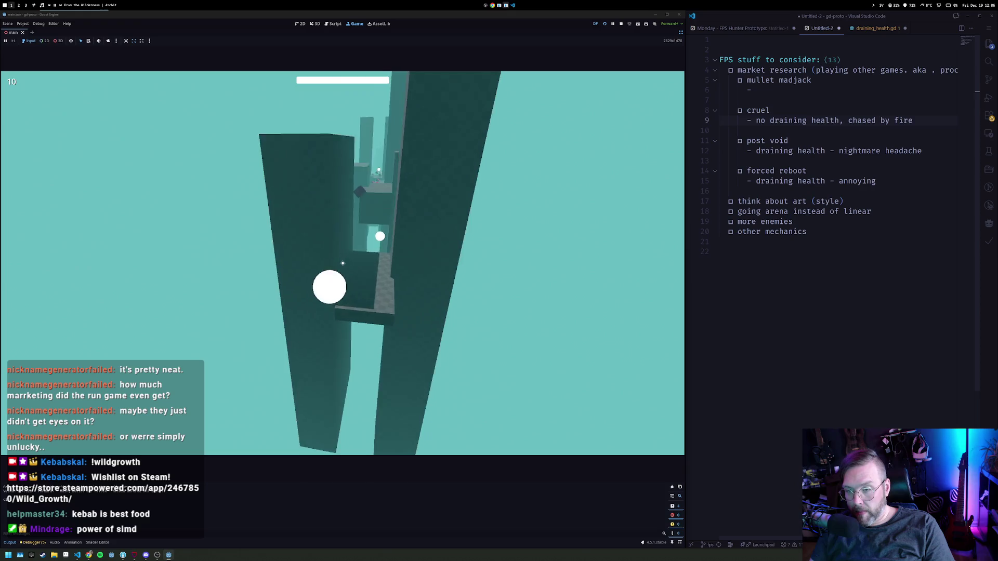
left_click(343, 263)
left_click(343, 263)
left_click(343, 263)
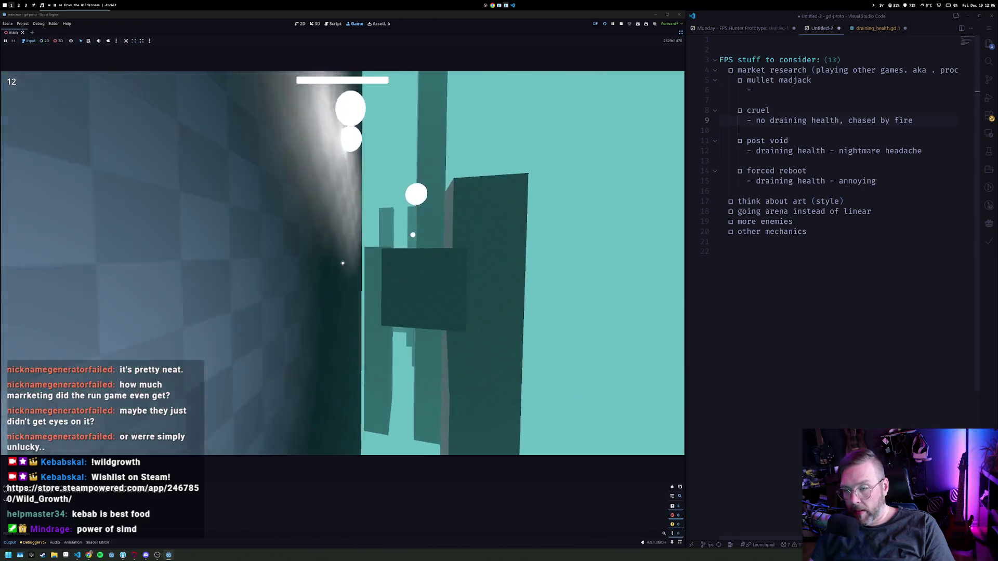
left_click(342, 263)
left_click(342, 263)
left_click(342, 263)
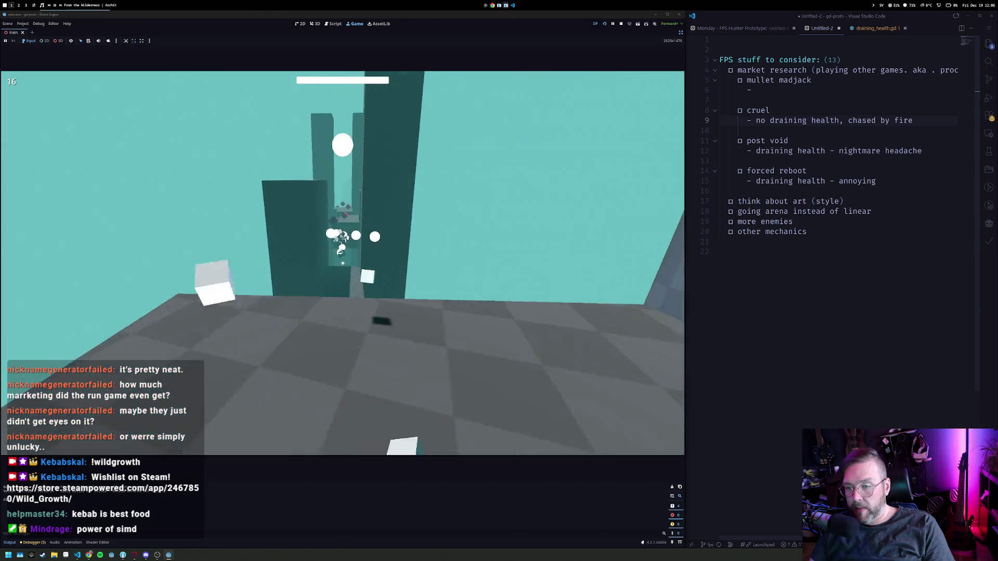
left_click(343, 263)
left_click(342, 263)
left_click(343, 263)
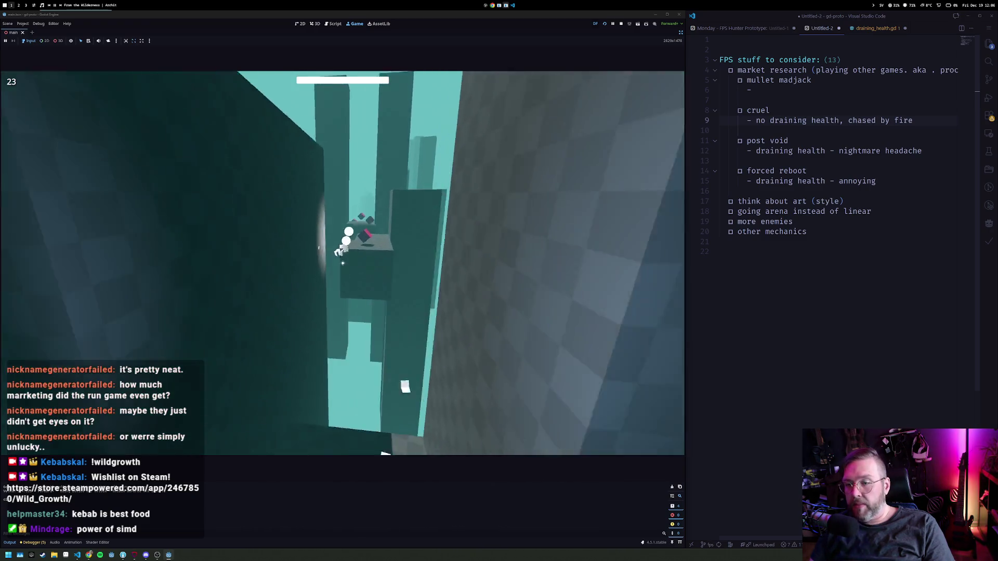
left_click(342, 263)
left_click(342, 263)
left_click(342, 263)
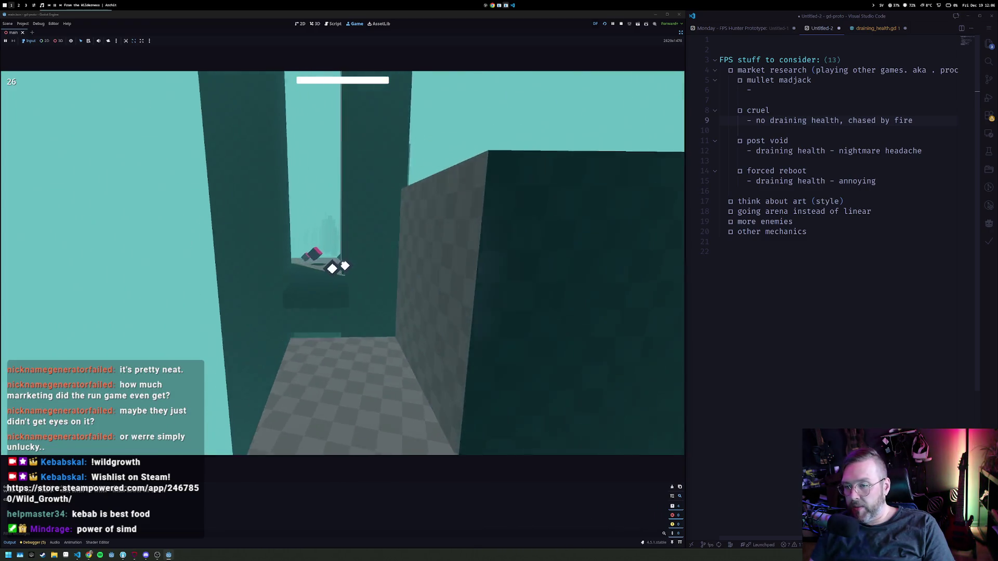
left_click(342, 263)
left_click(343, 263)
left_click(343, 263)
left_click(343, 263)
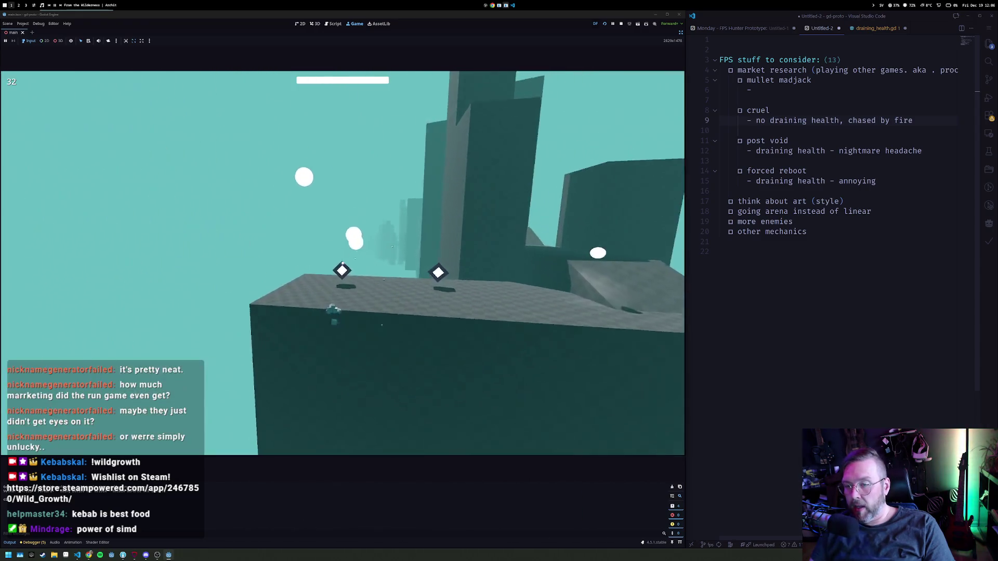
left_click(342, 263)
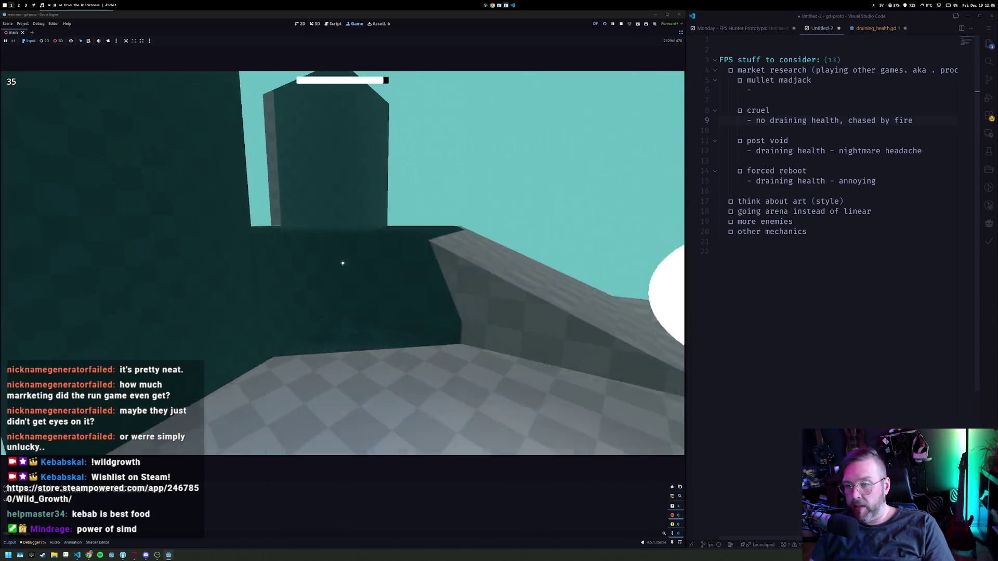
left_click(343, 263)
left_click(342, 263)
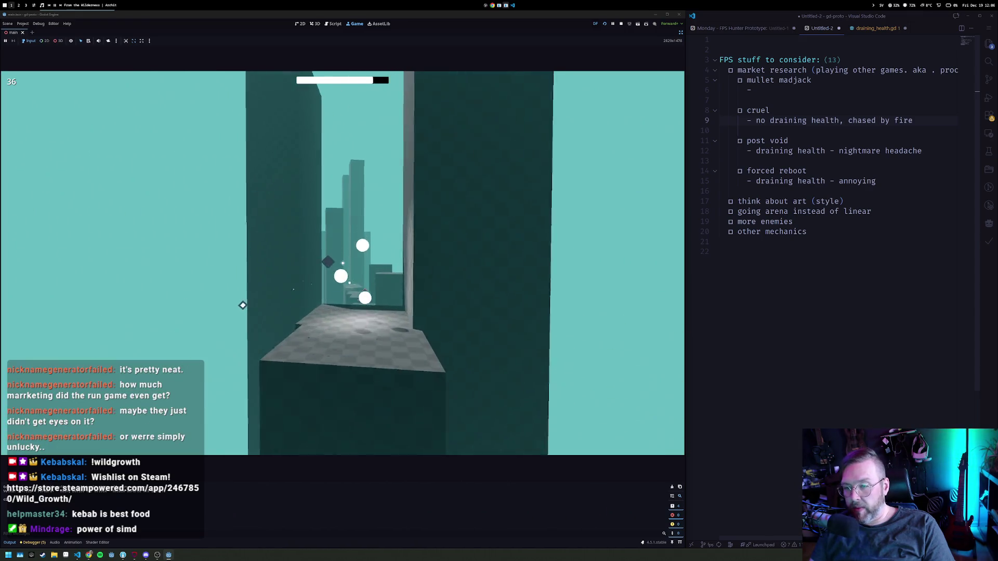
left_click(342, 263)
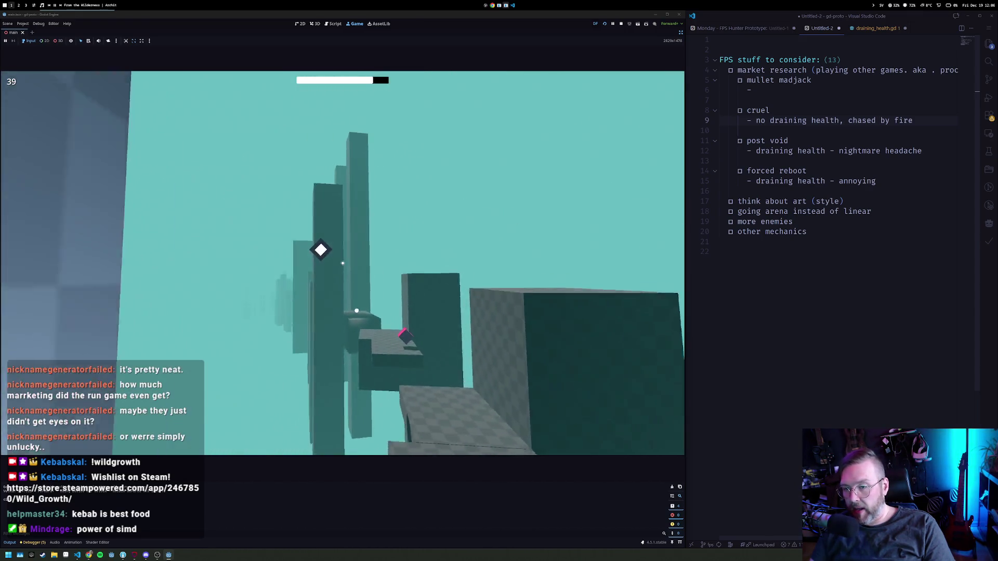
left_click(343, 263)
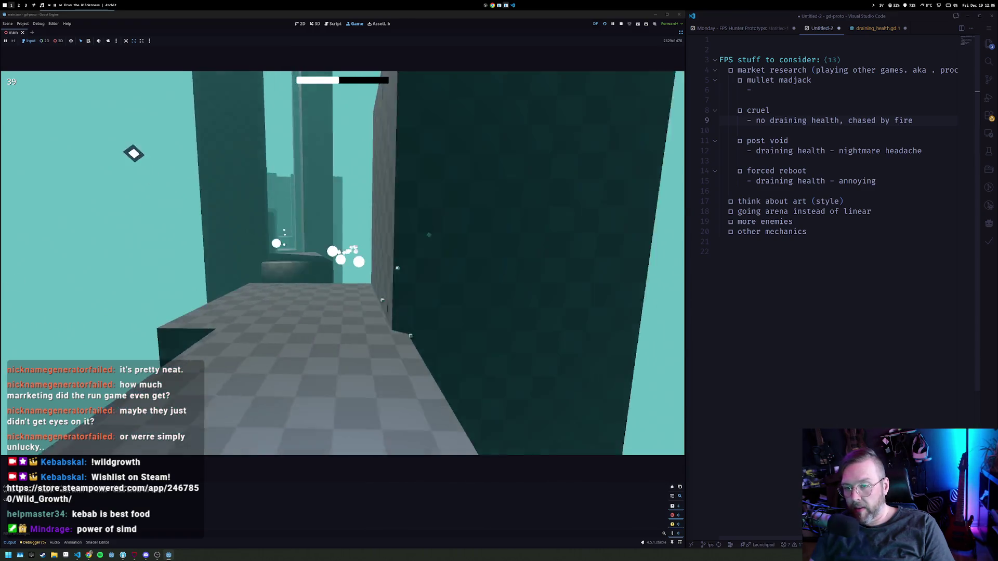
left_click(342, 263)
left_click(343, 263)
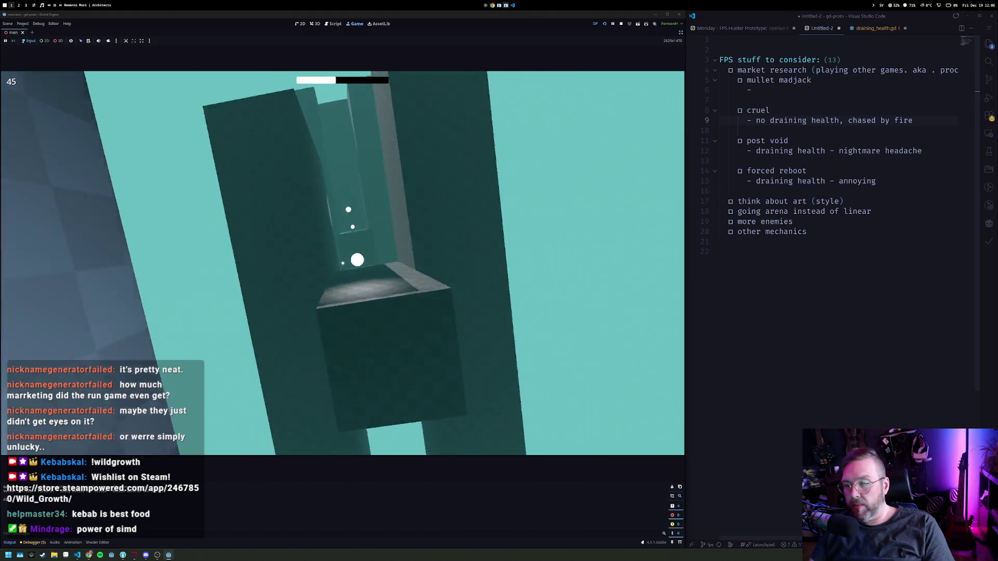
left_click(343, 263)
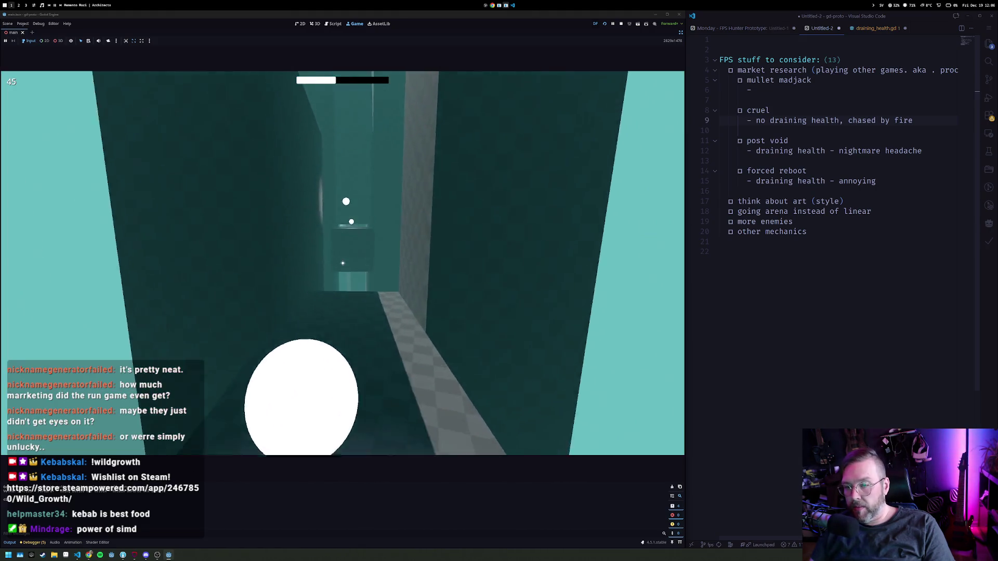
left_click(343, 263)
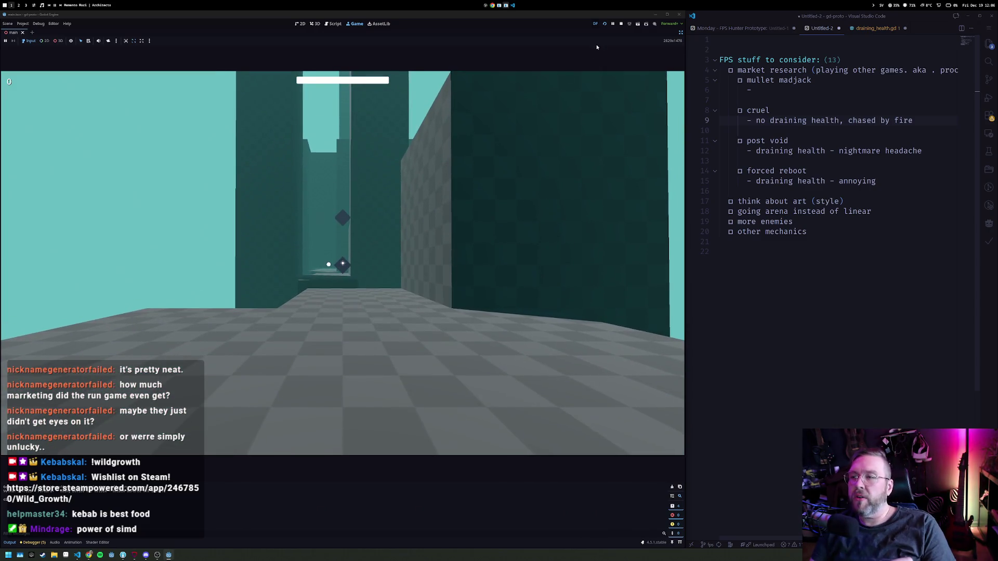
left_click(621, 24)
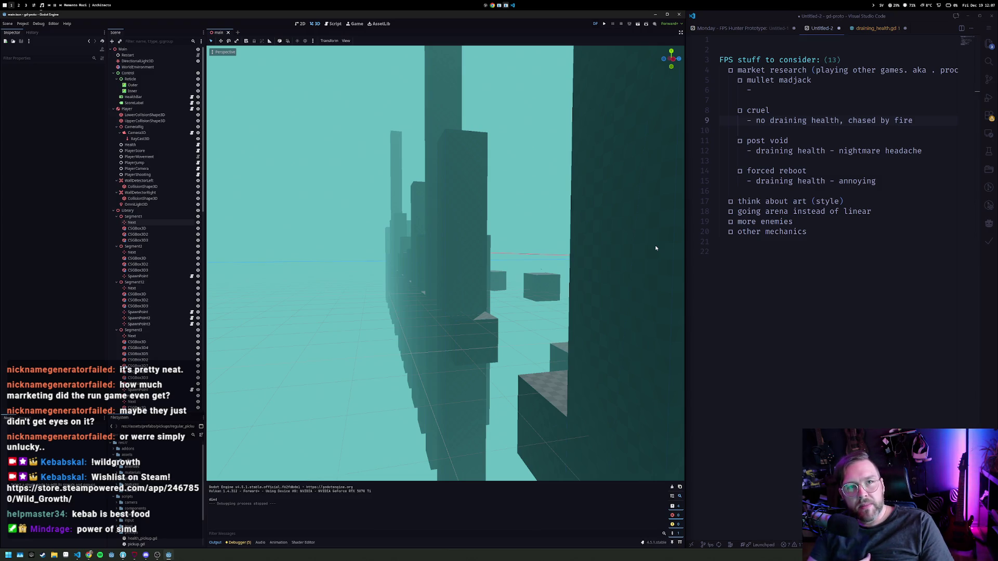
key("super+2")
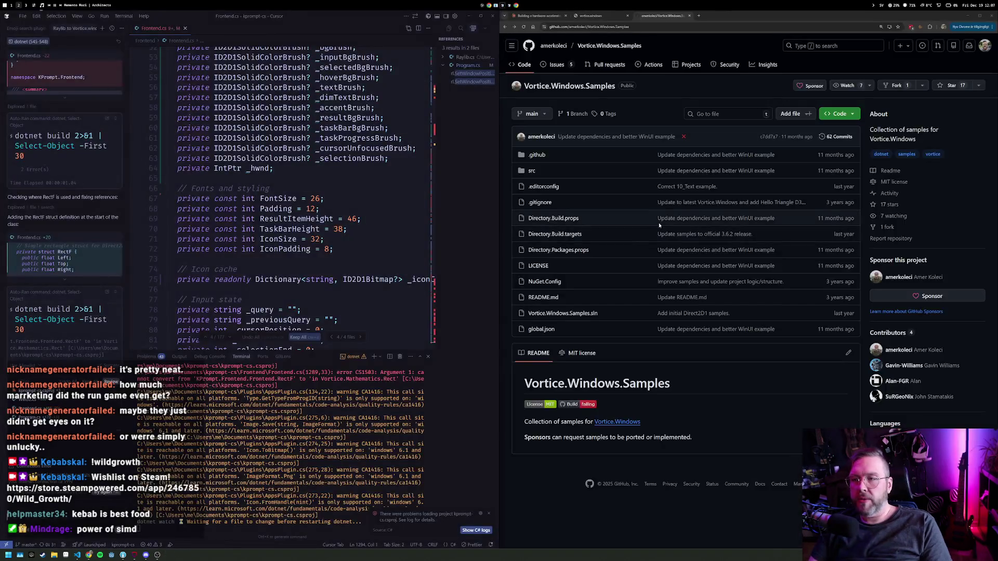
In the Steam library, view the ARC Raiders page, then the Hollow Knight: Silksong page.
key("super+3")
left_click(51, 22)
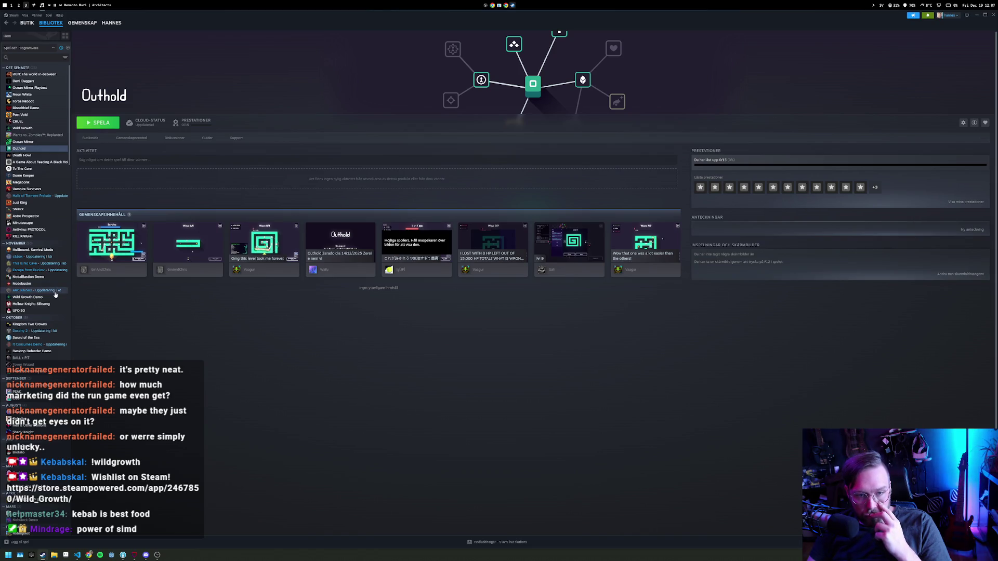
left_click(44, 291)
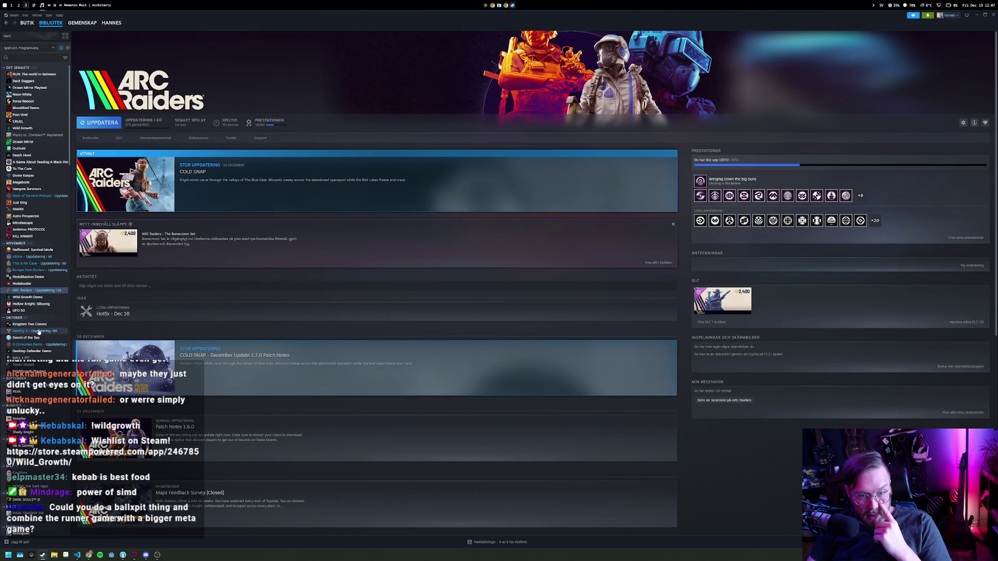
left_click(35, 305)
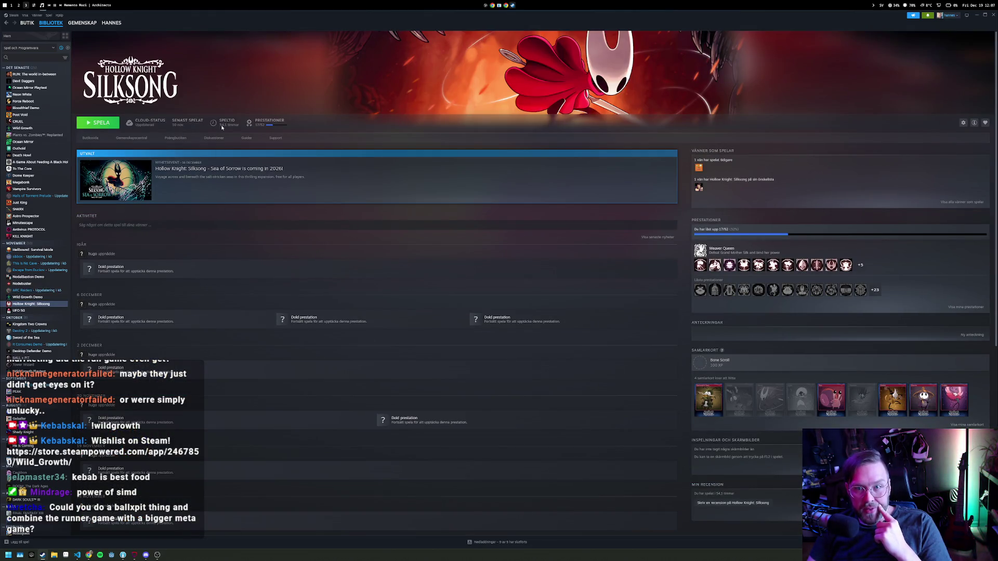
Scroll through Silksong's full achievements list, then close it.
scroll(161, 331, "down", 2)
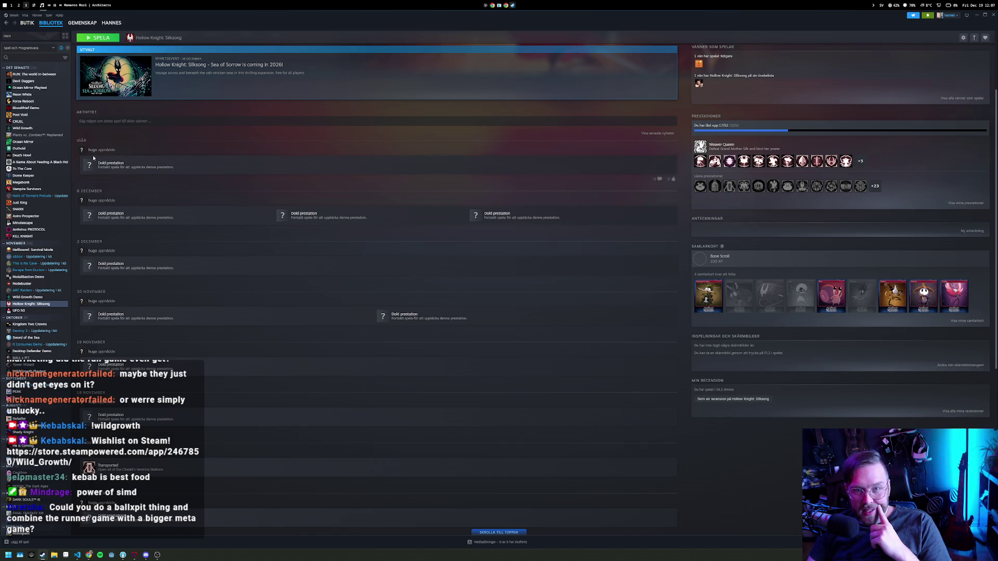
left_click(124, 166)
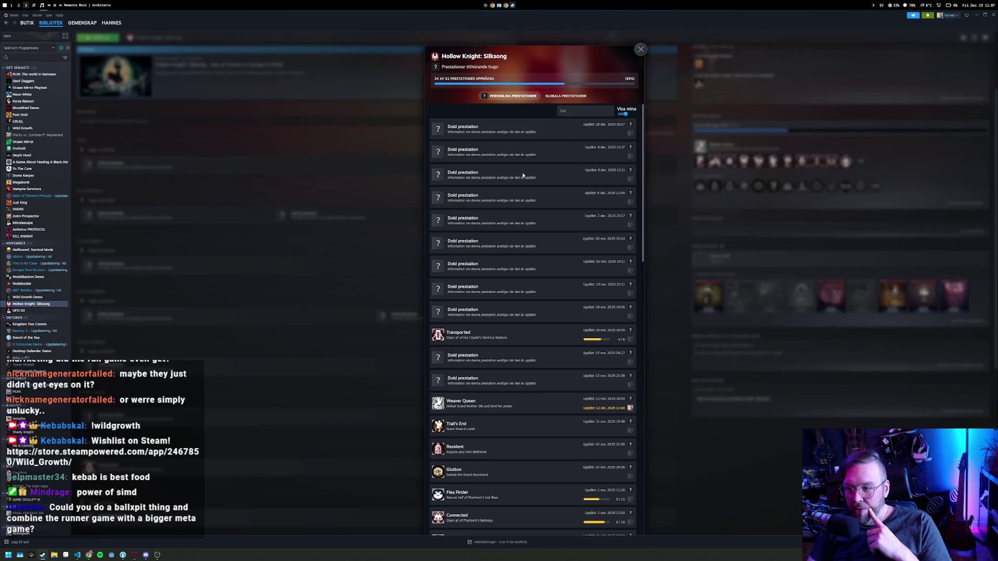
scroll(523, 175, "down", 15)
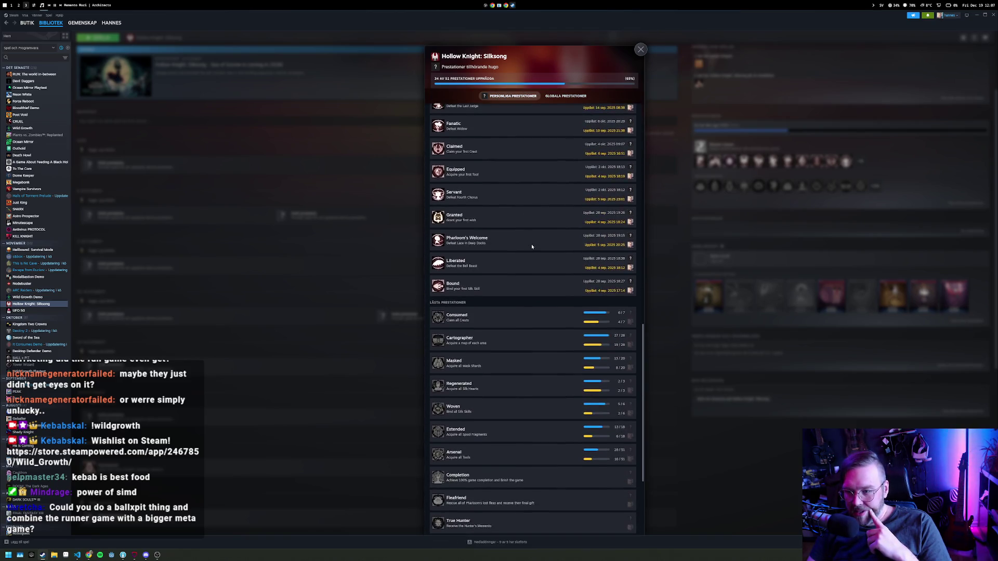
scroll(531, 244, "up", 10)
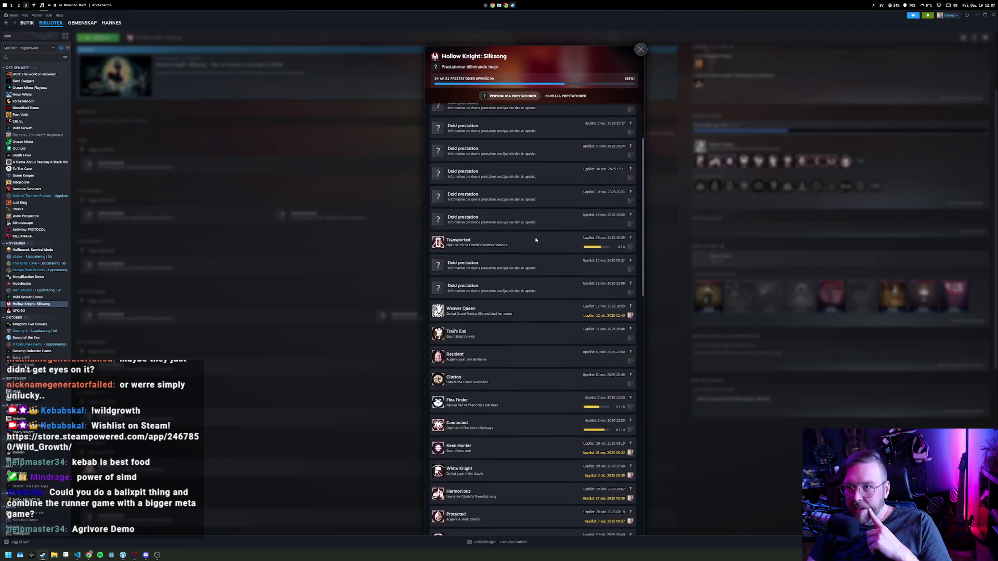
scroll(536, 240, "up", 3)
left_click(635, 49)
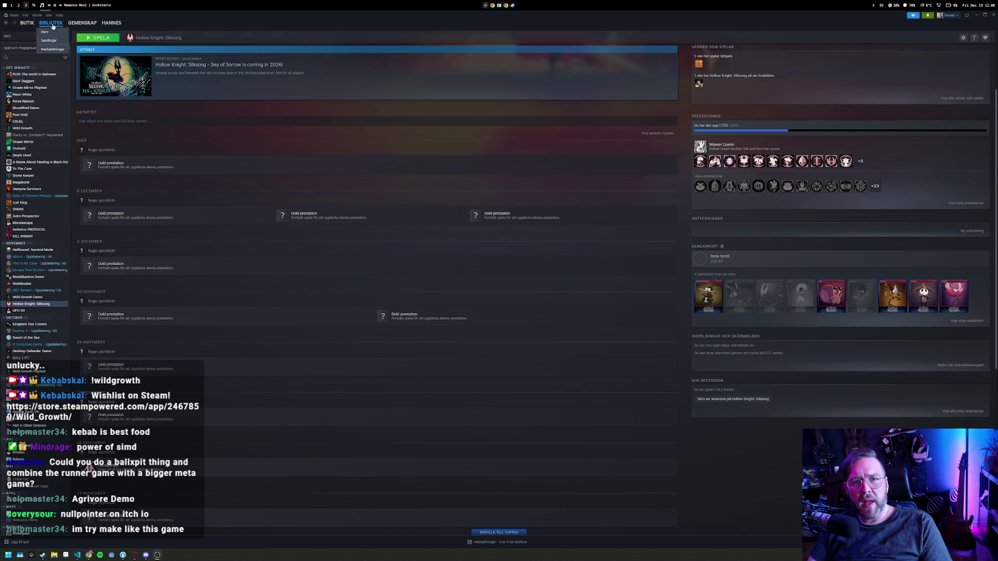
left_click(48, 32)
Search the Steam store for 'Agrivore' and open the Agrivore: Incremental Farming page.
left_click(30, 23)
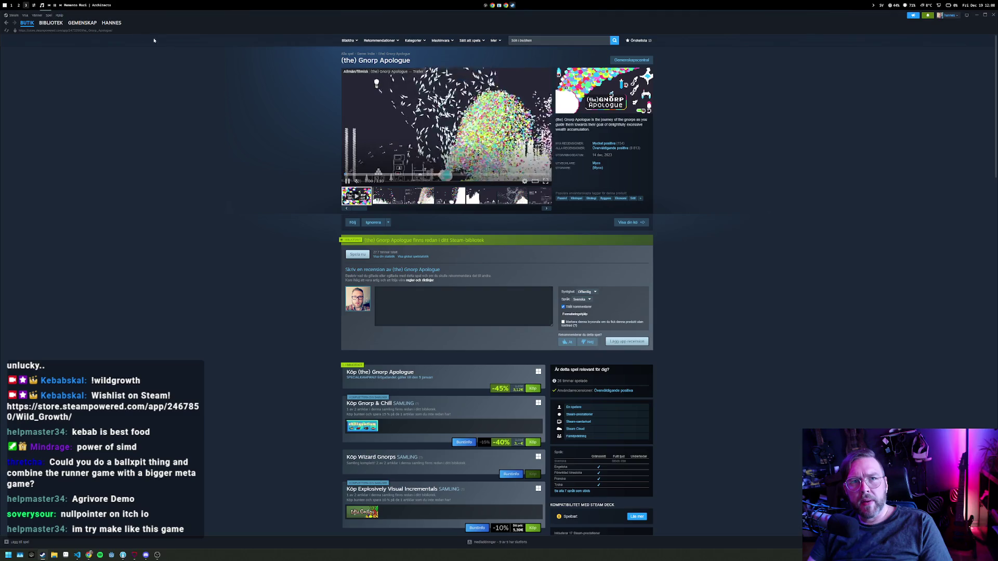
left_click(533, 40)
type("Agrivore")
key("Return")
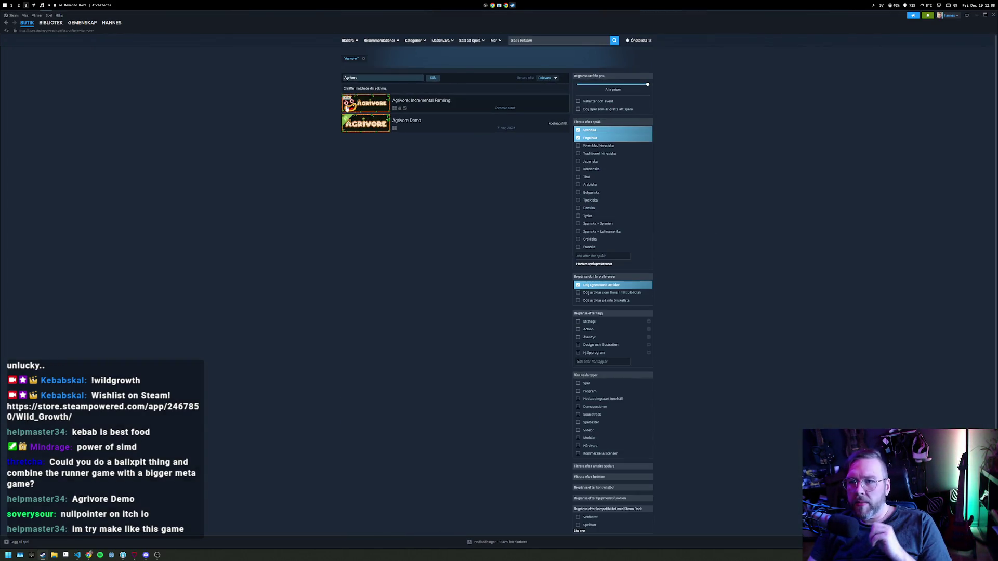
left_click(356, 100)
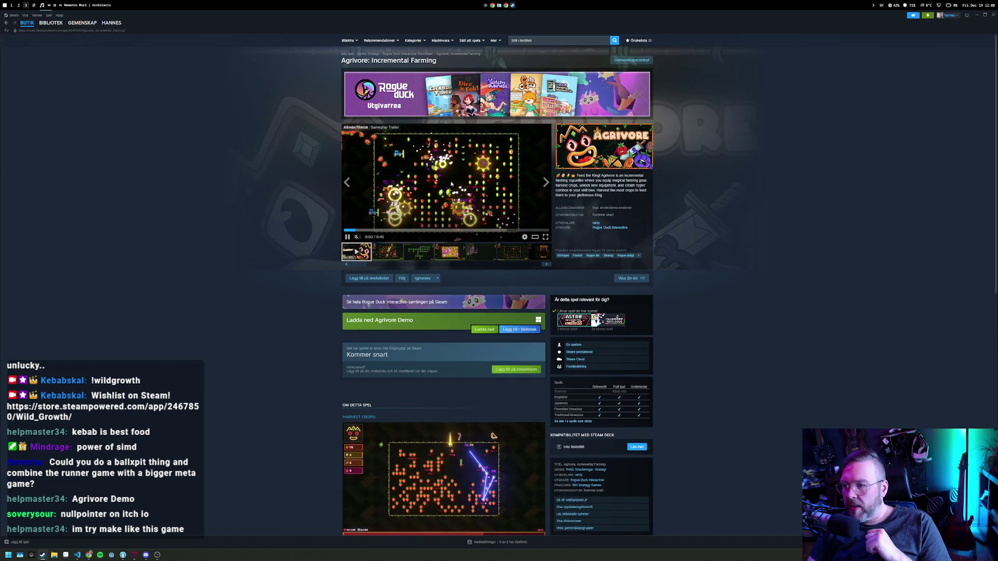
Browse Agrivore's screenshots: skill tree, harvest grid, equipment screen and strawberry field.
left_click(415, 257)
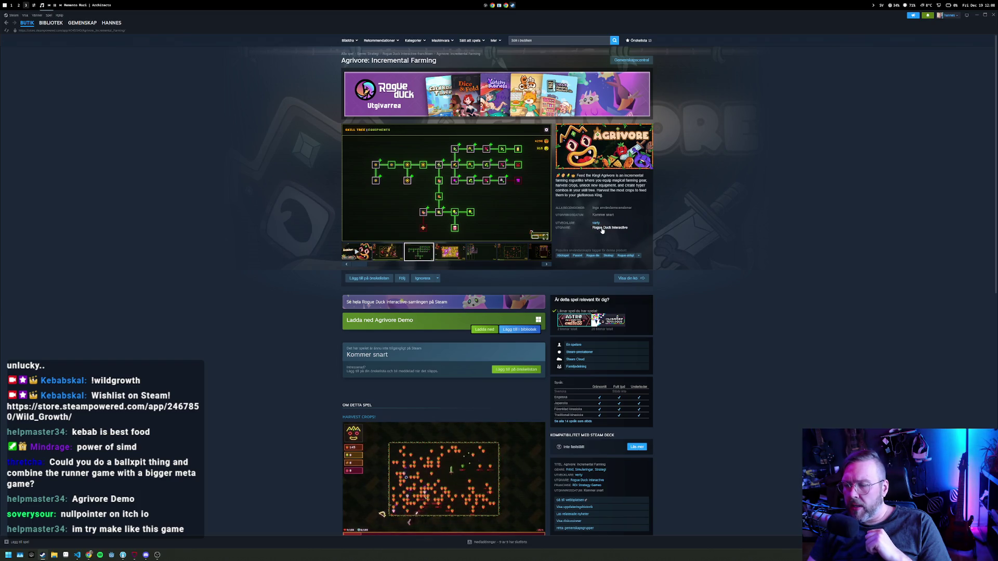
left_click(437, 257)
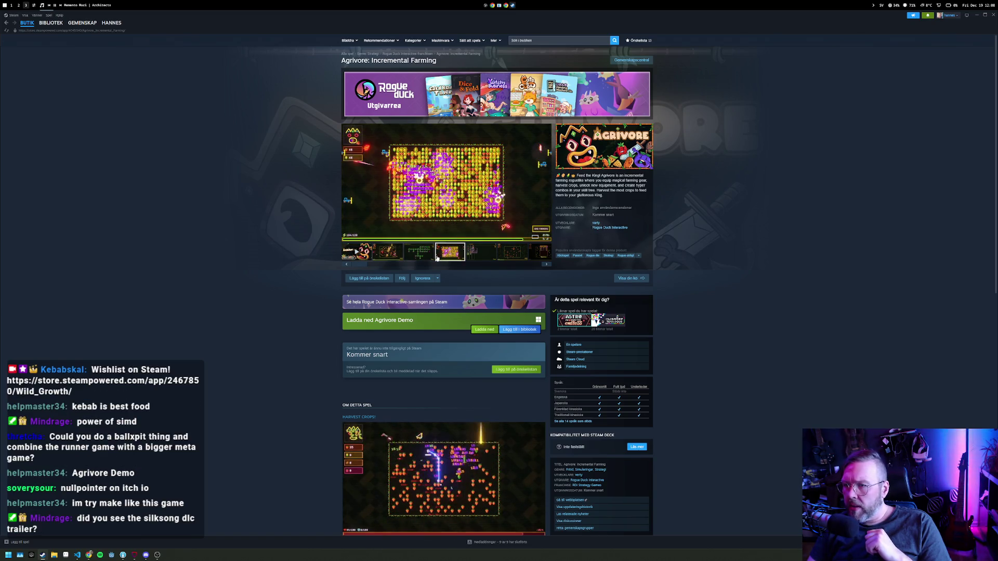
left_click(479, 257)
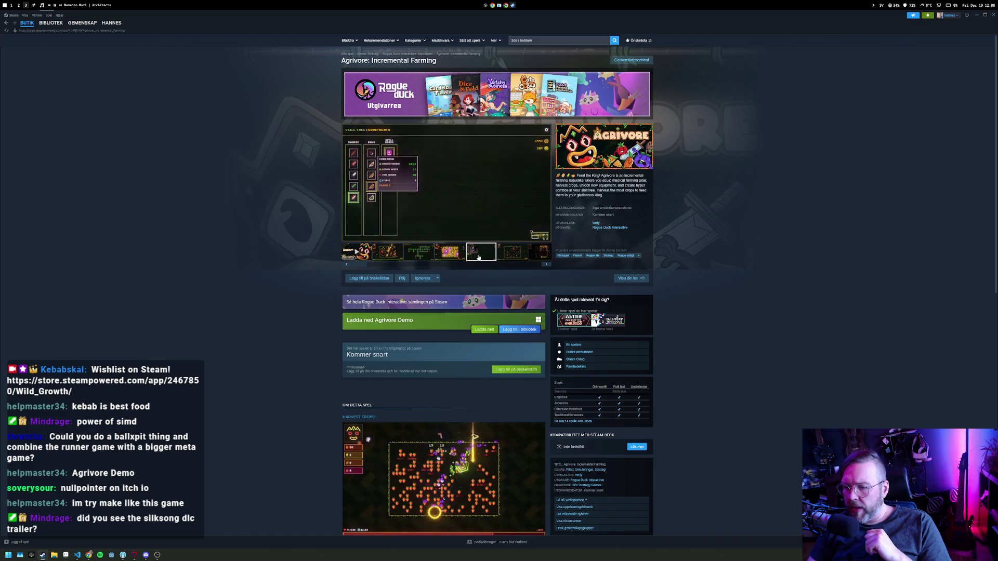
left_click(414, 258)
left_click(392, 255)
left_click(421, 254)
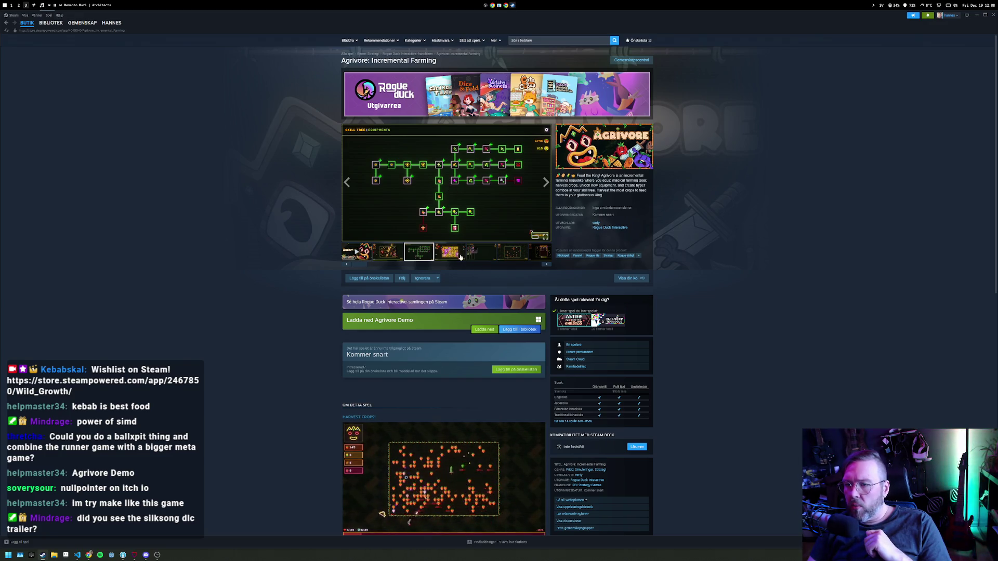
left_click(462, 256)
left_click(485, 255)
left_click(503, 253)
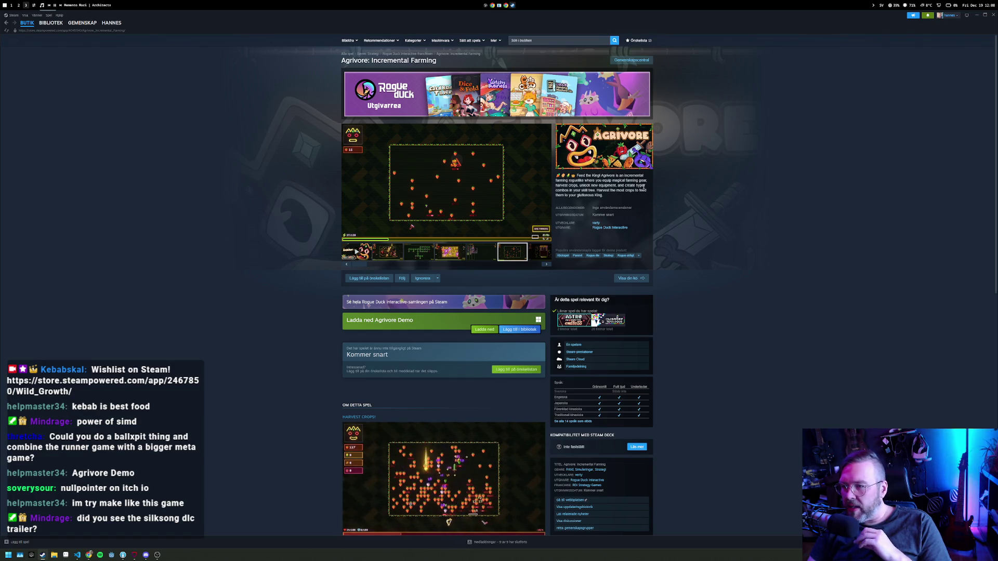
Scroll down the Agrivore store page, then return to the game library home.
scroll(234, 246, "down", 2)
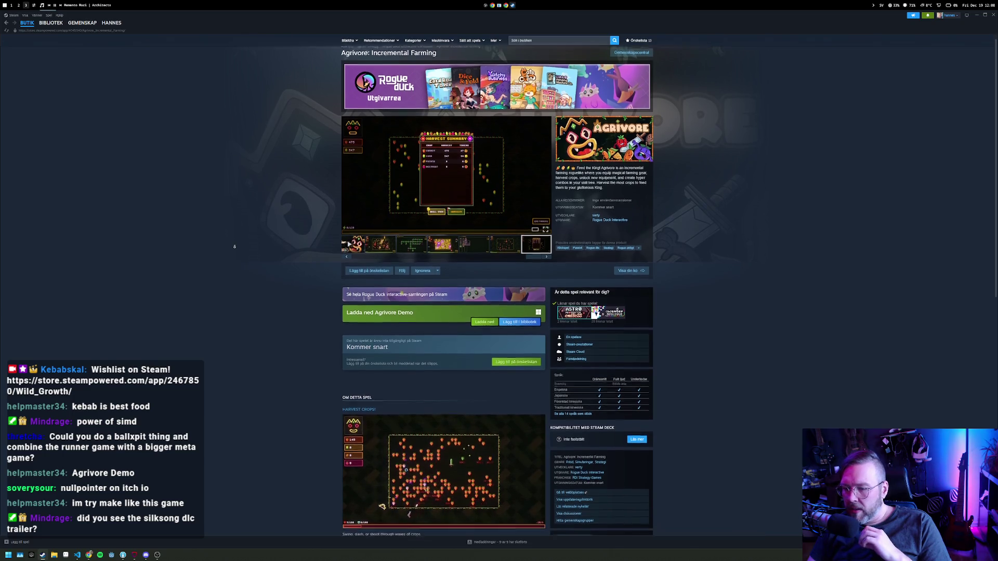
scroll(234, 247, "down", 3)
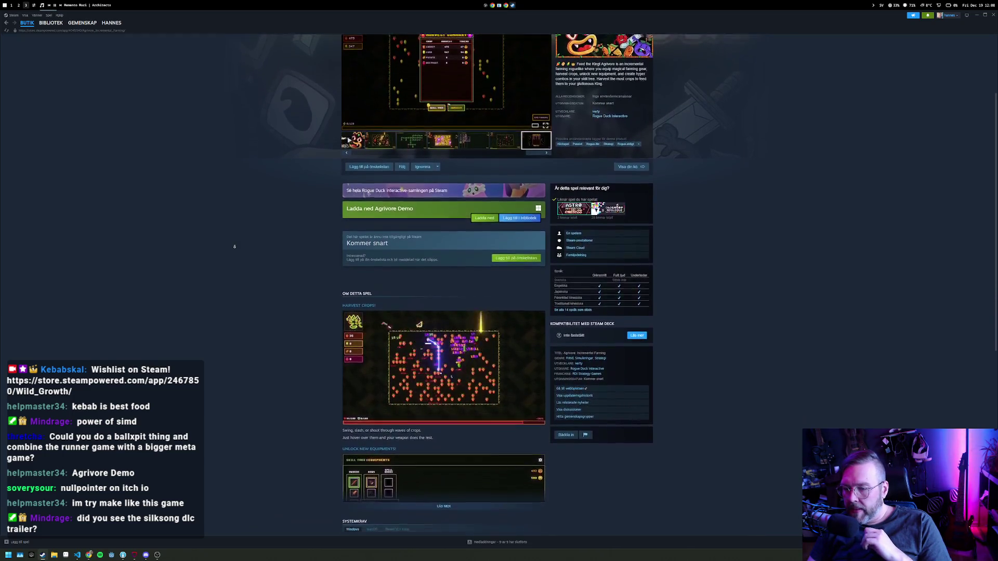
scroll(234, 246, "down", 2)
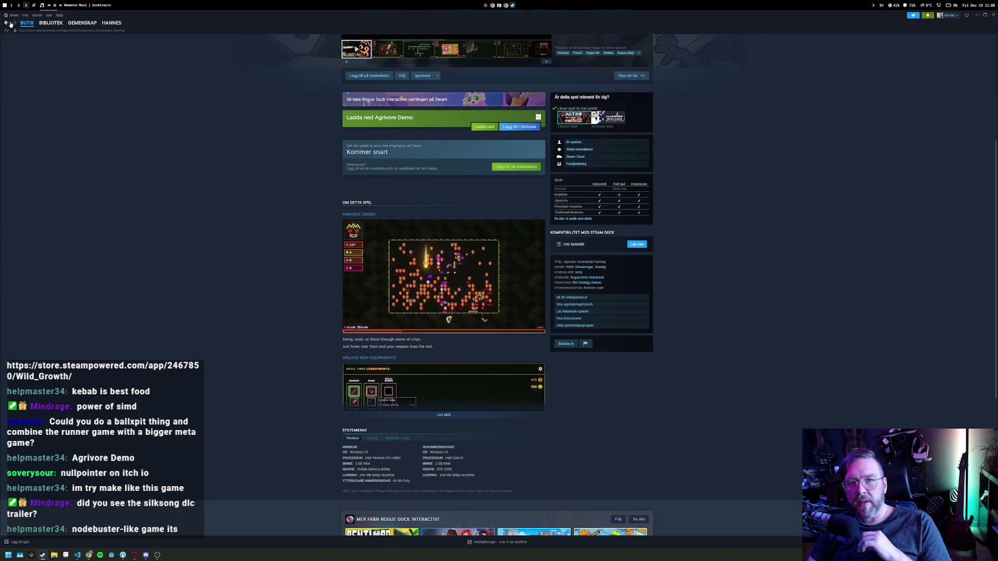
scroll(455, 62, "down", 1)
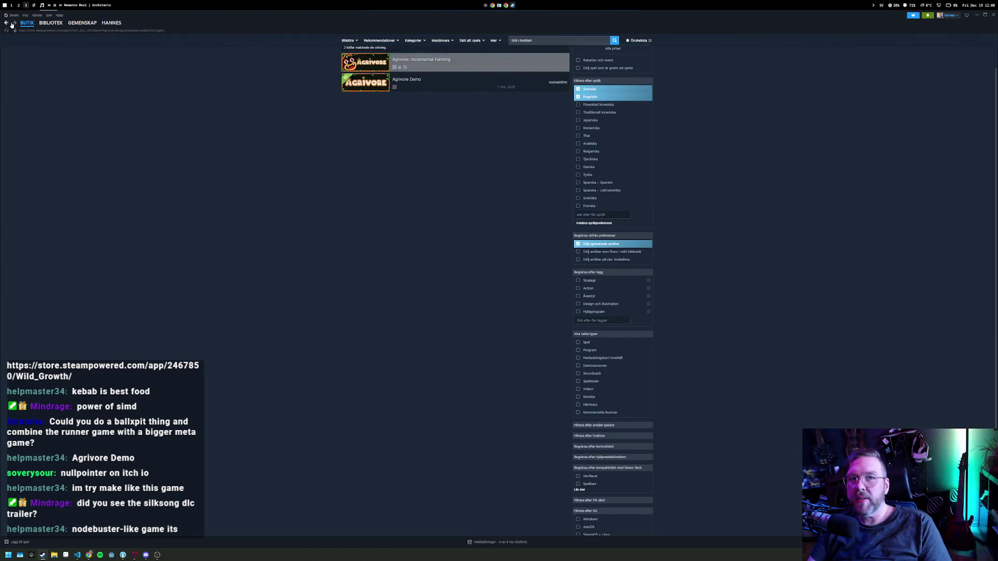
left_click(56, 24)
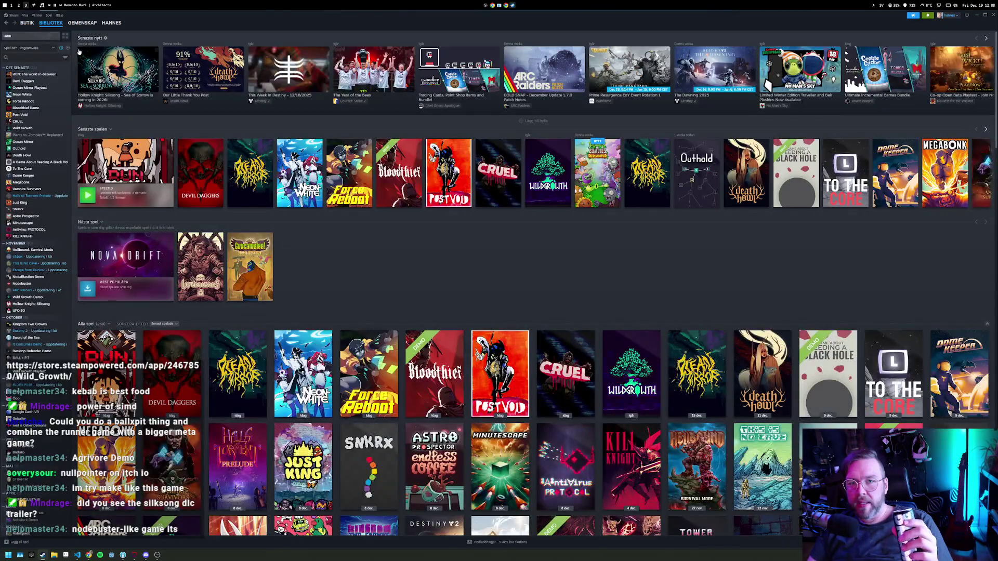
Open the Wild Growth page, then the Lovely Planet page, in the library sidebar.
left_click(38, 128)
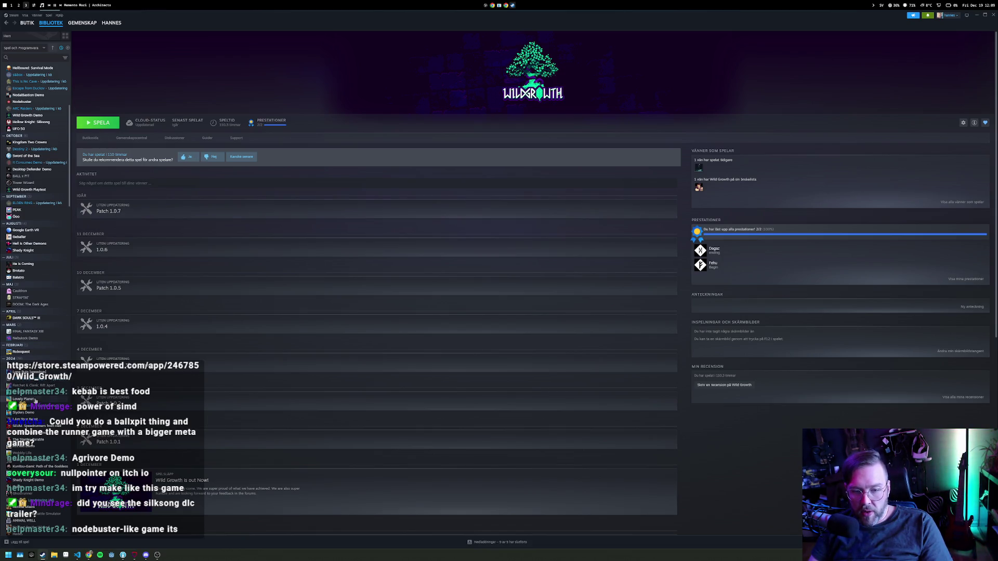
left_click(35, 400)
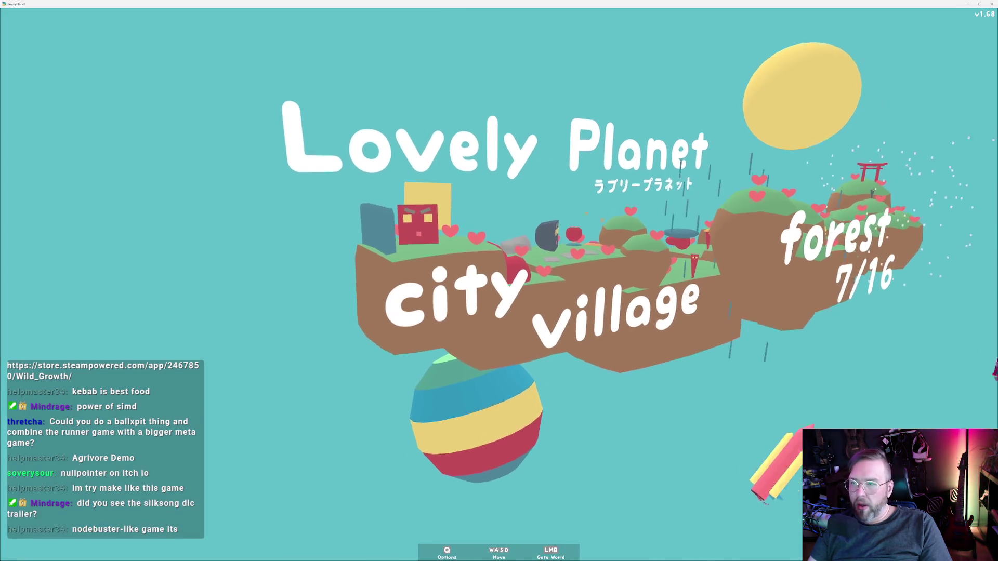
Start Lovely Planet and run the first level, defeating the red creature, to the purple pillar.
left_click(499, 281)
left_click(499, 280)
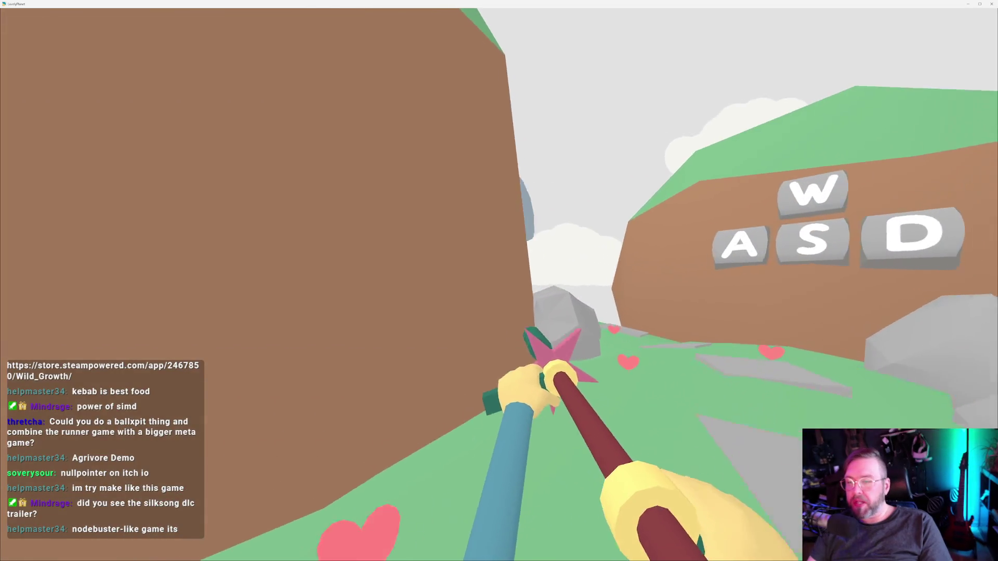
key("w")
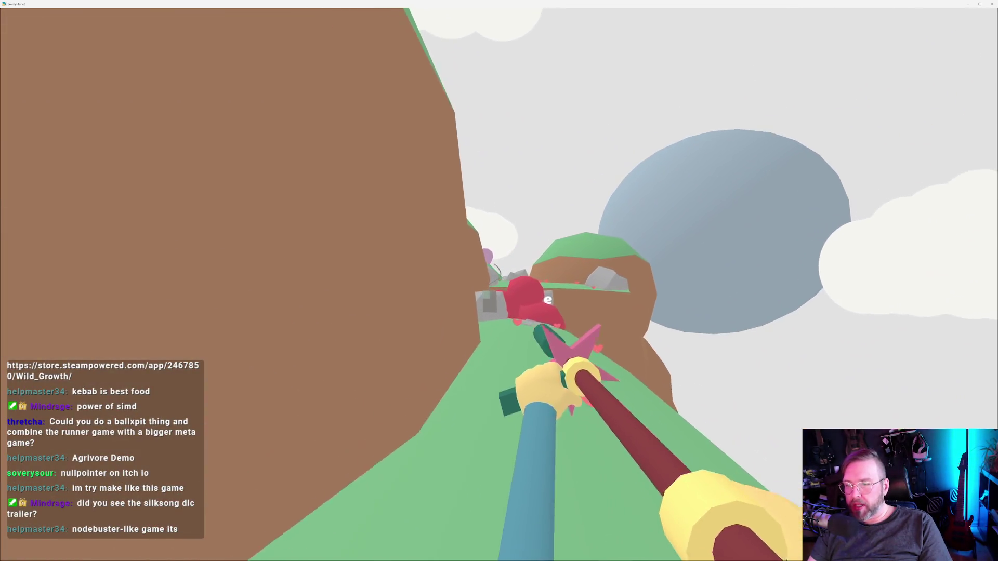
key("w")
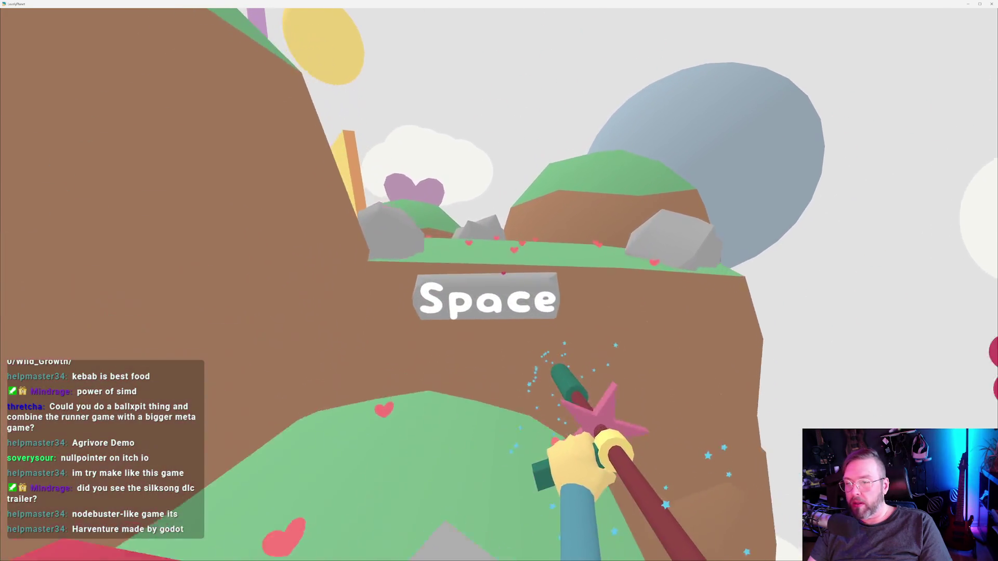
key("w")
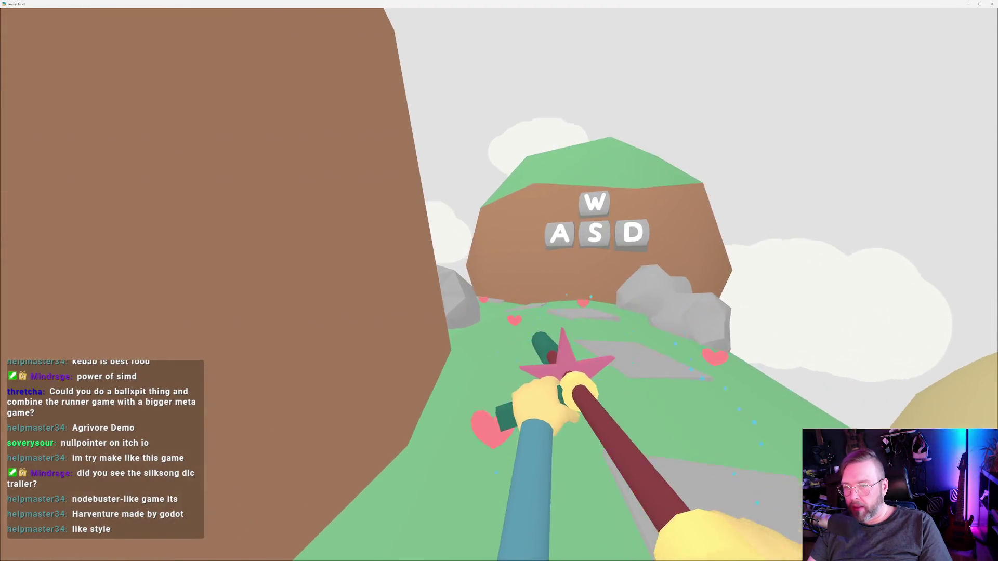
key("w")
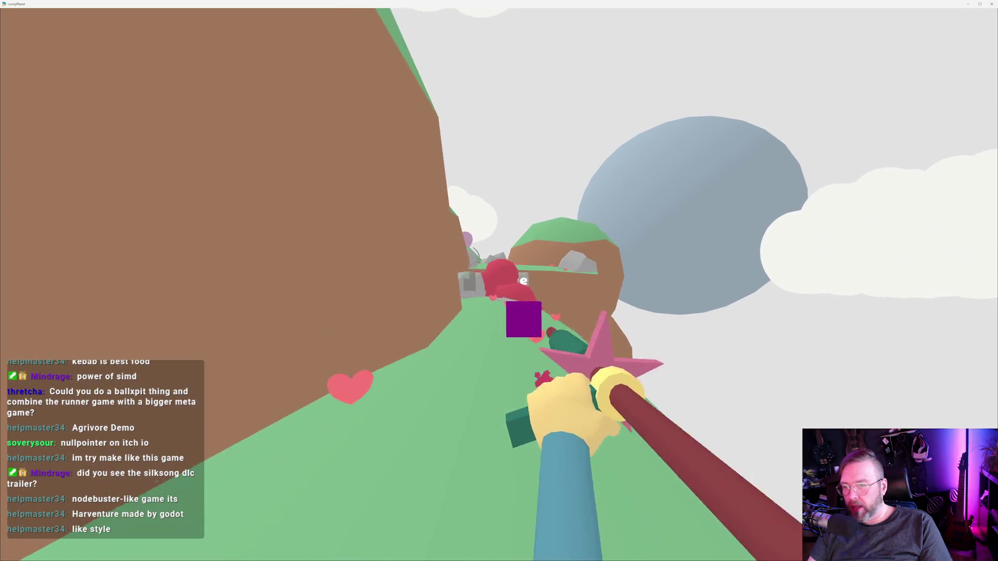
key("w")
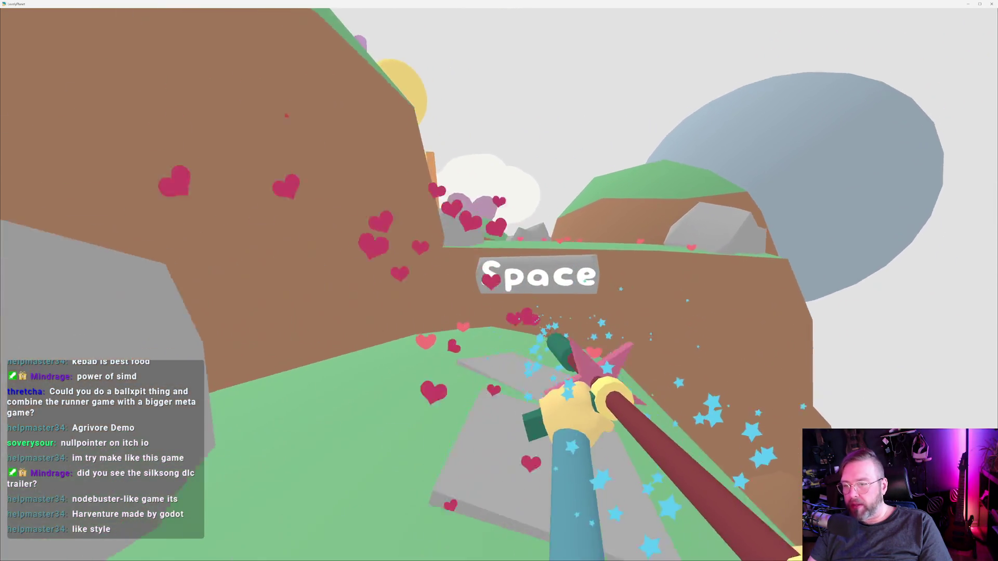
key("w")
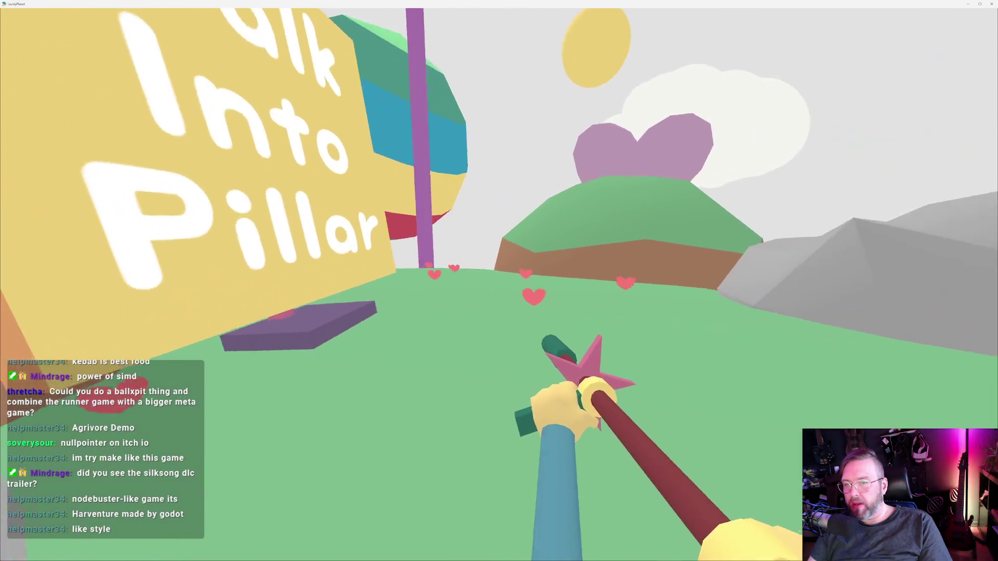
key("w")
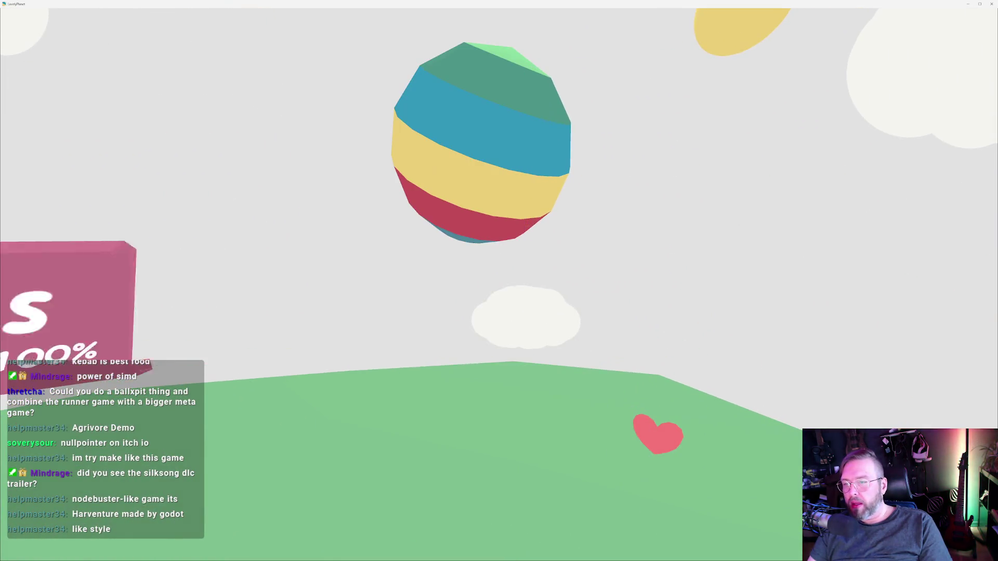
Clear the next level, crossing the open field past the enemy to the purple pole.
key("space")
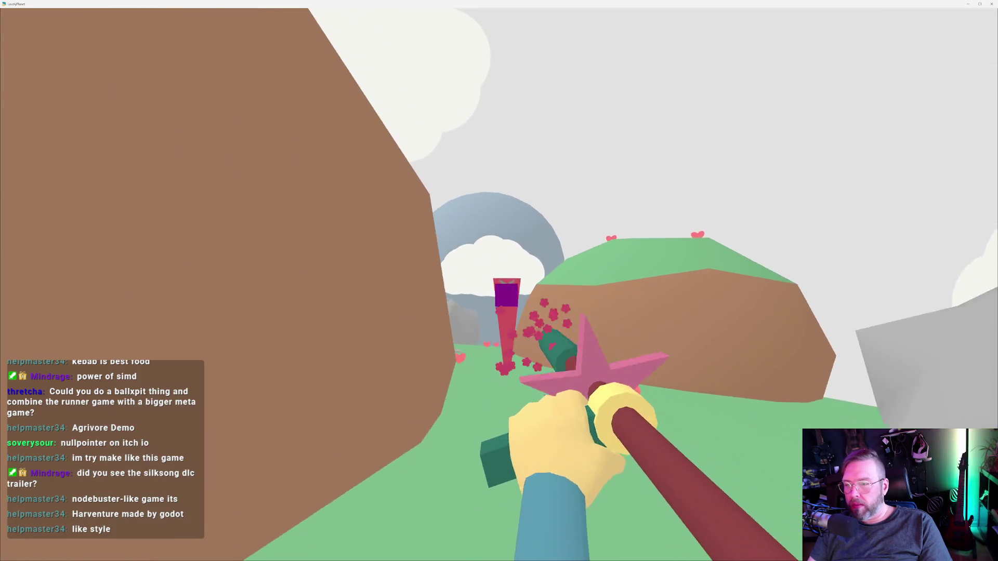
key("w")
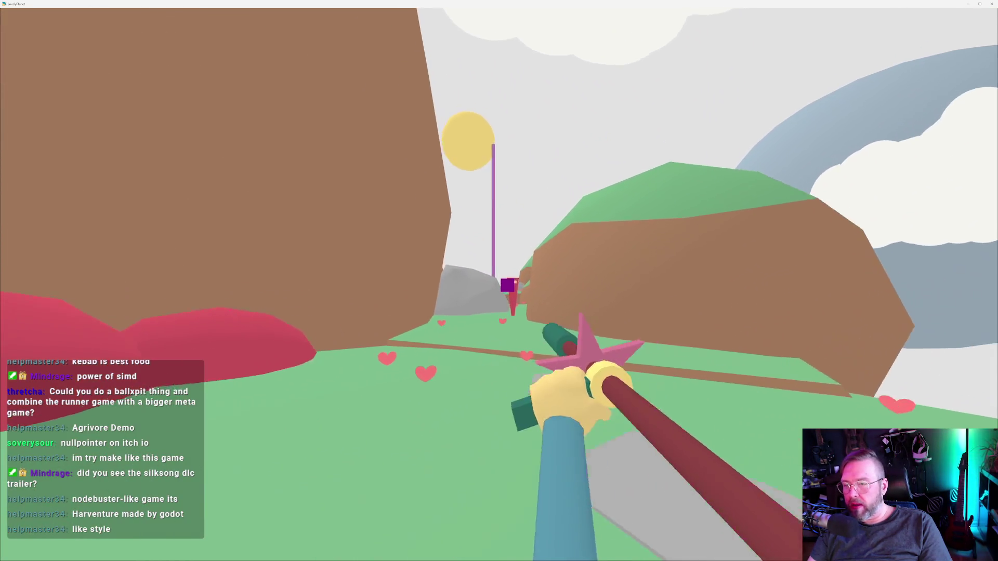
key("w")
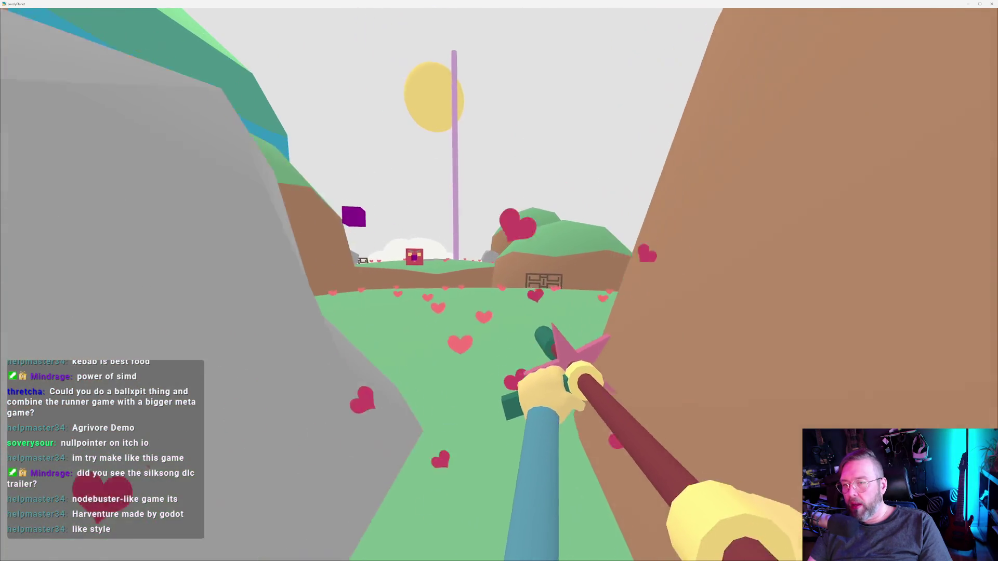
key("w")
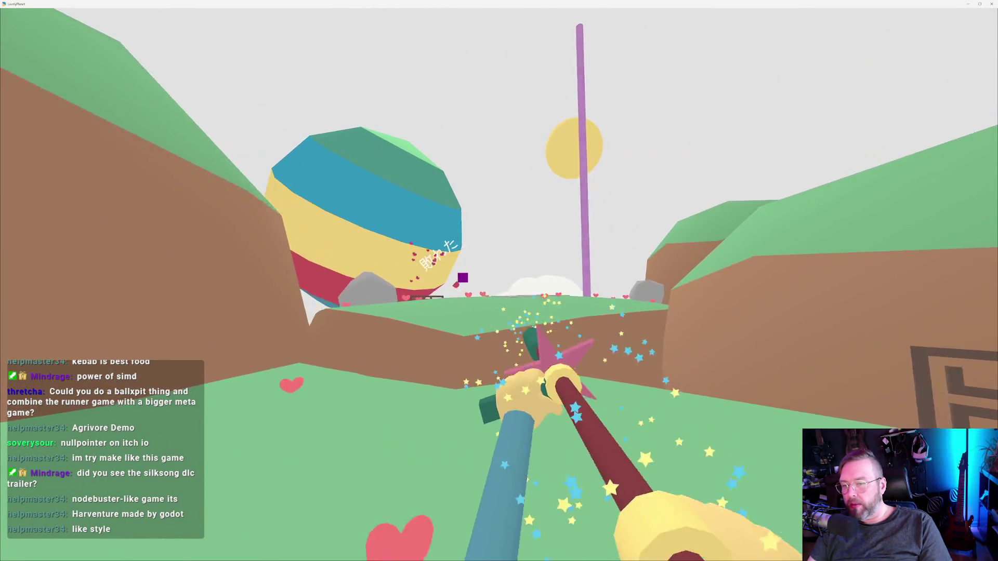
key("w")
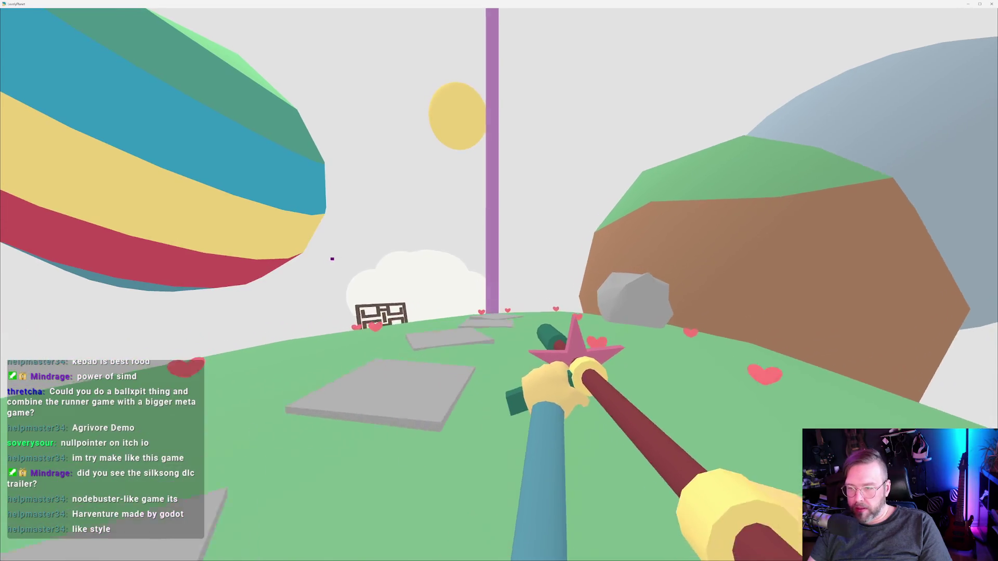
key("w")
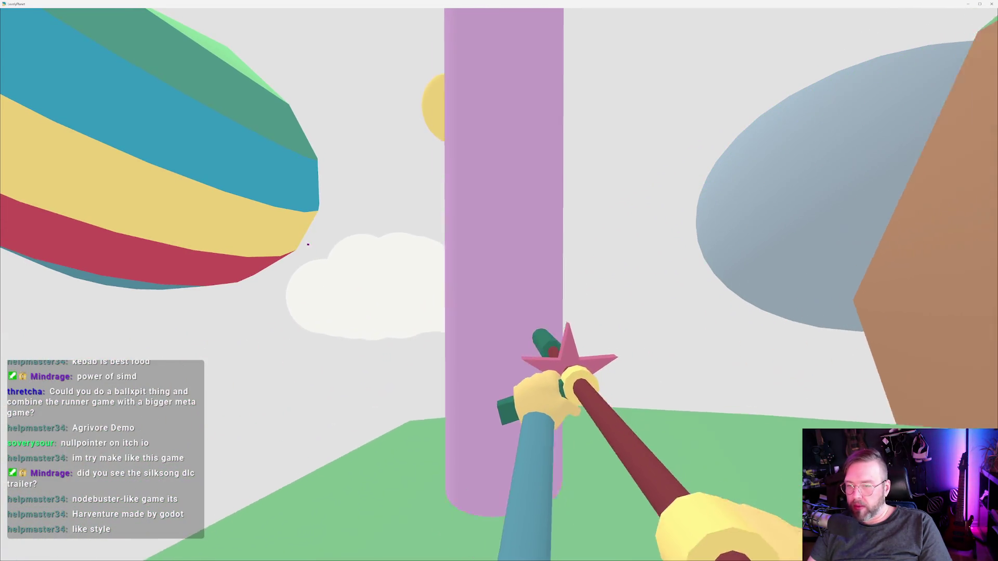
Clear the following level, passing the box enemies, to the Flight Cancelled sign.
key("r")
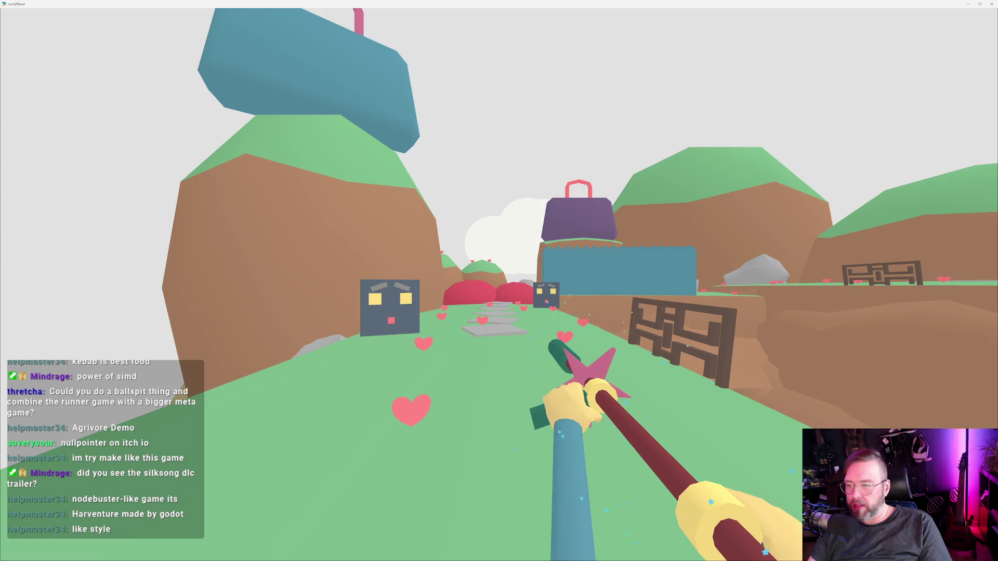
key("w")
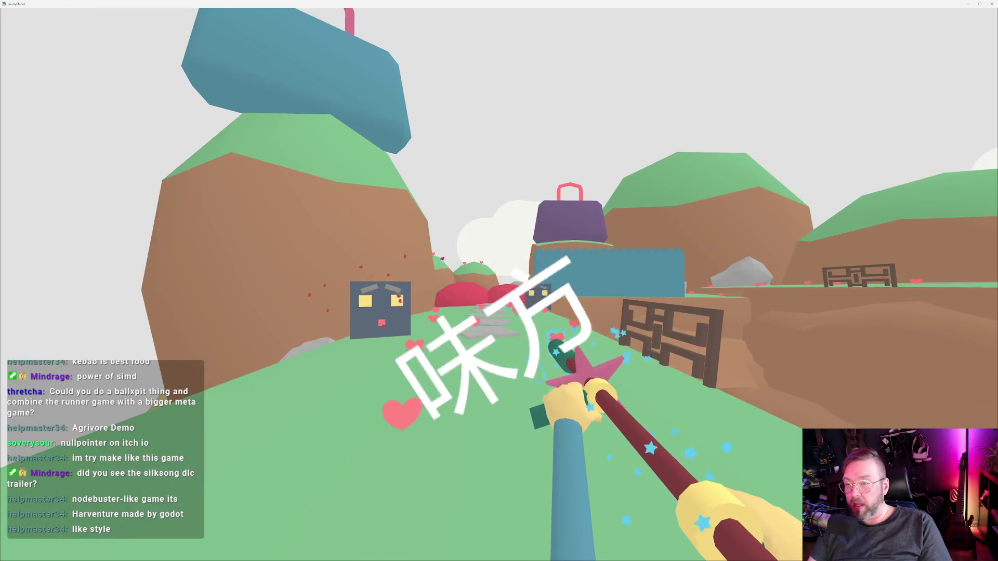
key("w")
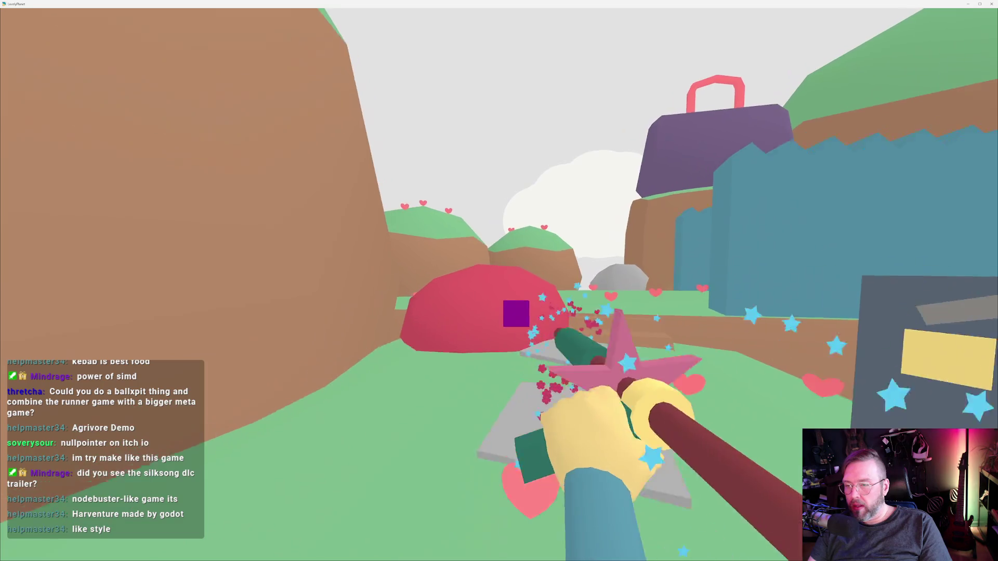
key("w")
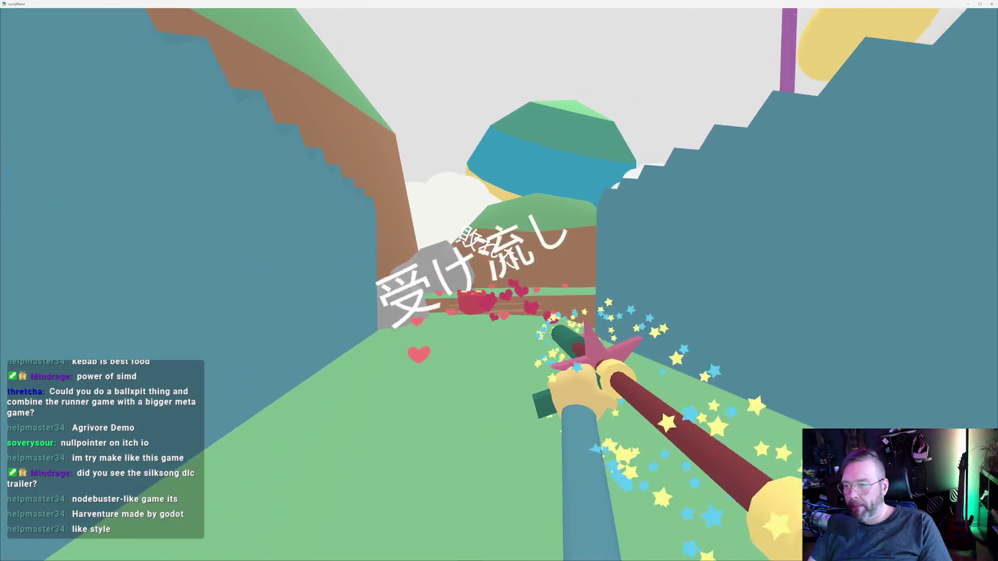
key("w")
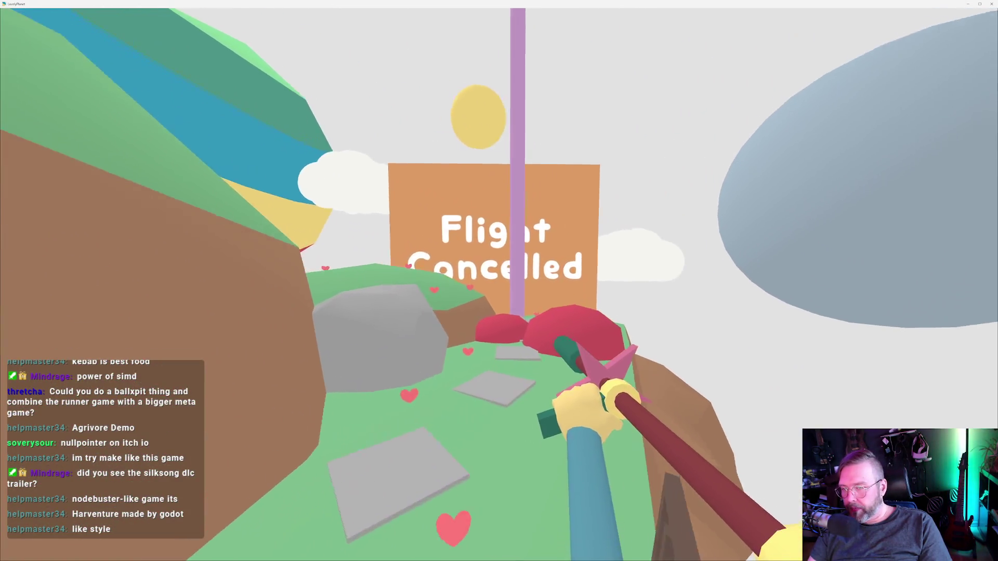
key("w")
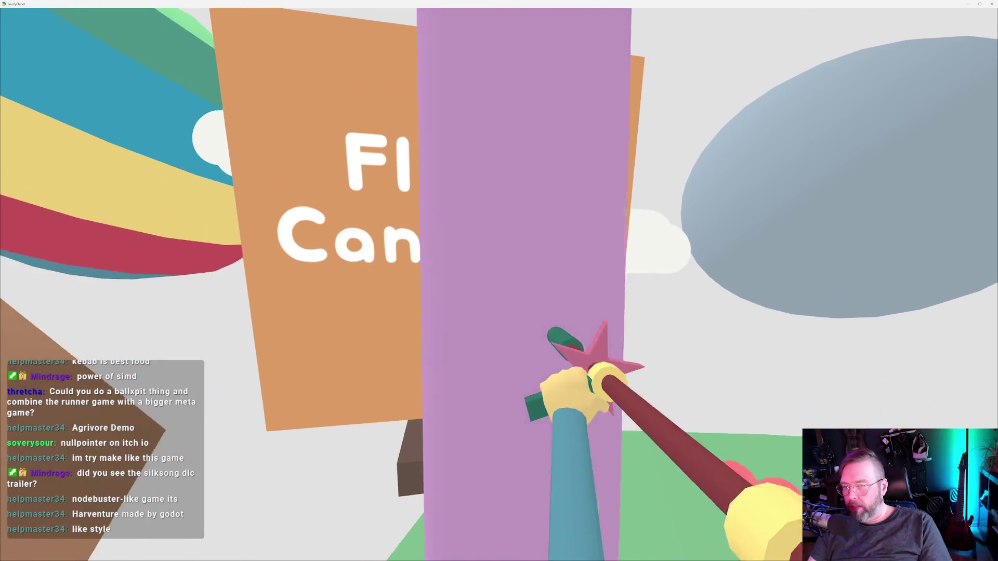
Restart the level and run down the corridor onto the hill, reaching the 0.71s sign at 100% accuracy.
key("r")
key("w")
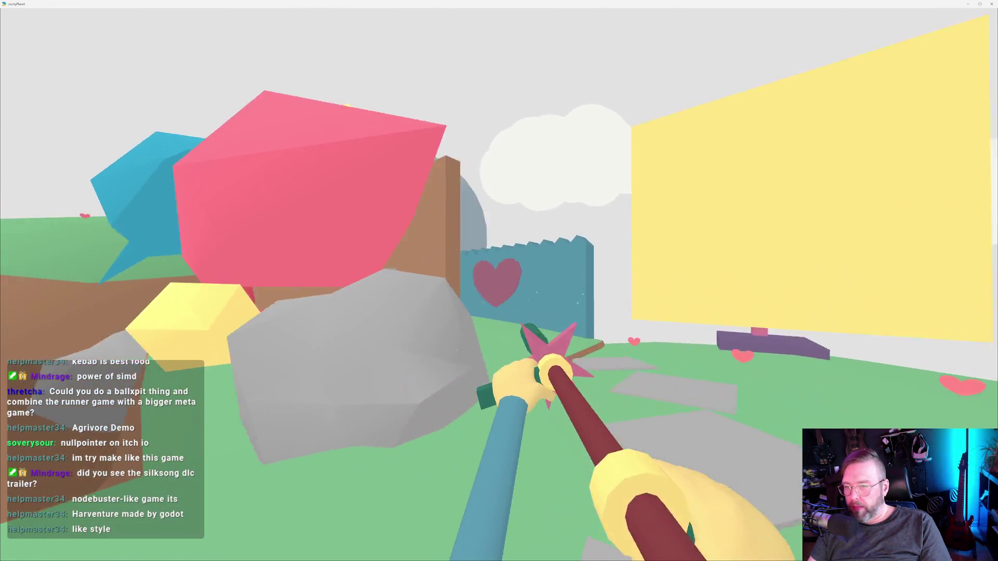
key("w")
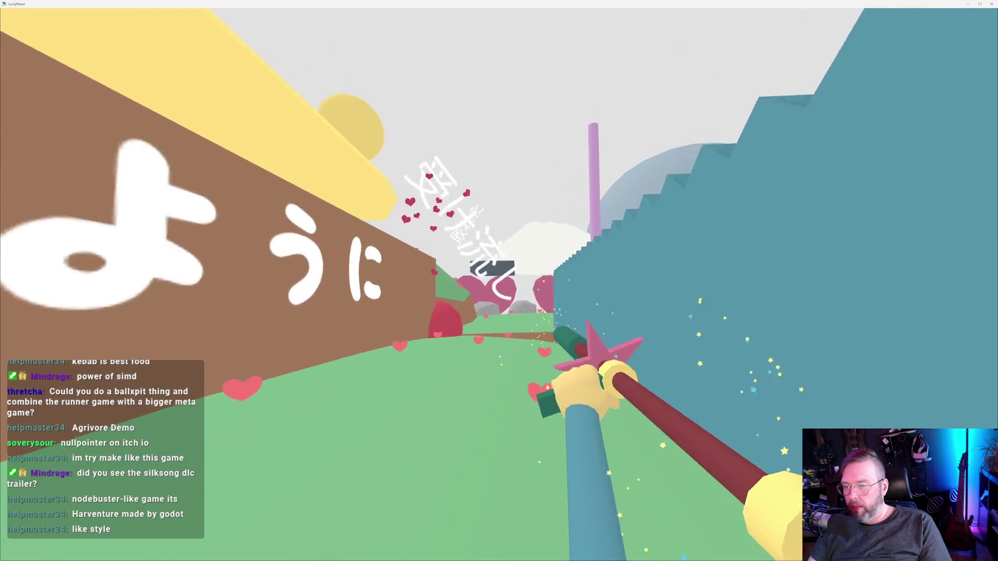
key("w")
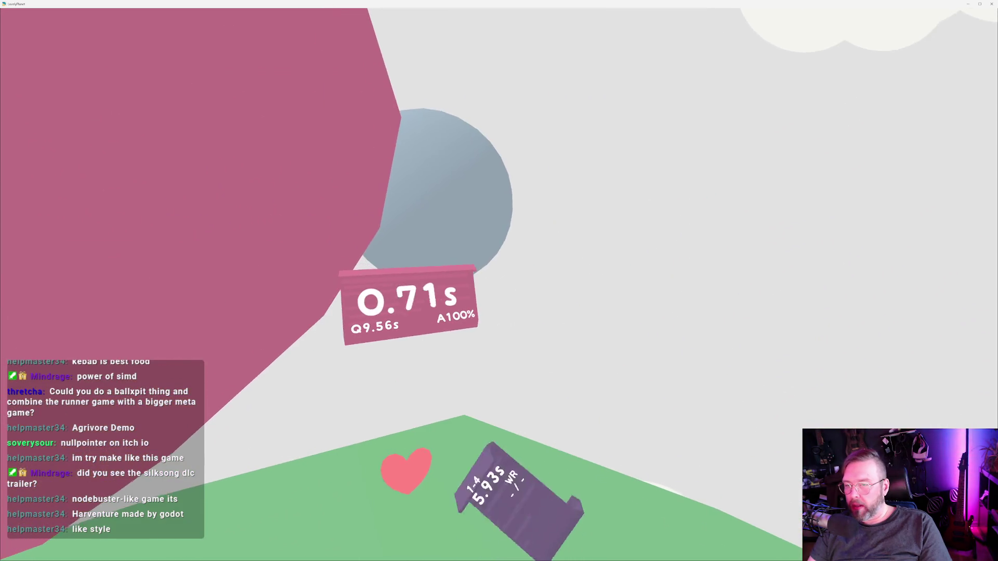
Advance past the hill, parry an attack and shoot down the red cube enemy.
key("w")
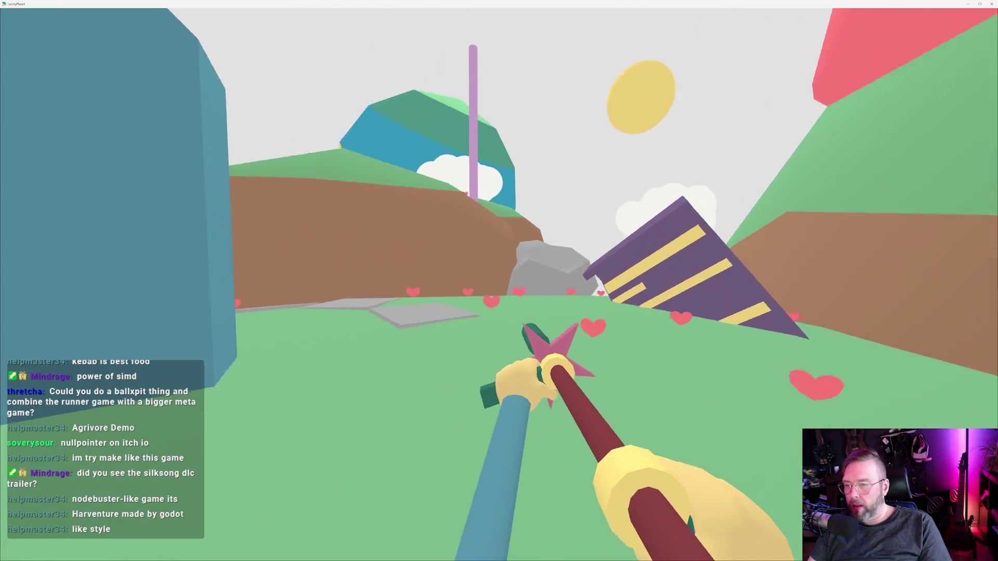
key("w")
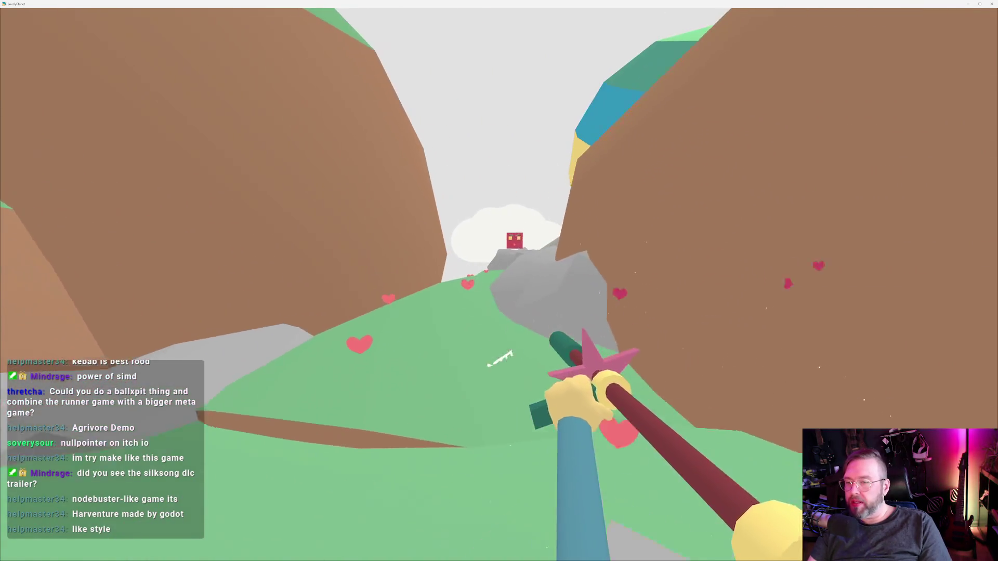
left_click(499, 281)
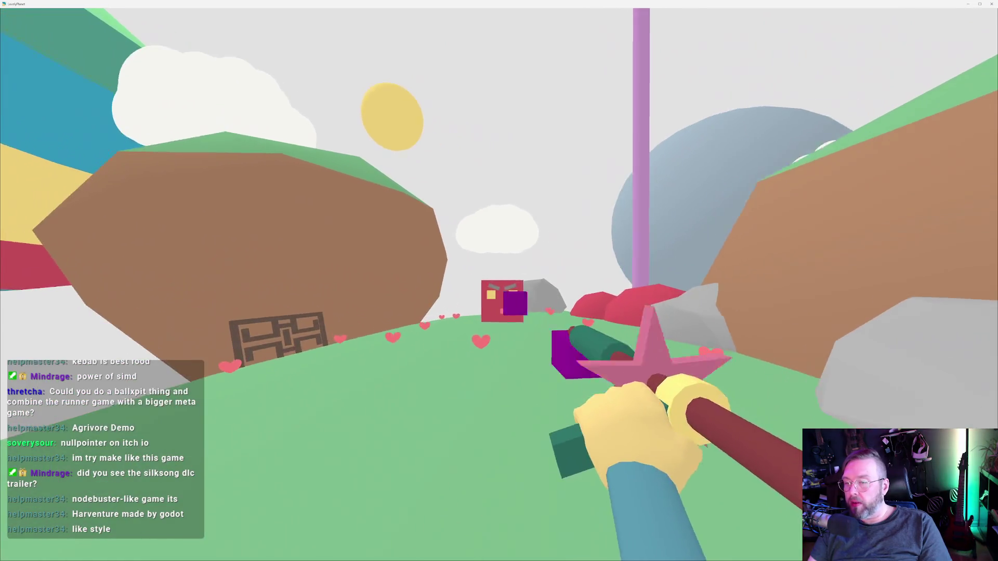
left_click(499, 281)
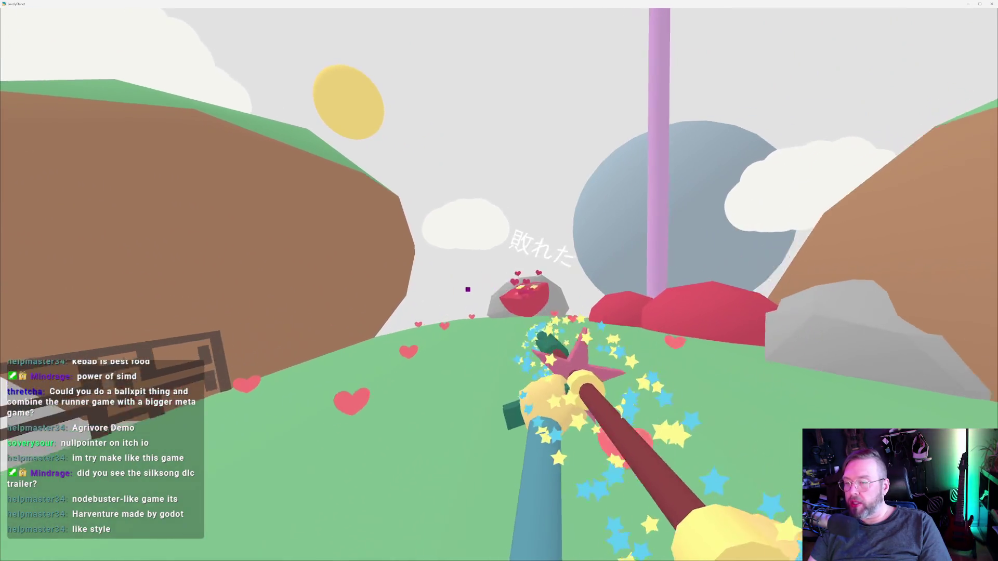
left_click(499, 281)
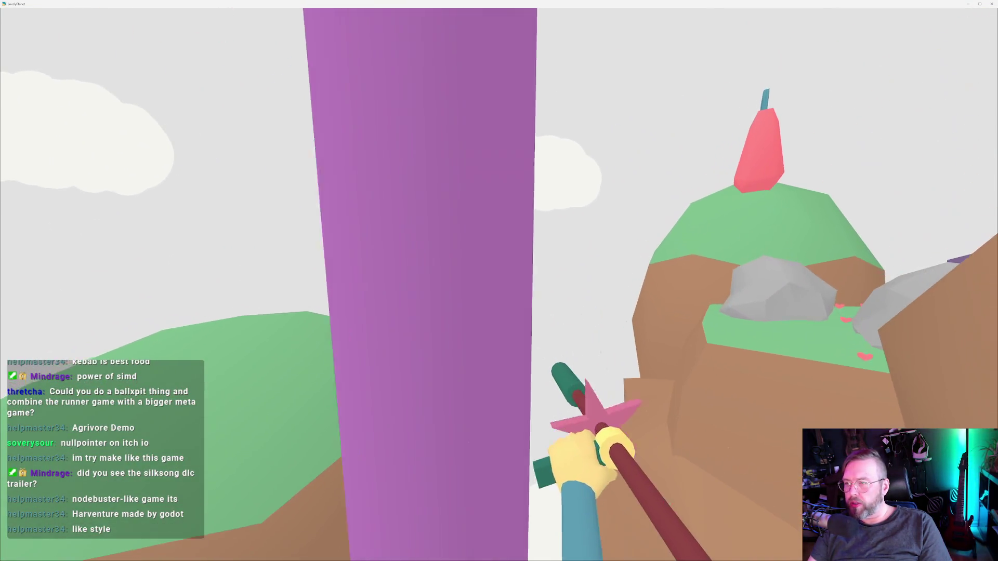
Start the next level, climb out of the canyon and shoot the purple cube and house target.
left_click(499, 281)
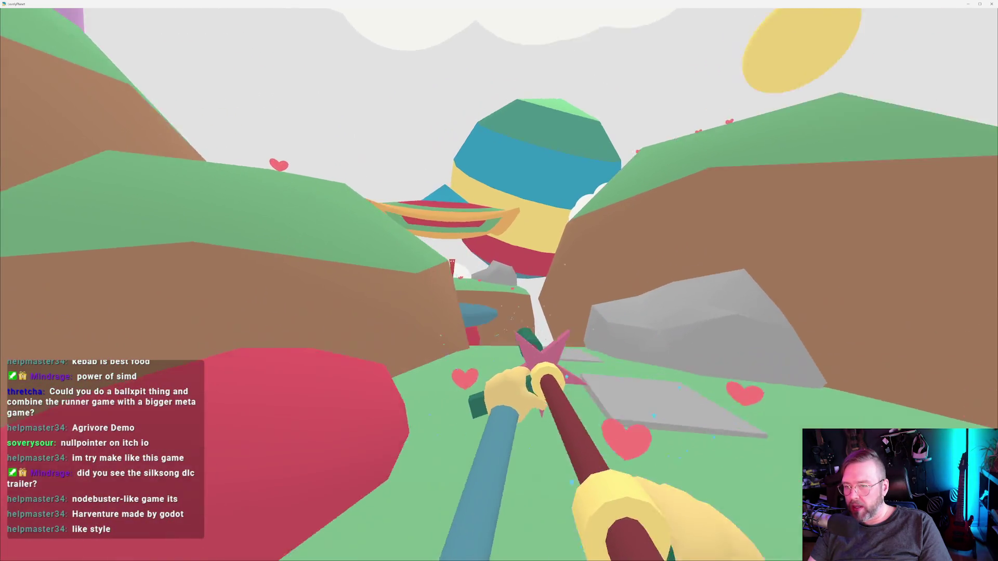
key("w")
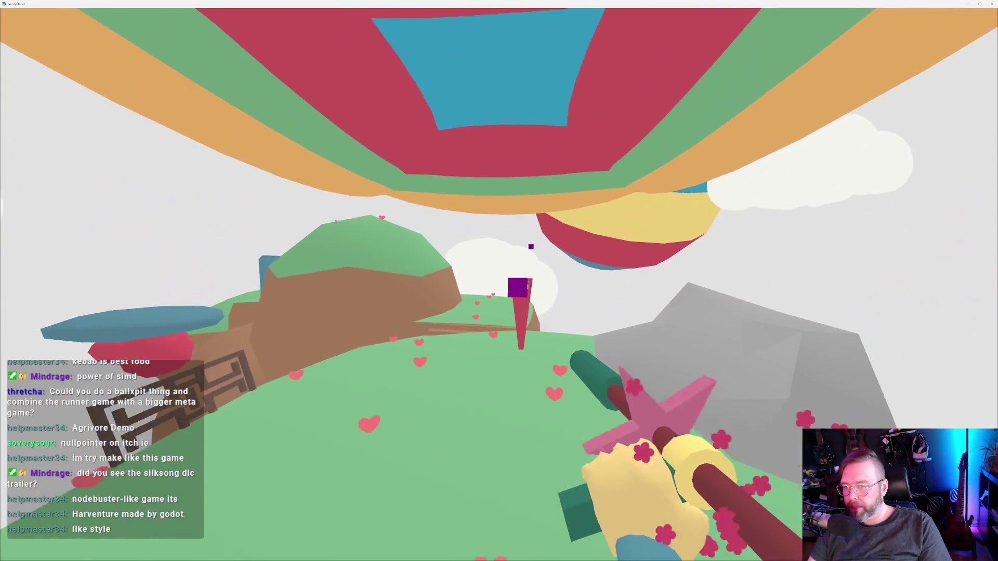
left_click(499, 281)
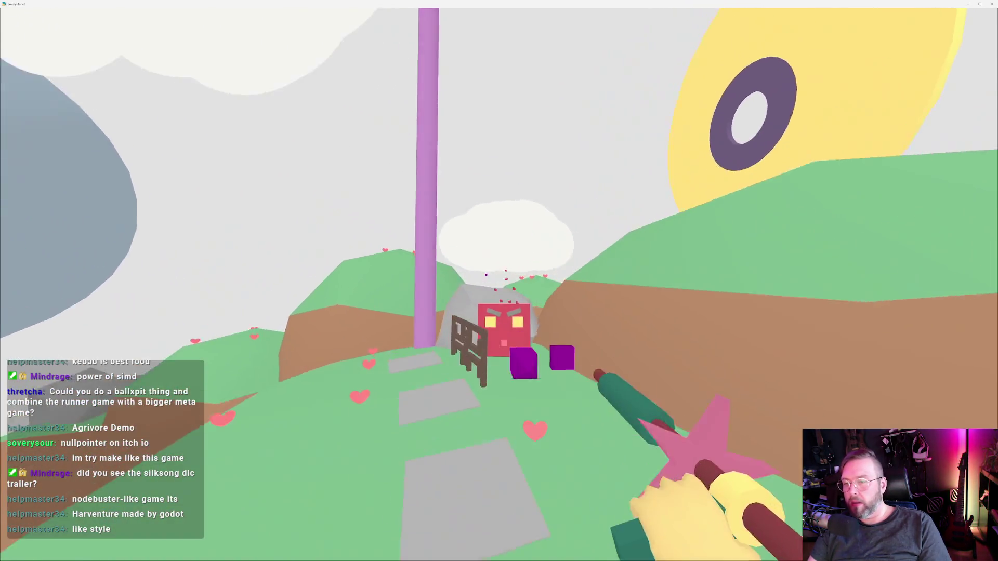
left_click(499, 280)
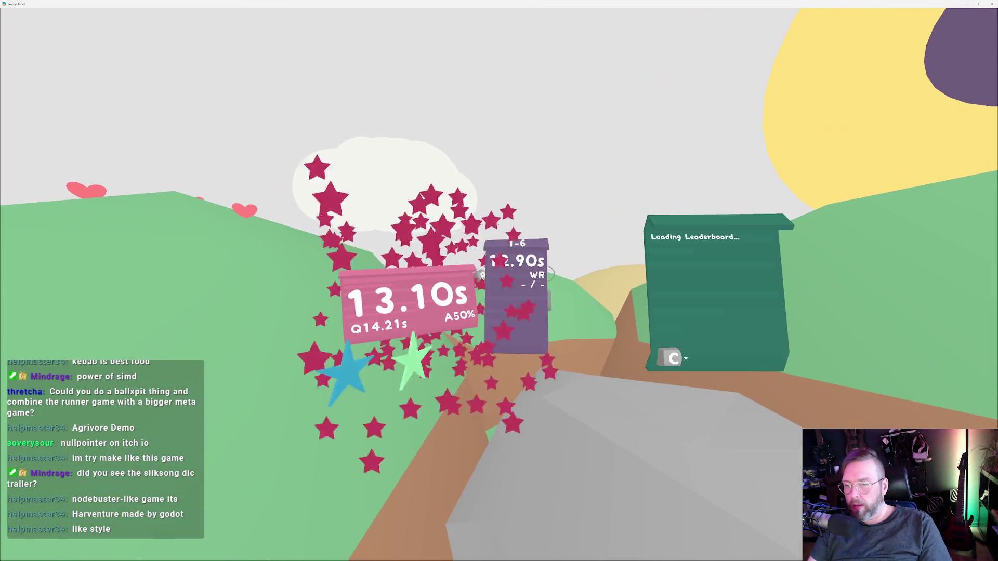
Load the following level and shoot targets across the hills up to the striped balloon.
left_click(499, 281)
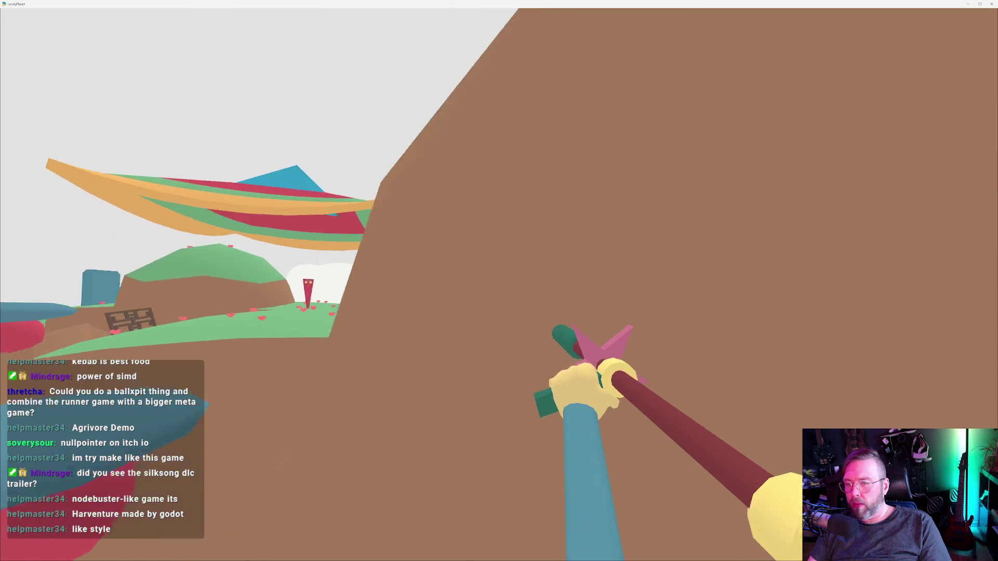
left_click(499, 281)
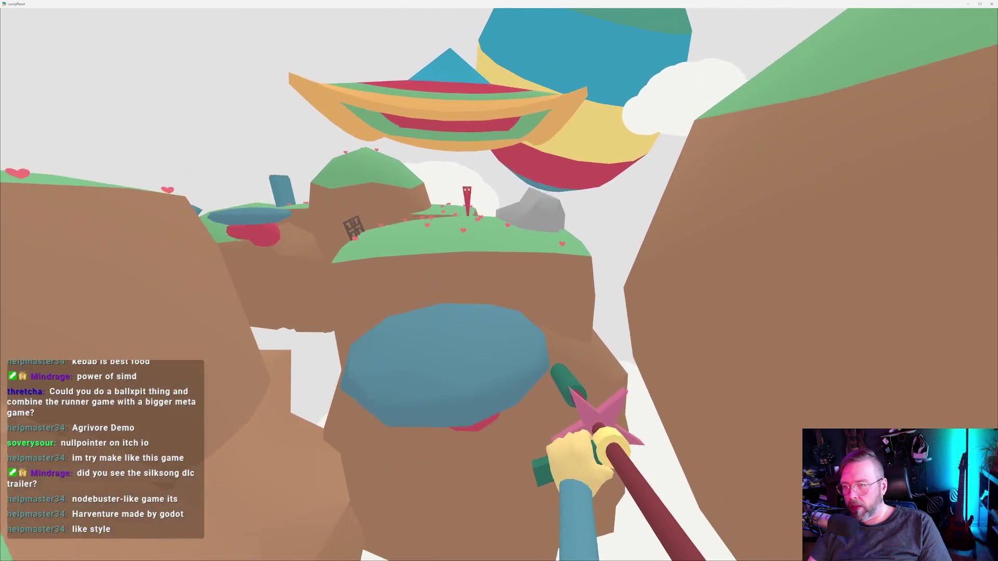
left_click(499, 281)
left_click(499, 281)
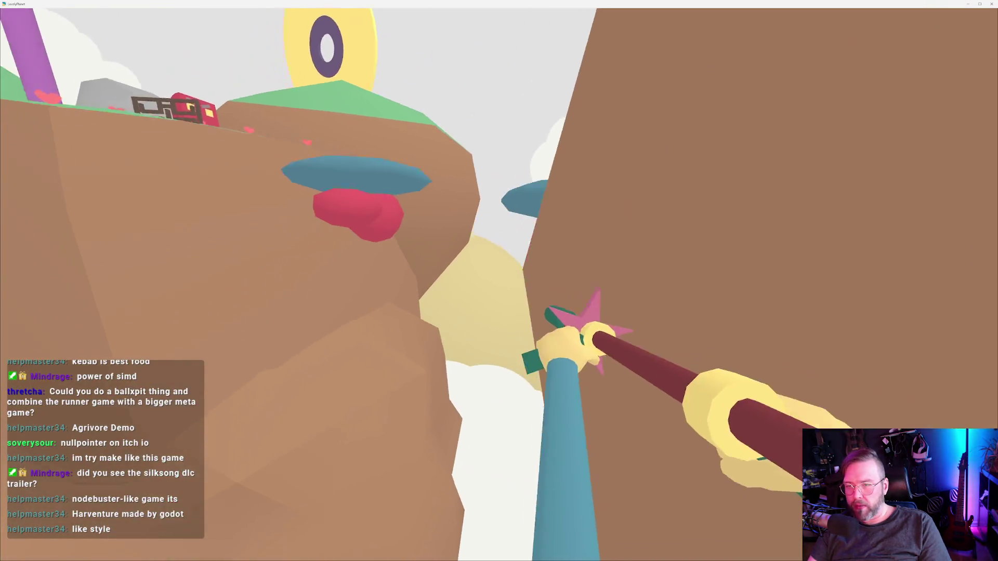
left_click(499, 280)
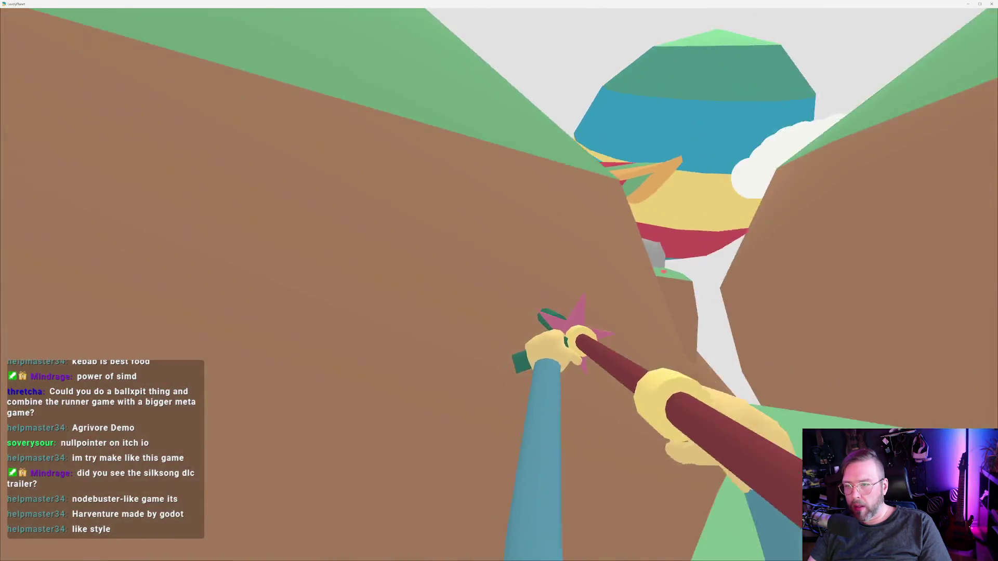
left_click(499, 280)
key("w")
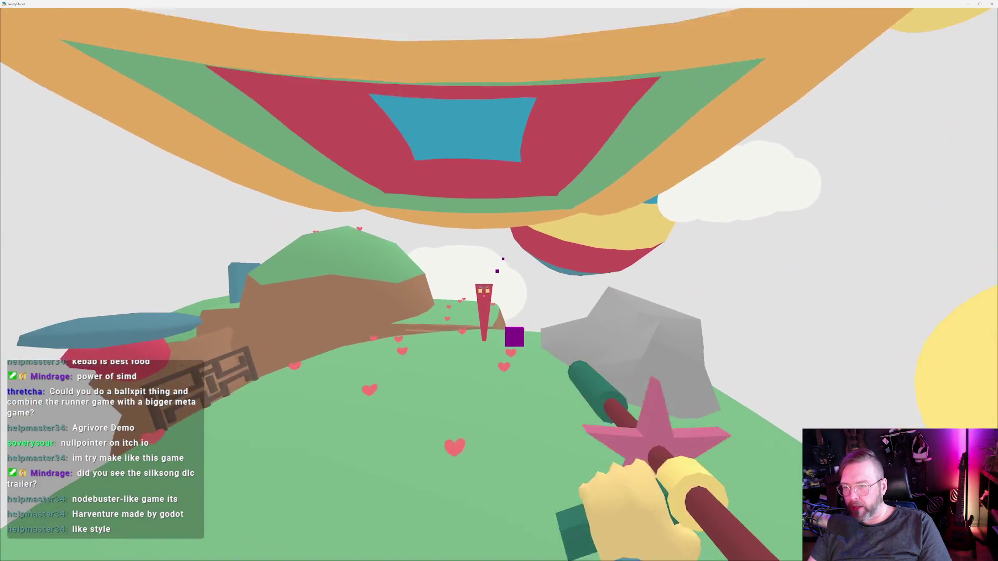
left_click(498, 281)
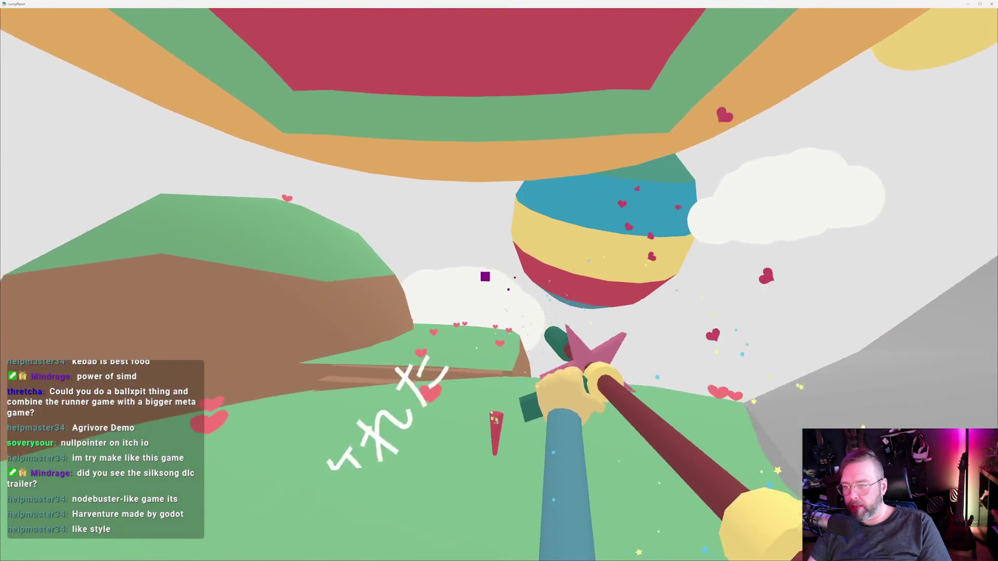
Run past the red tower toward the islands and defeat the red cube enemy there.
key("w")
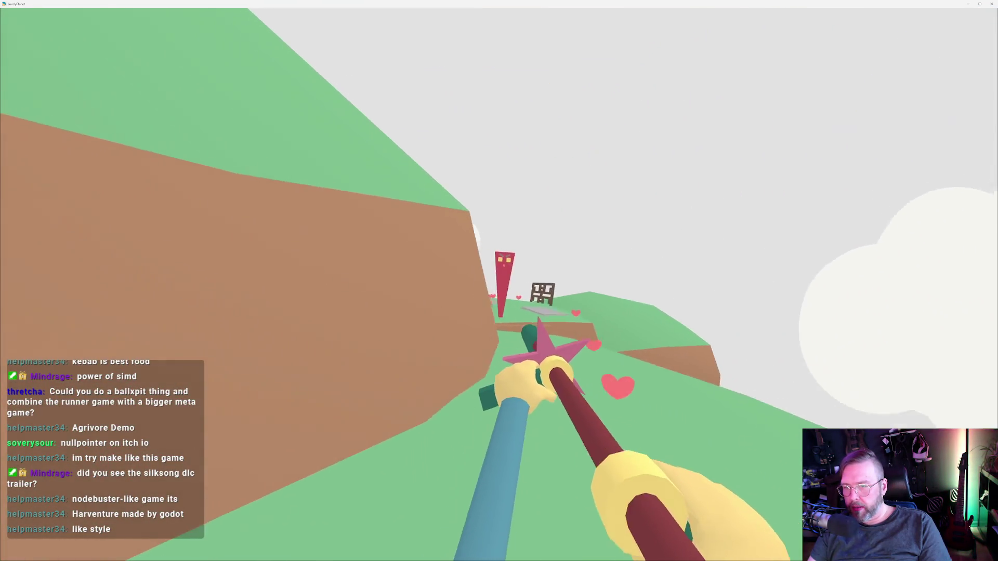
key("w")
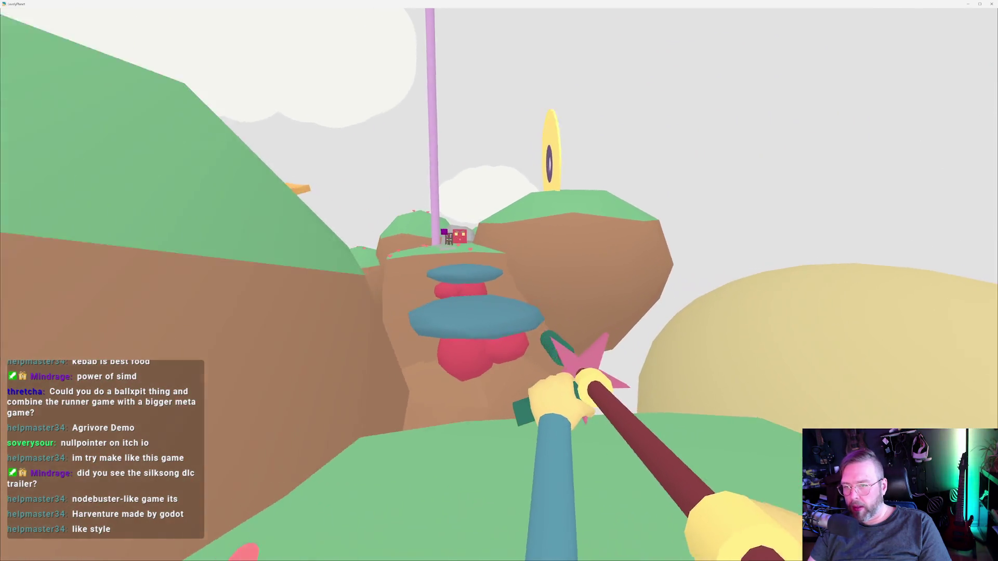
key("w")
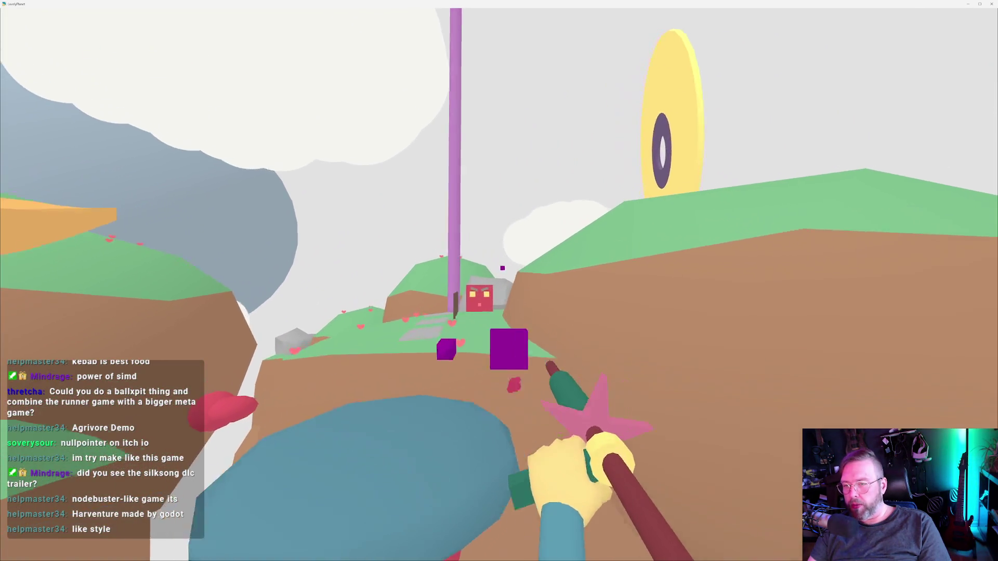
key("w")
left_click(499, 281)
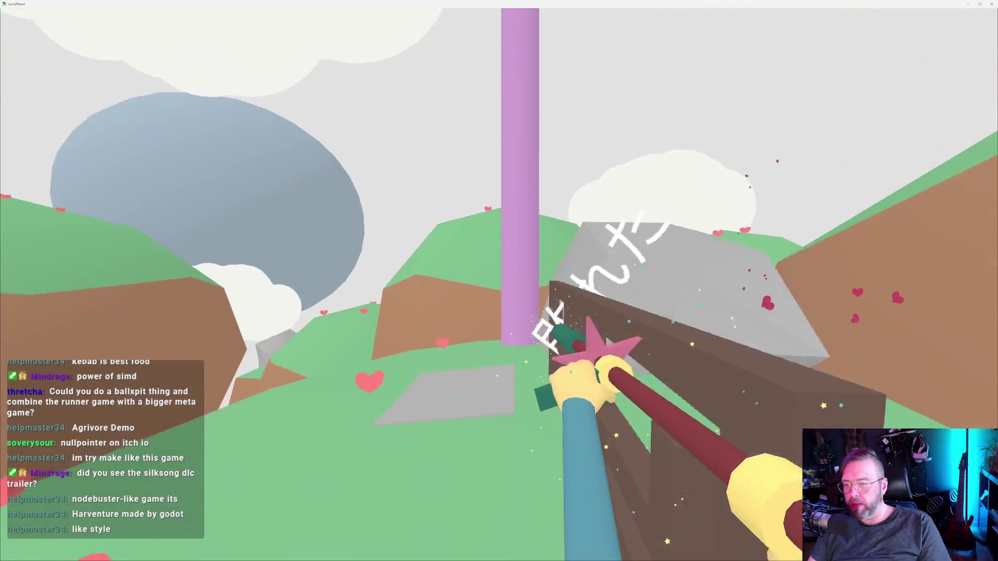
key("w")
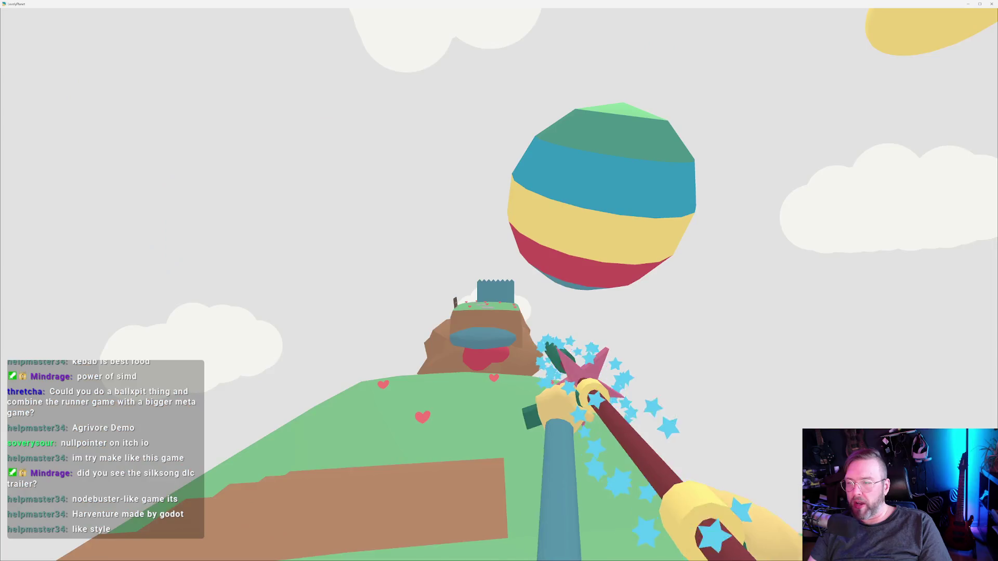
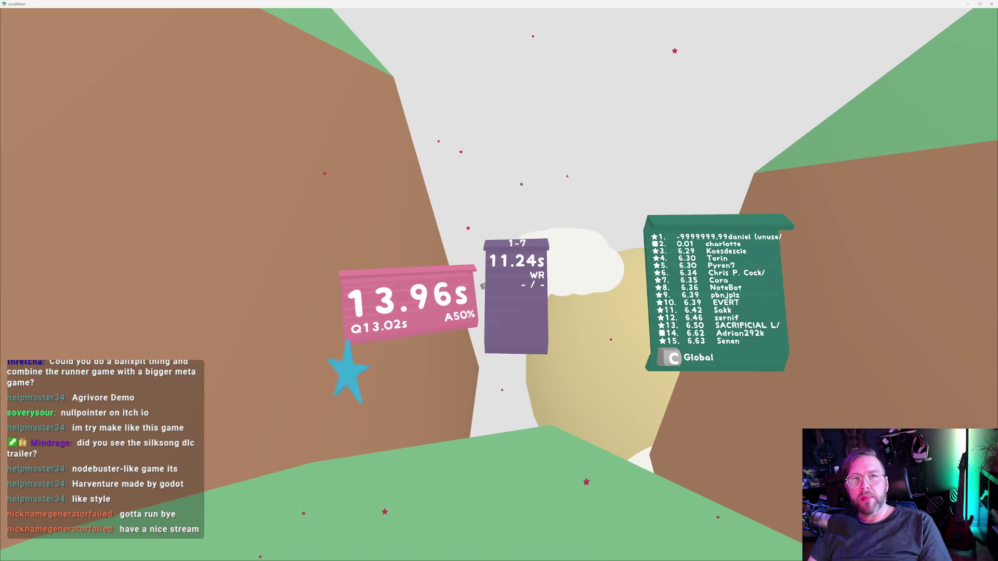
Leave finished level 1-7 and quit Lovely Planet back to its Steam library page.
left_click(499, 281)
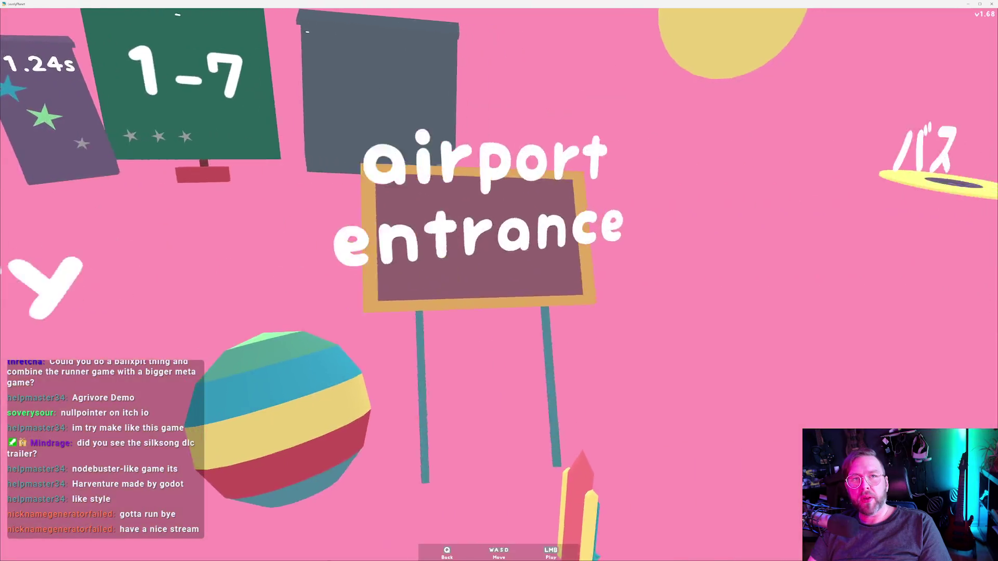
key("q")
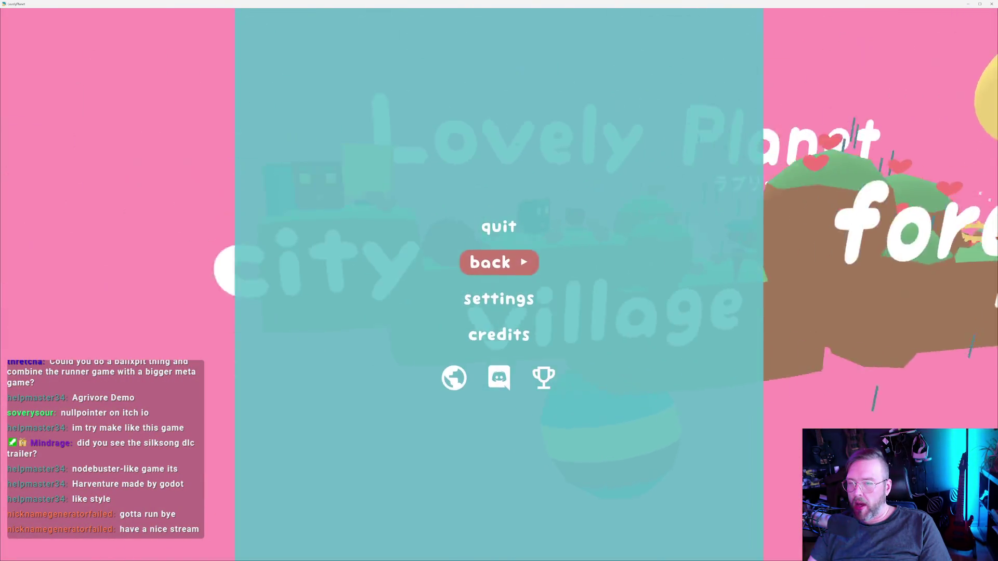
key("Up")
key("Return")
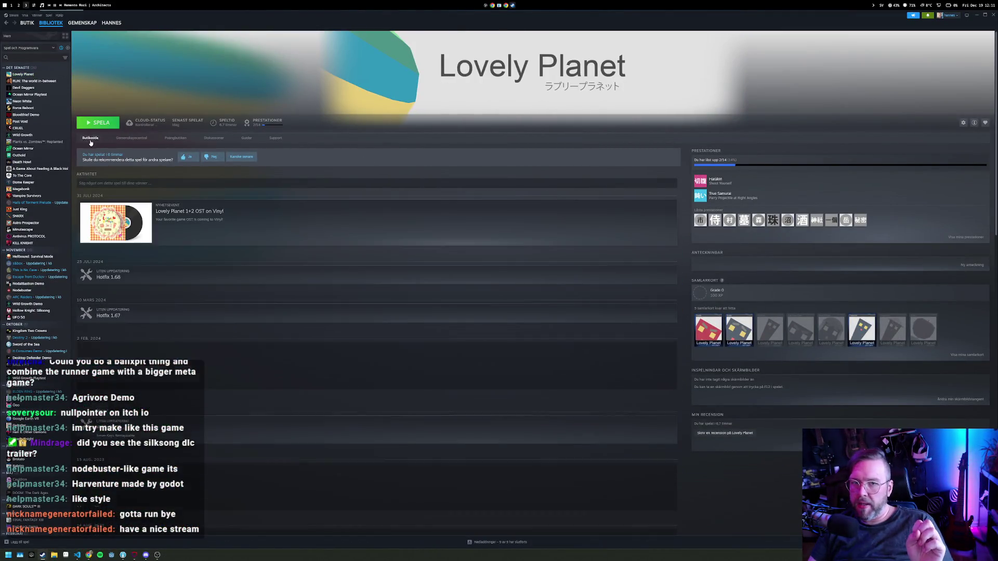
Open and look over the Lovely Planet store page.
left_click(551, 163)
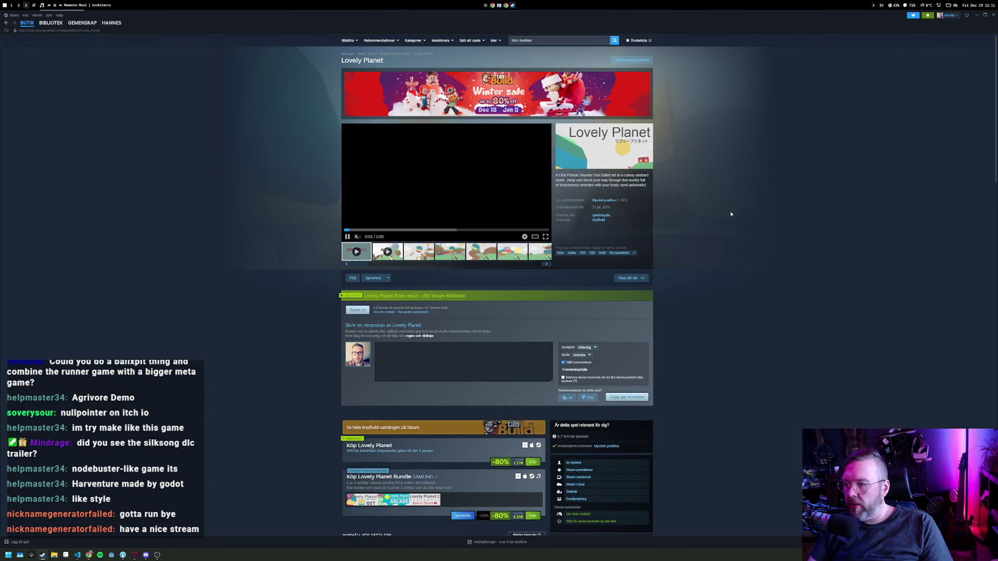
double_click(606, 206)
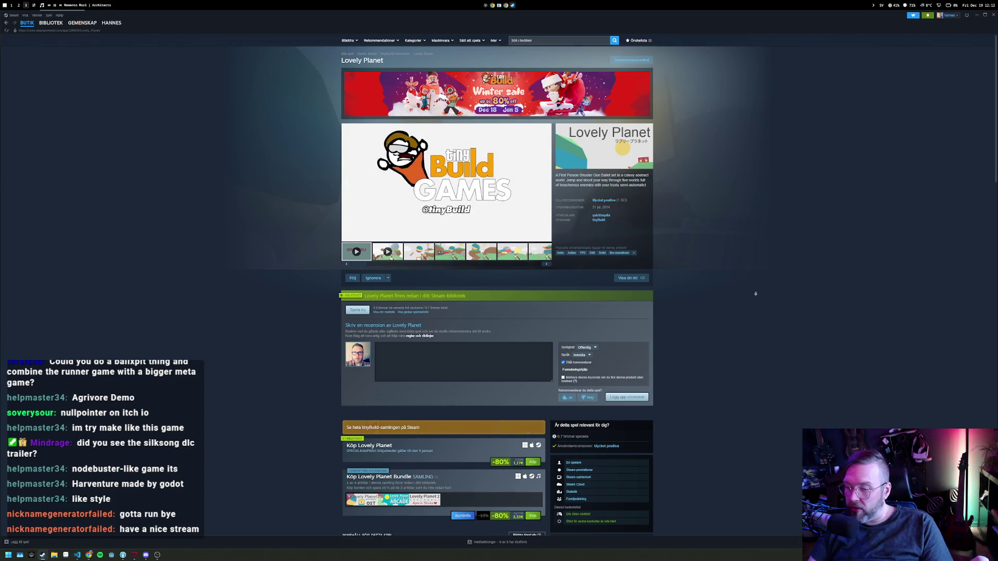
scroll(755, 293, "down", 4)
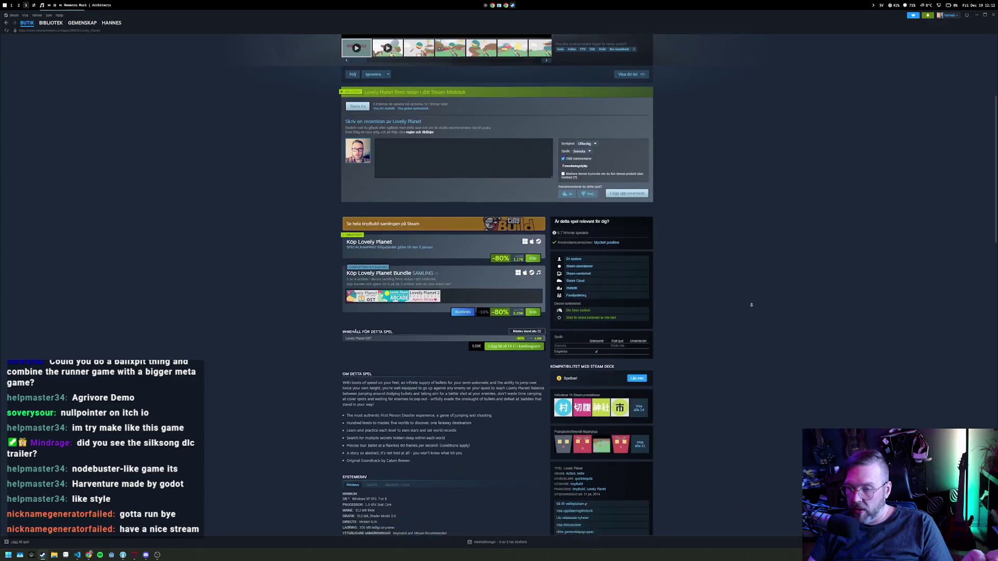
scroll(746, 307, "up", 5)
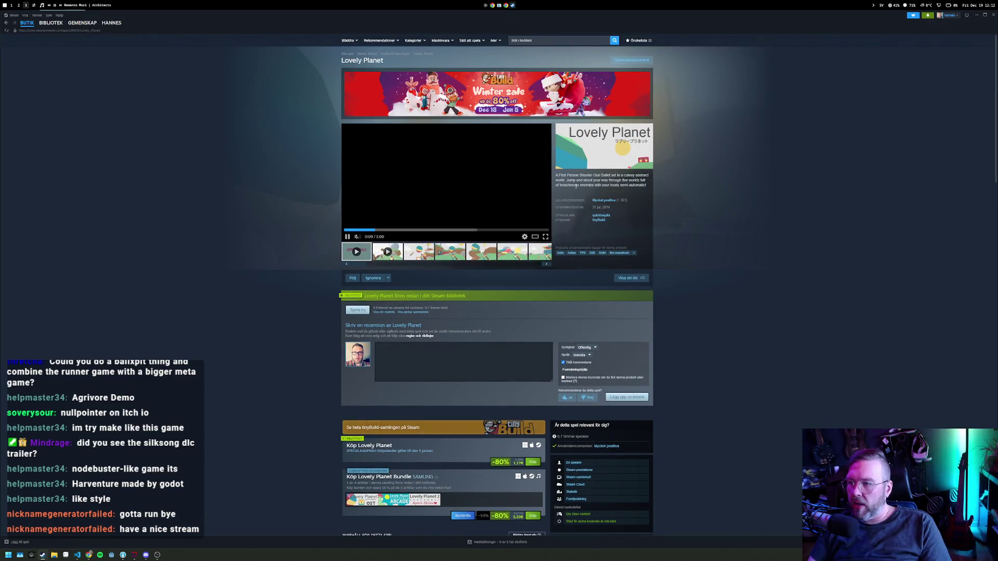
Browse publisher tinyBuild's store page, then search the store for 'lovely planet'.
left_click(599, 219)
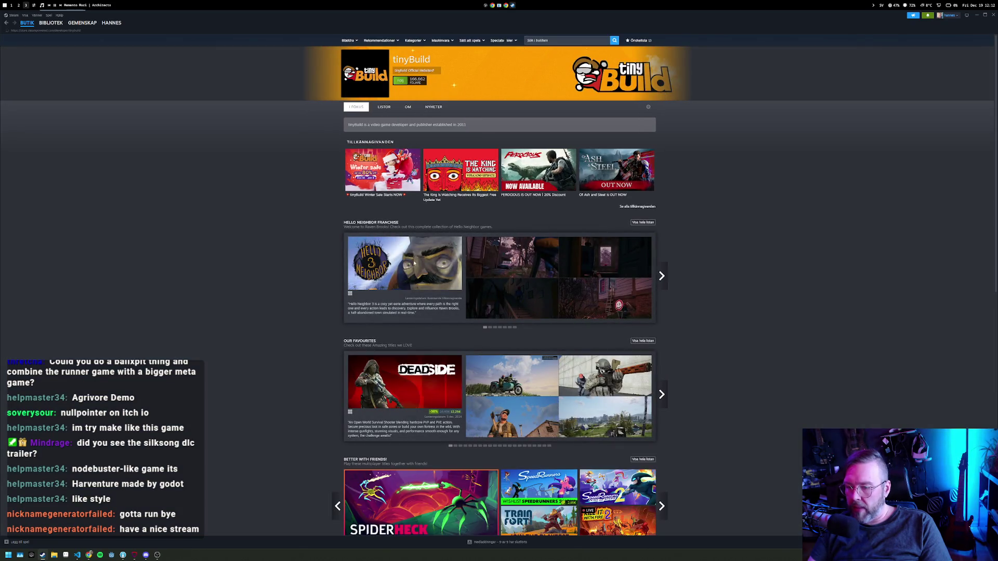
scroll(259, 324, "down", 3)
scroll(315, 268, "up", 3)
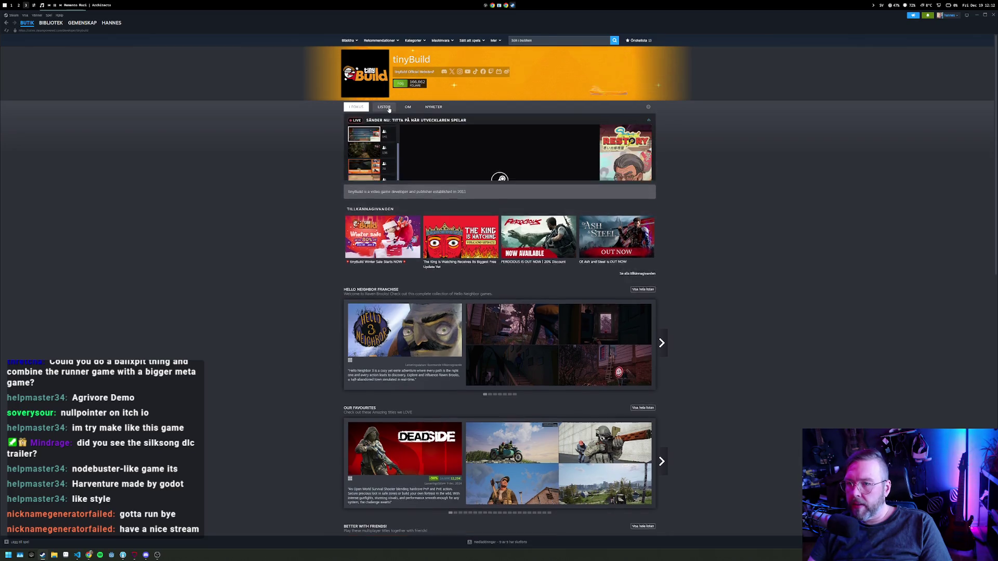
left_click(543, 40)
type("lovely planet")
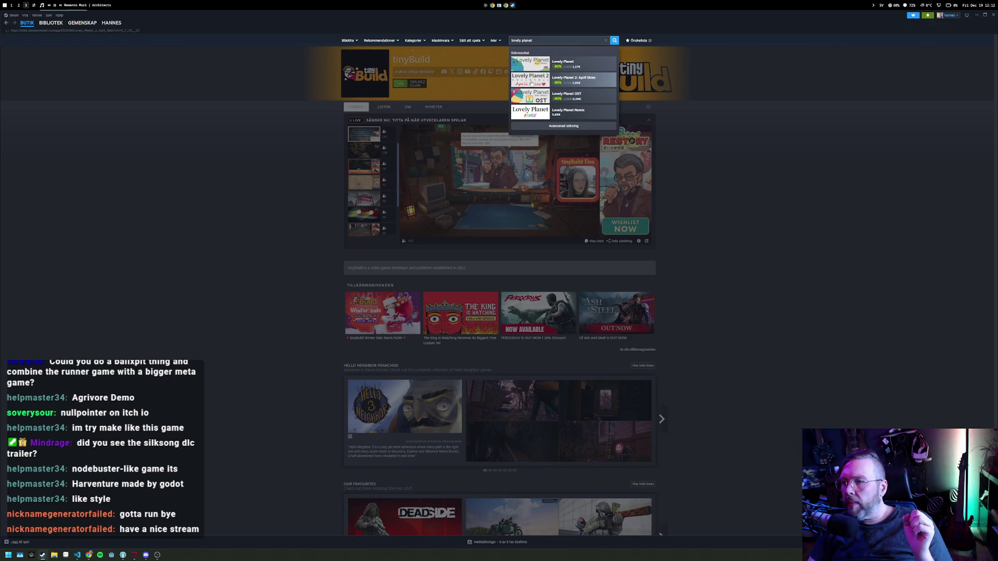
View the Lovely Planet 2: April Skies page, then open Lovely Planet Remix via search.
left_click(528, 82)
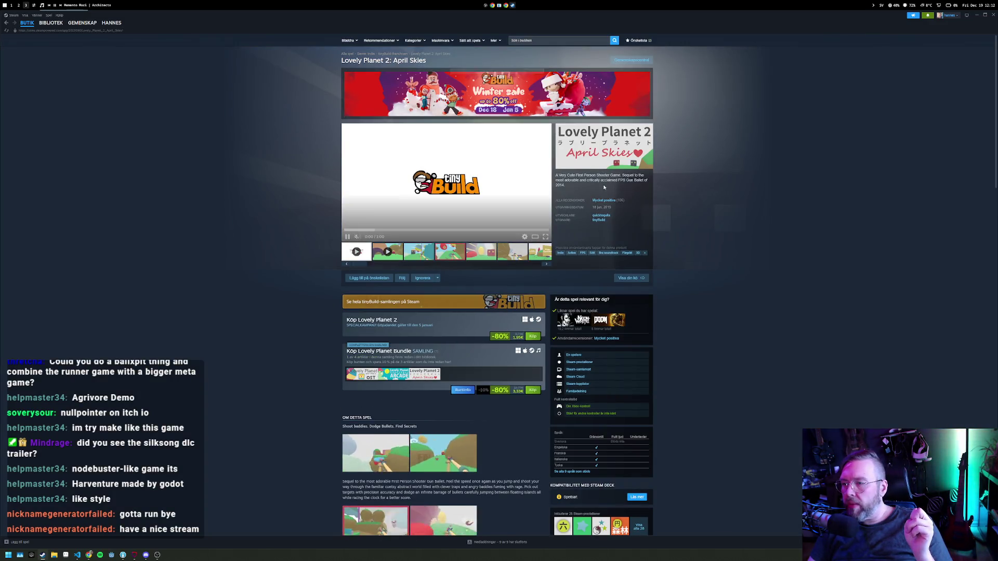
left_click(539, 39)
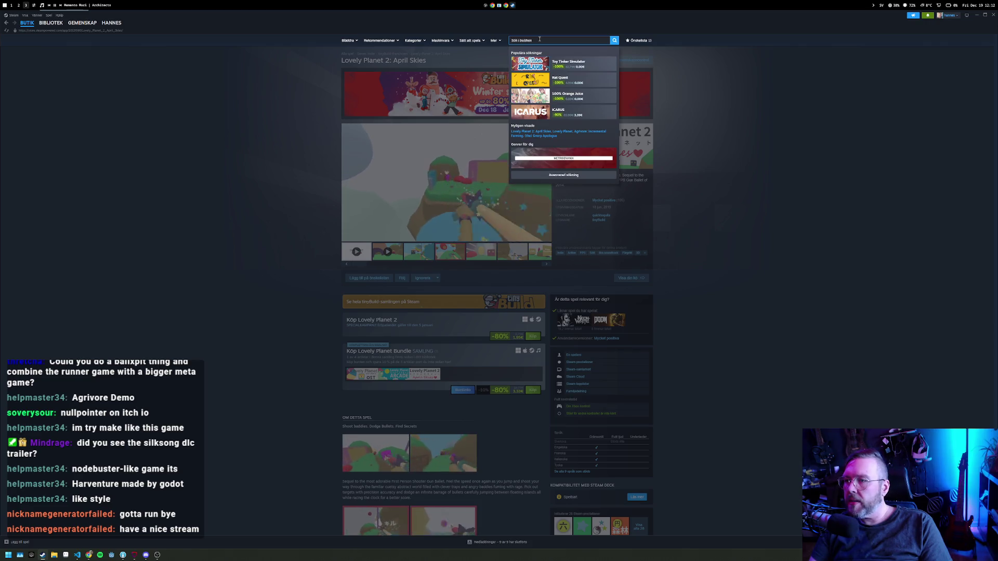
type("brilovely ")
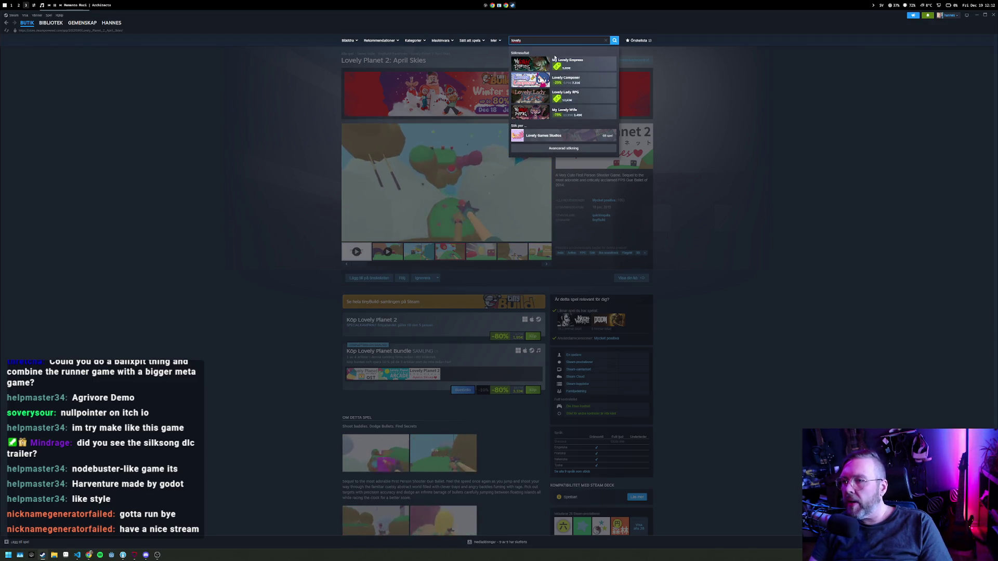
type("planet re")
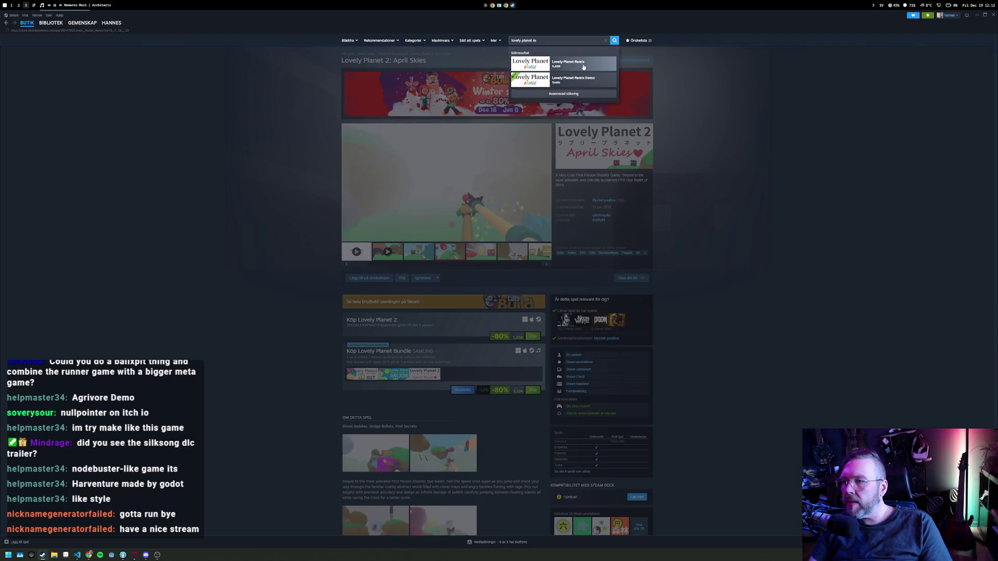
left_click(583, 67)
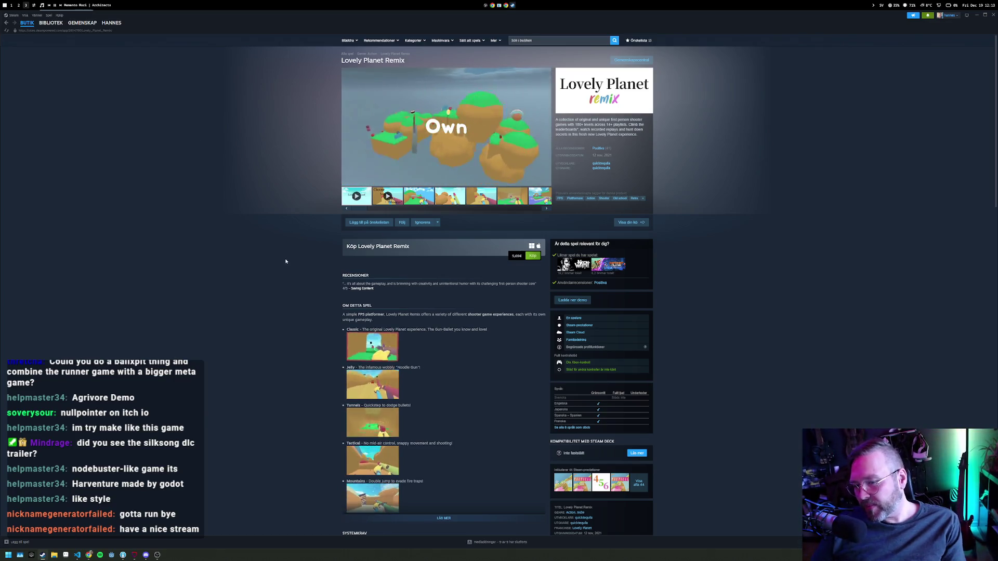
Scroll through the Lovely Planet Remix page and return to the Lovely Planet library page.
scroll(286, 260, "down", 3)
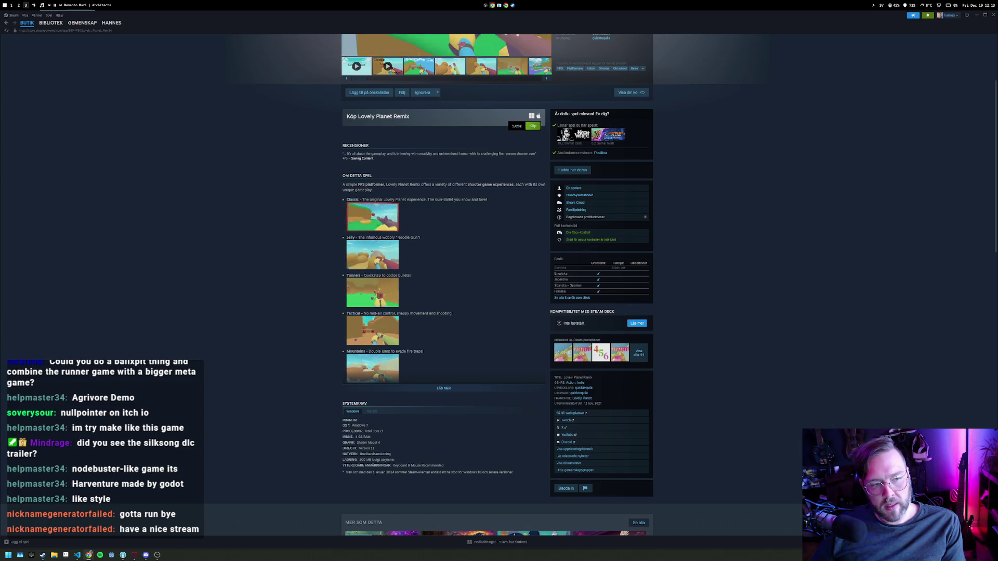
right_click(263, 239)
left_click(252, 212)
scroll(381, 162, "up", 3)
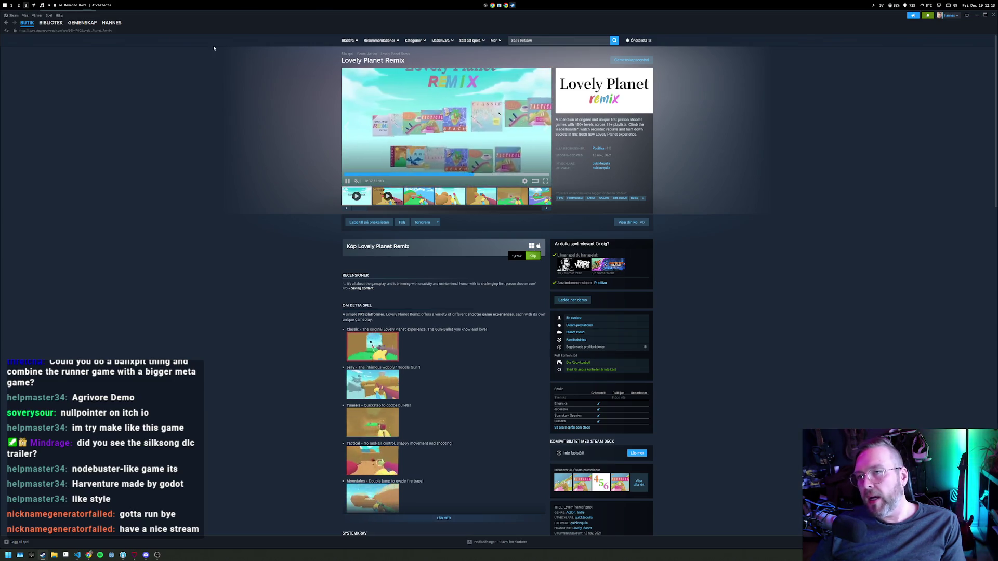
left_click(51, 23)
mouse_move(106, 24)
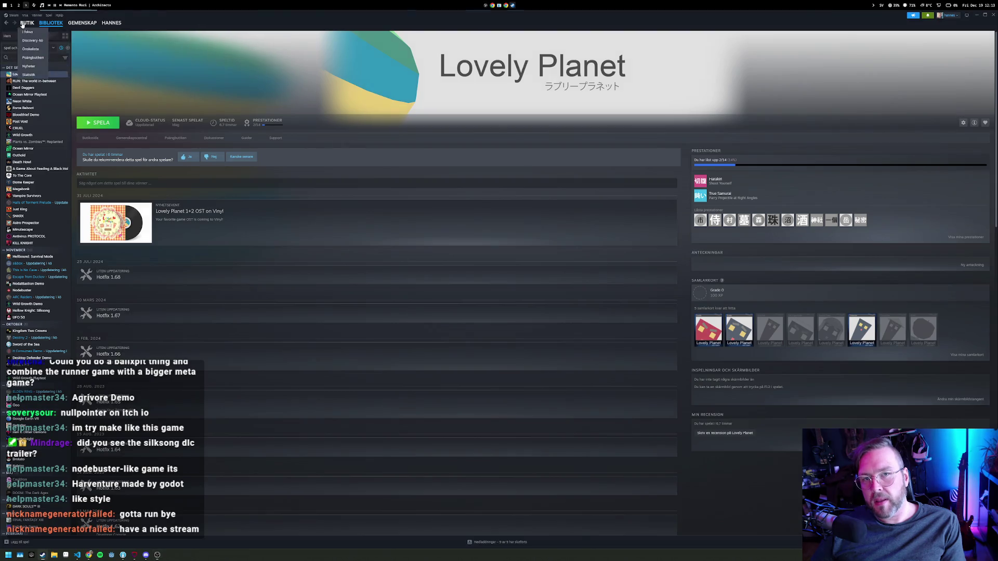
Search the store for 'Harventure' and open its store page.
left_click(27, 23)
left_click(551, 40)
type("Harventure")
key("Return")
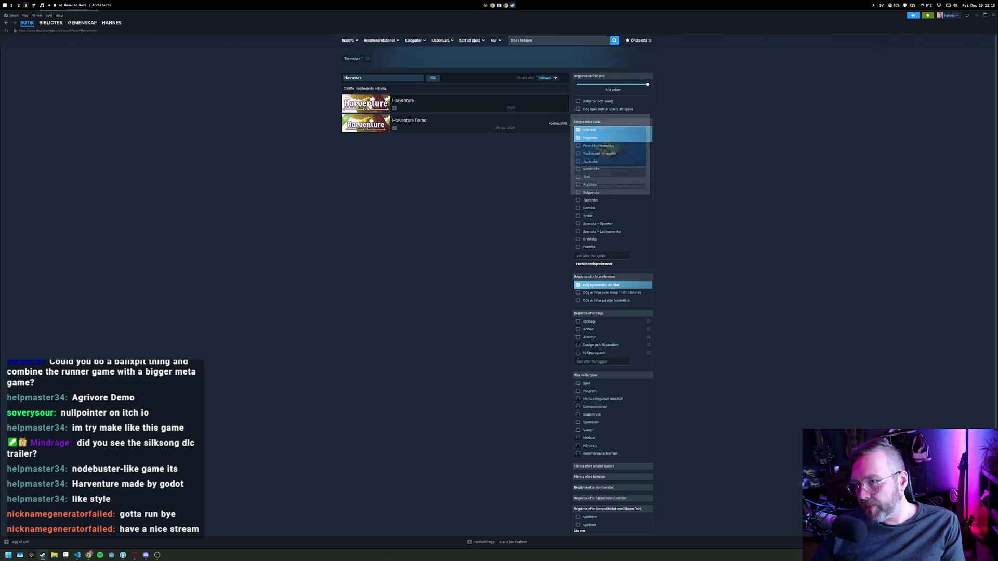
left_click(366, 104)
Watch the Harventure trailer full screen, then exit full screen.
mouse_move(362, 106)
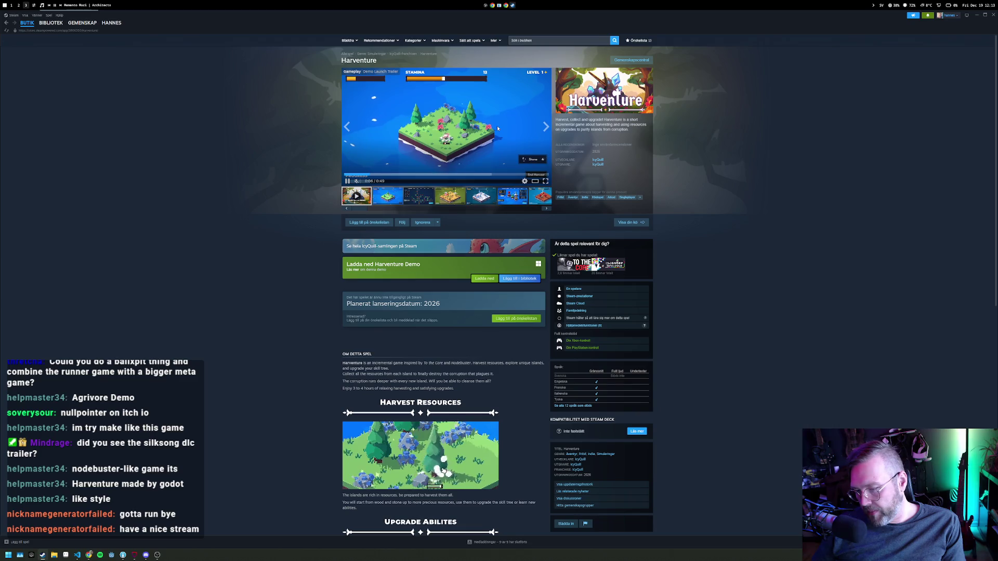
left_click(544, 181)
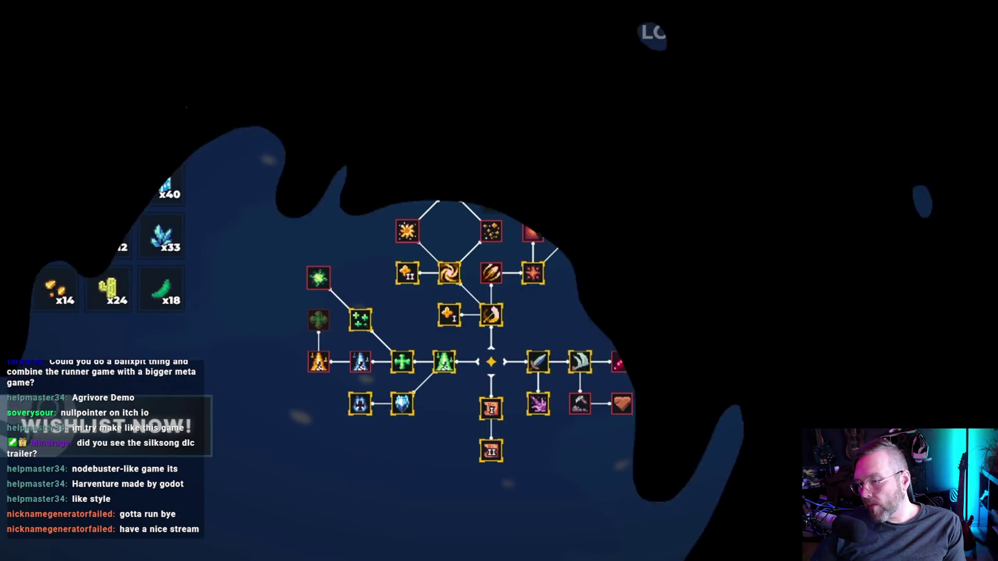
key("Escape")
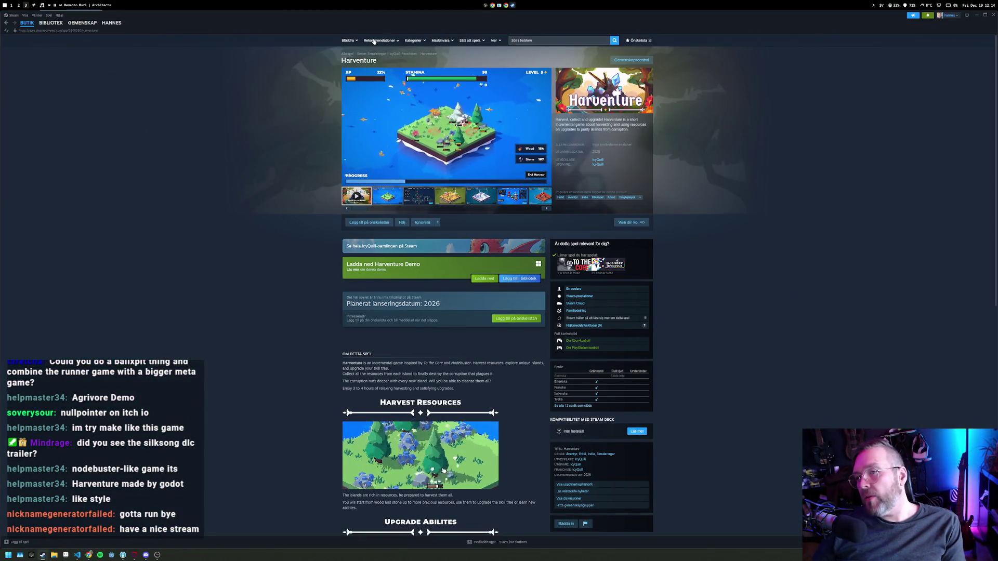
Search 'vholu' and open the VHOLUME store page.
left_click(531, 40)
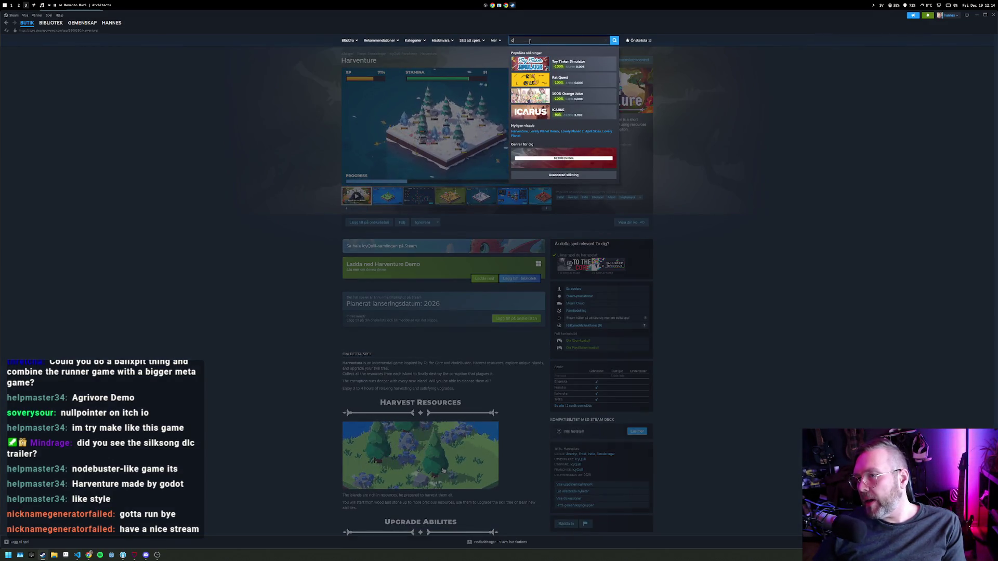
type("vholu")
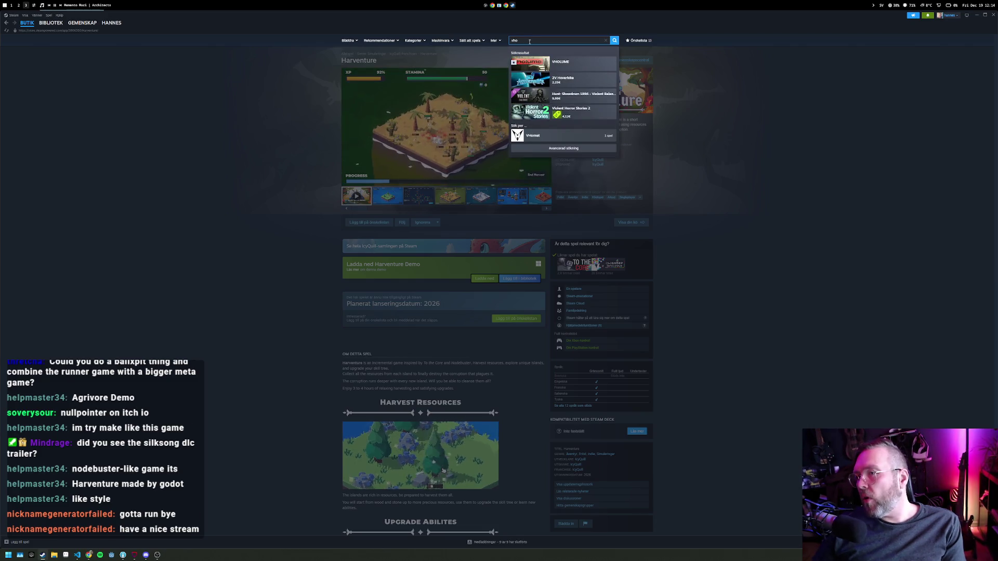
key("Down")
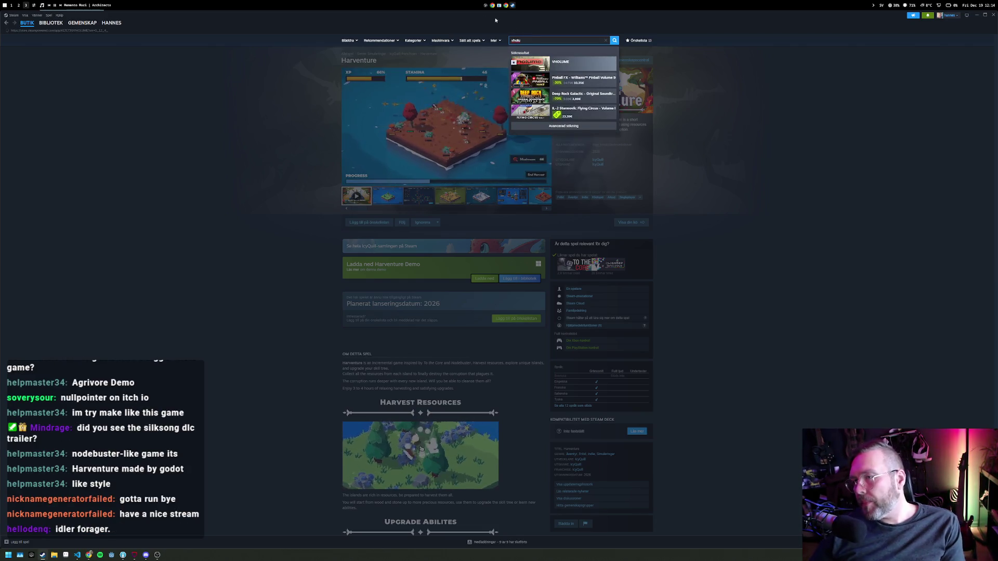
key("Return")
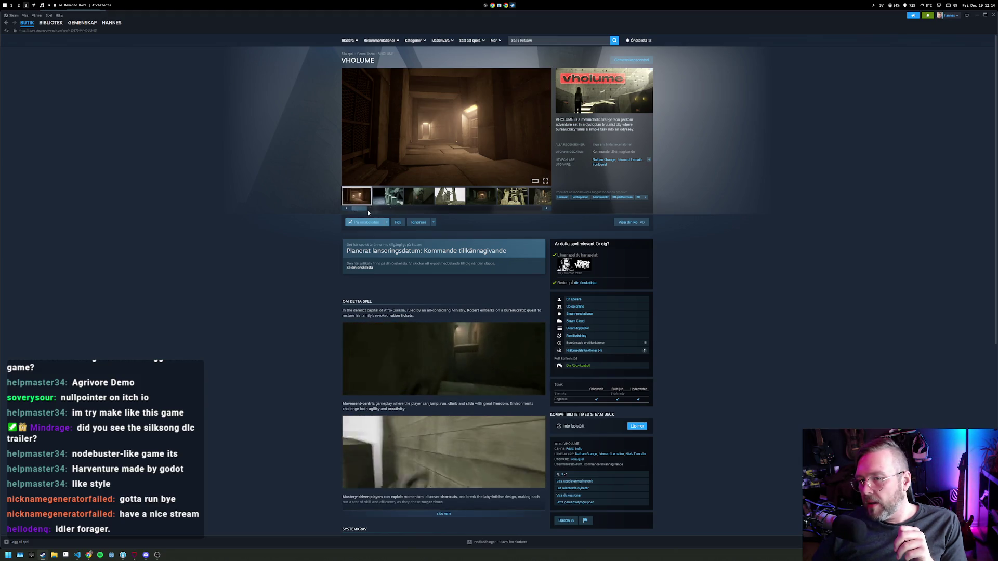
scroll(282, 213, "down", 6)
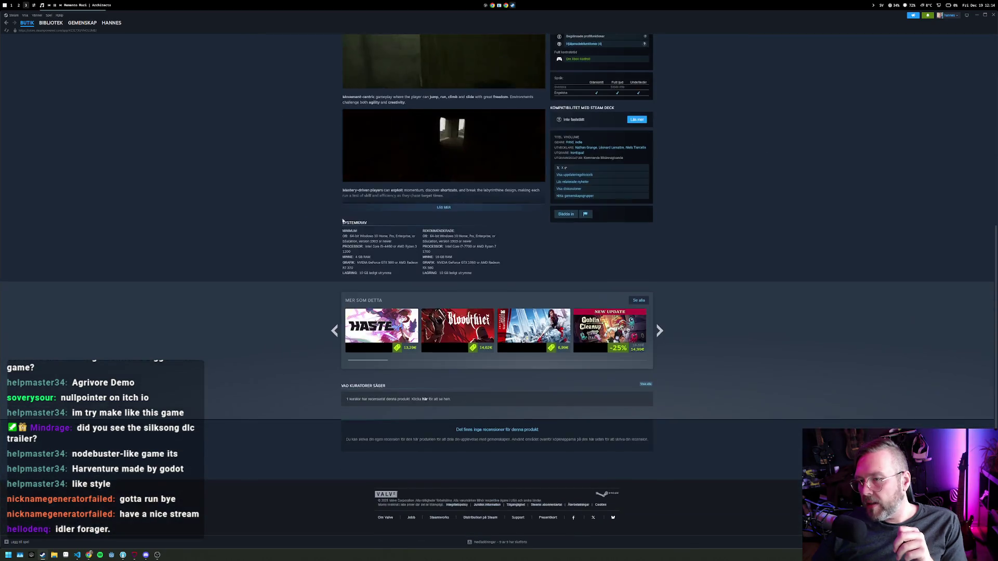
scroll(412, 218, "up", 3)
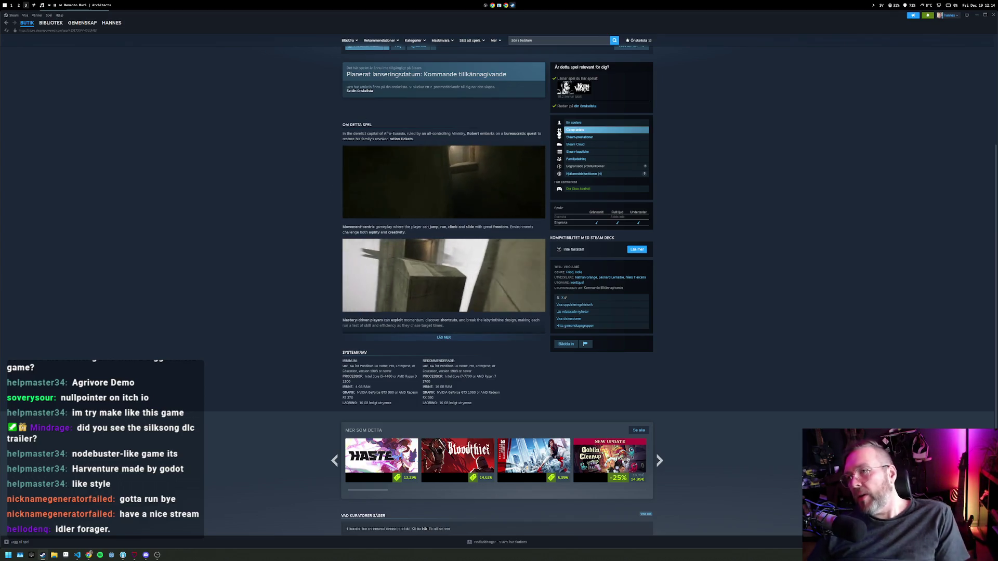
key("super+1")
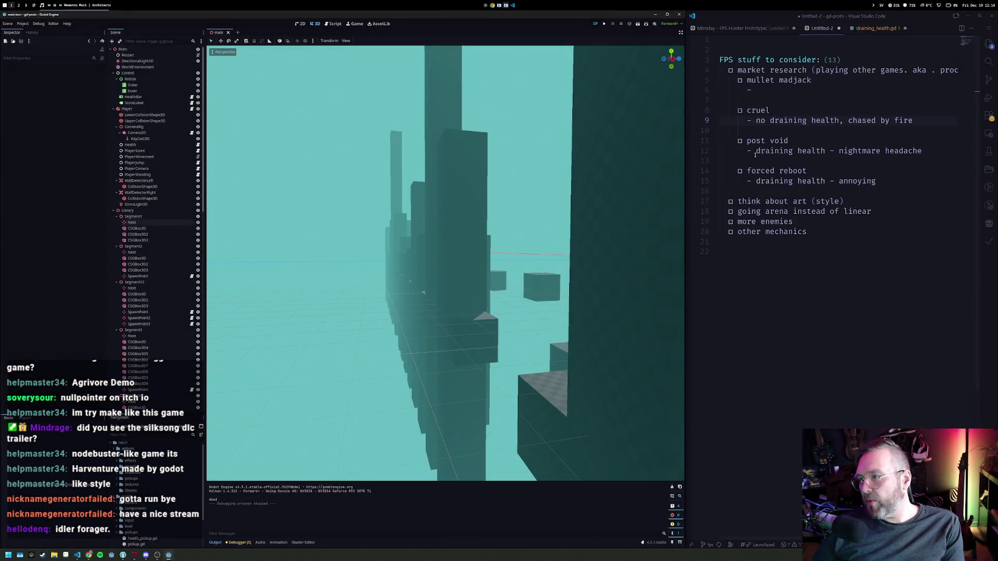
Open generator.gd and comment out the spawn loop on lines 77–82.
key("ctrl+p")
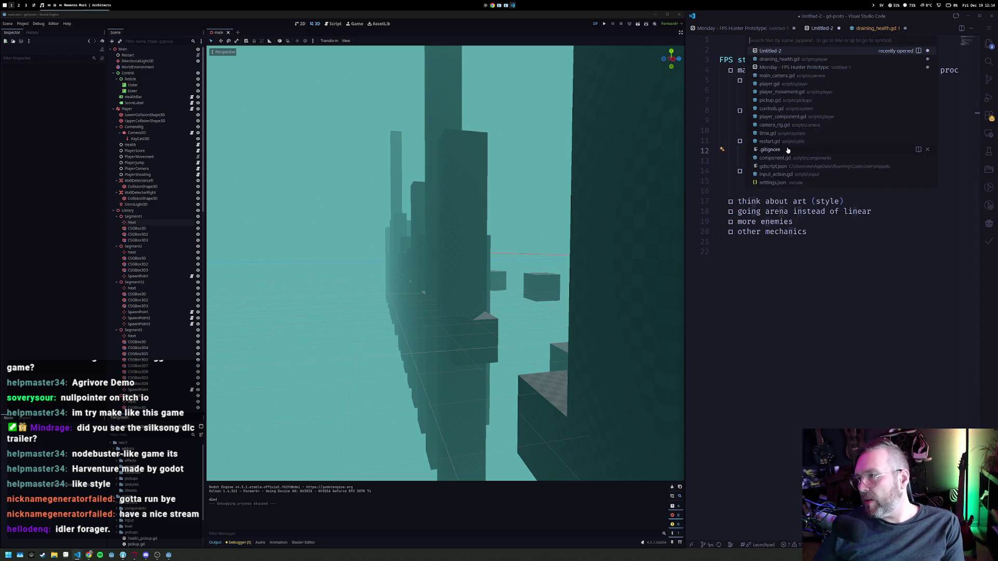
type("level")
key("Return")
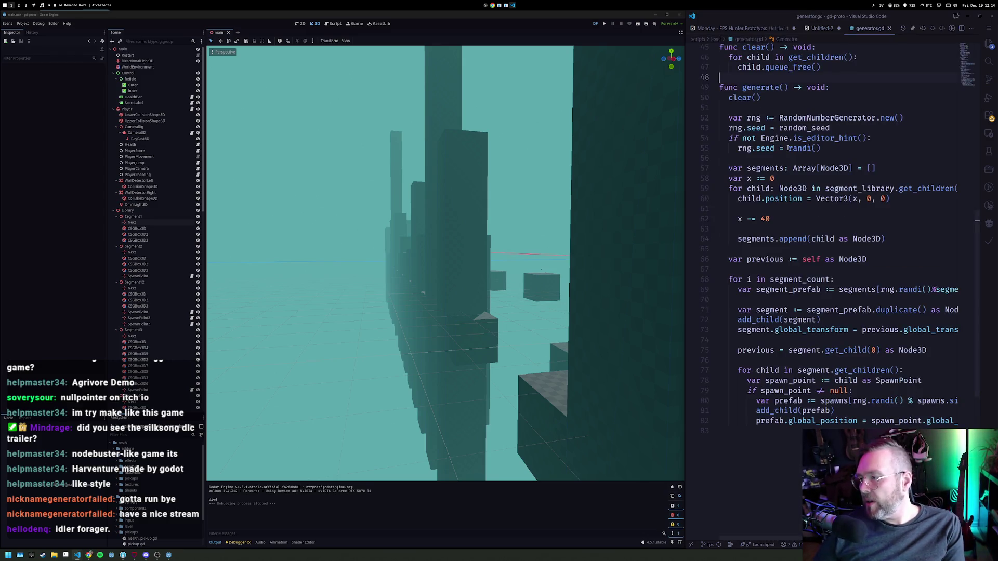
scroll(759, 251, "up", 5)
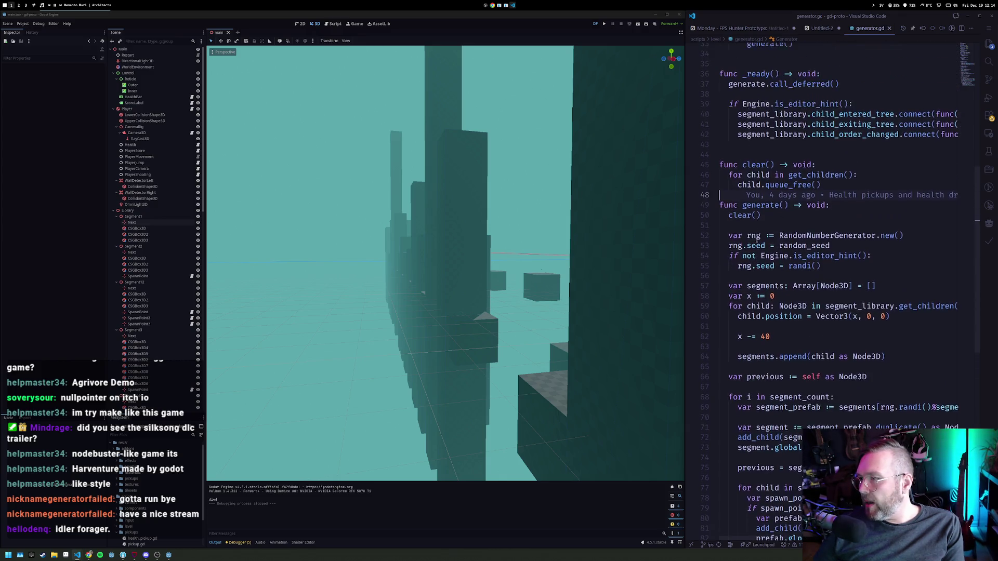
scroll(762, 282, "down", 3)
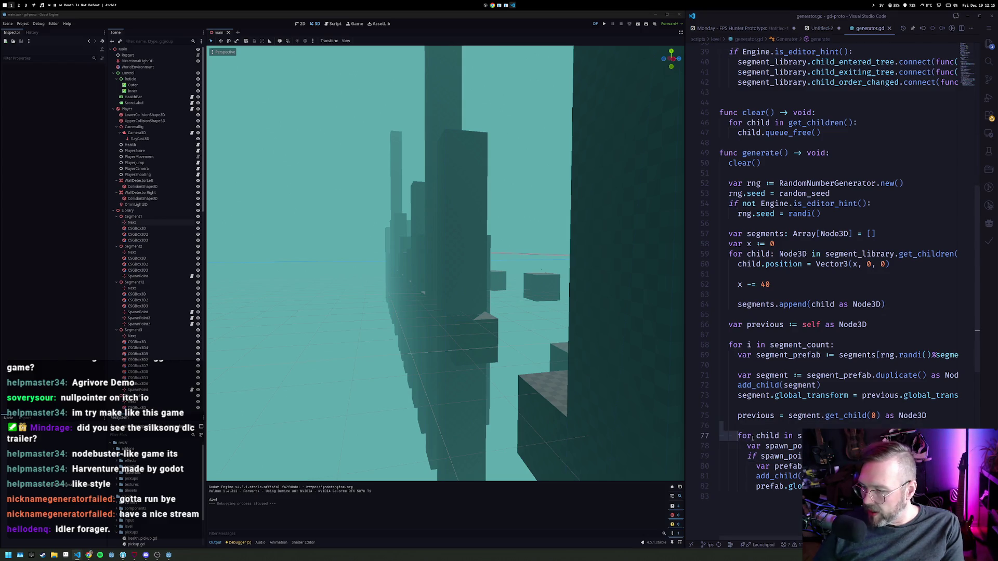
key("Up")
key("shift+Down")
key("shift+Down")
key("shift+Down")
key("ctrl+slash")
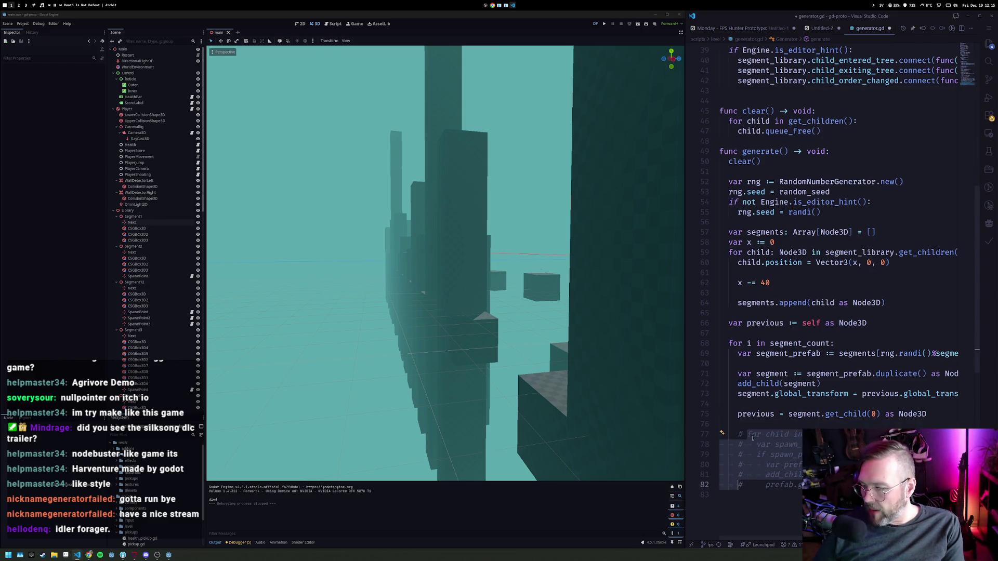
Run the game and keep running forward through the level until the player dies.
key("F5")
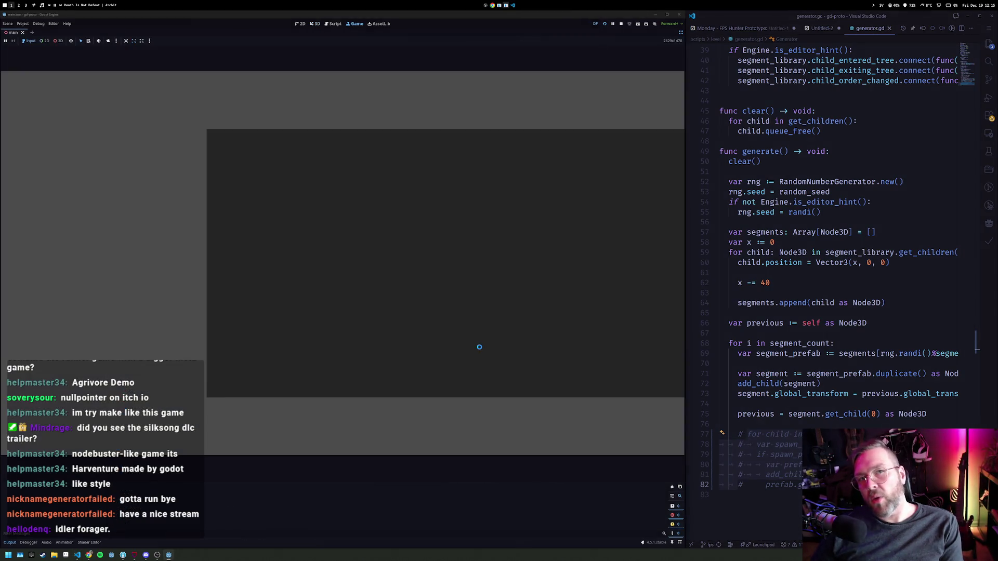
key("w")
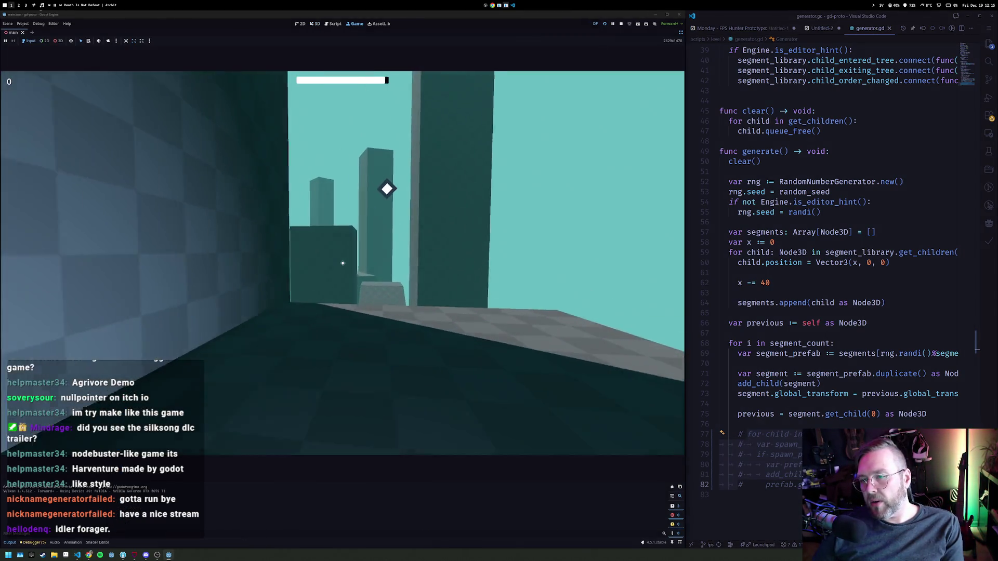
key("w")
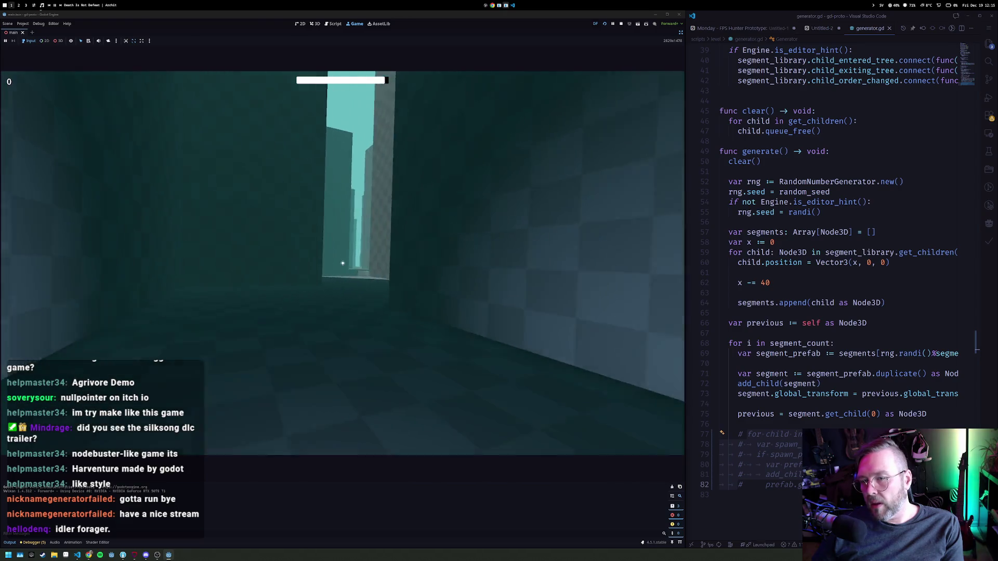
key("w")
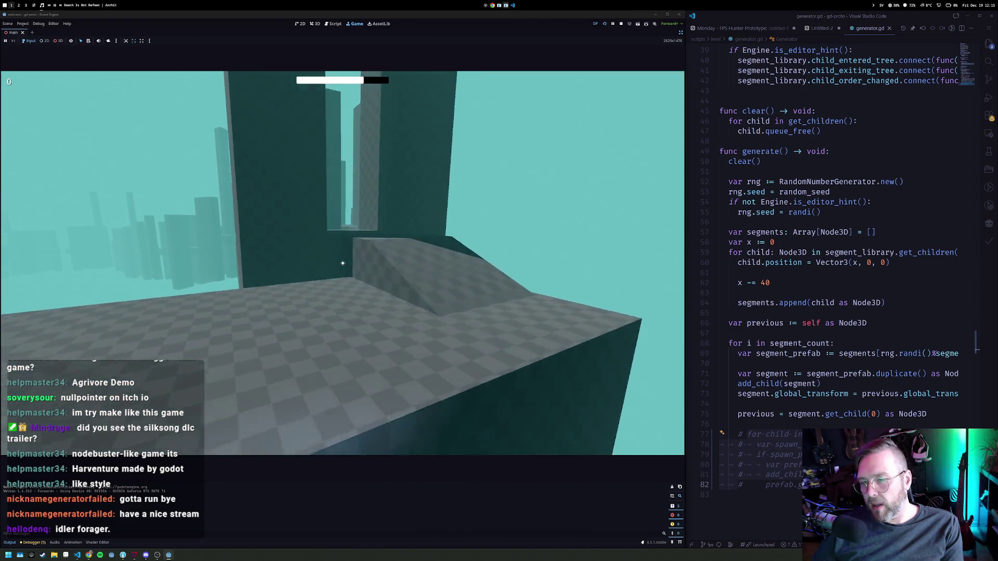
key("w")
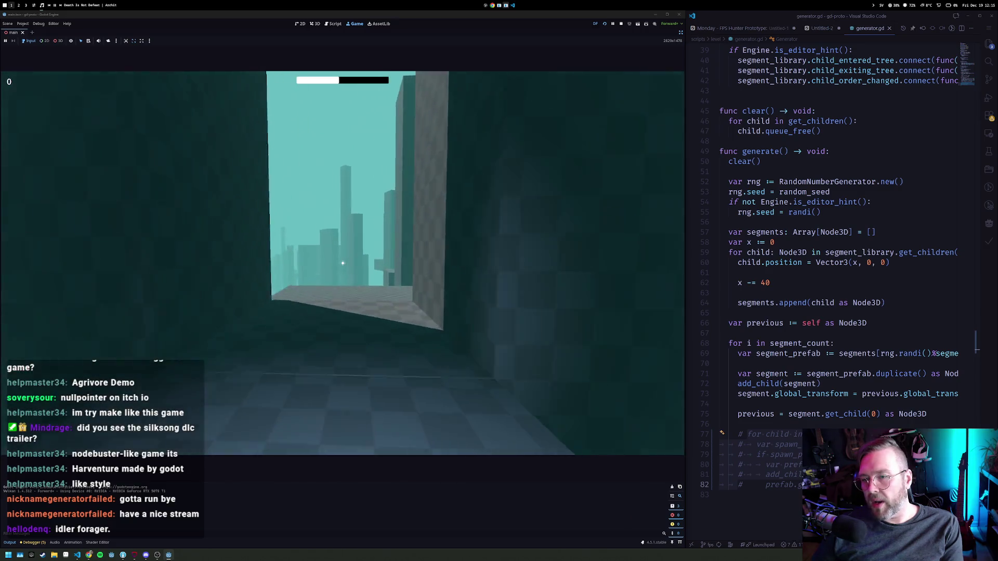
key("w")
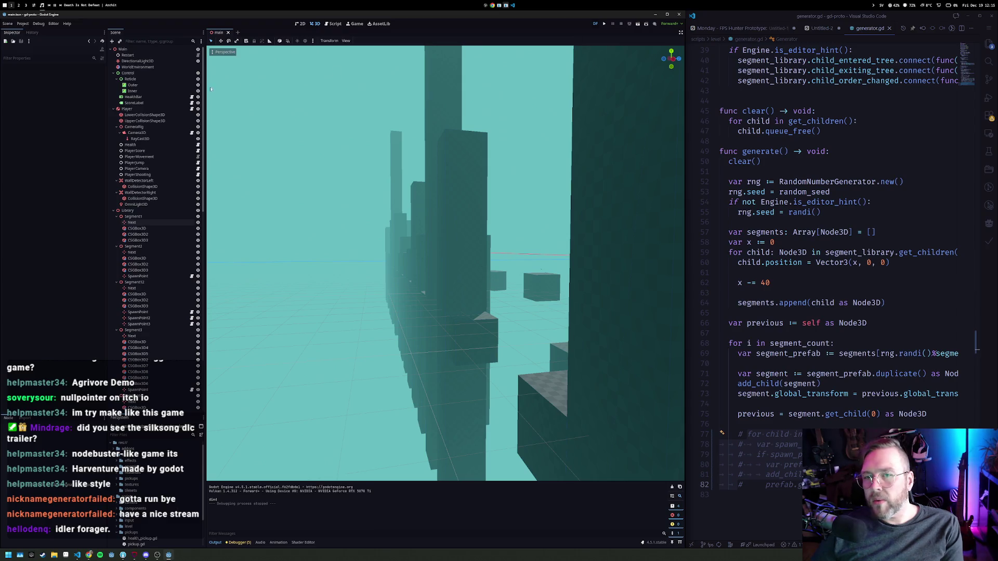
Collapse the Control, Player and Library nodes and delete the Enemy node from the scene.
left_click(114, 73)
left_click(113, 79)
left_click(113, 85)
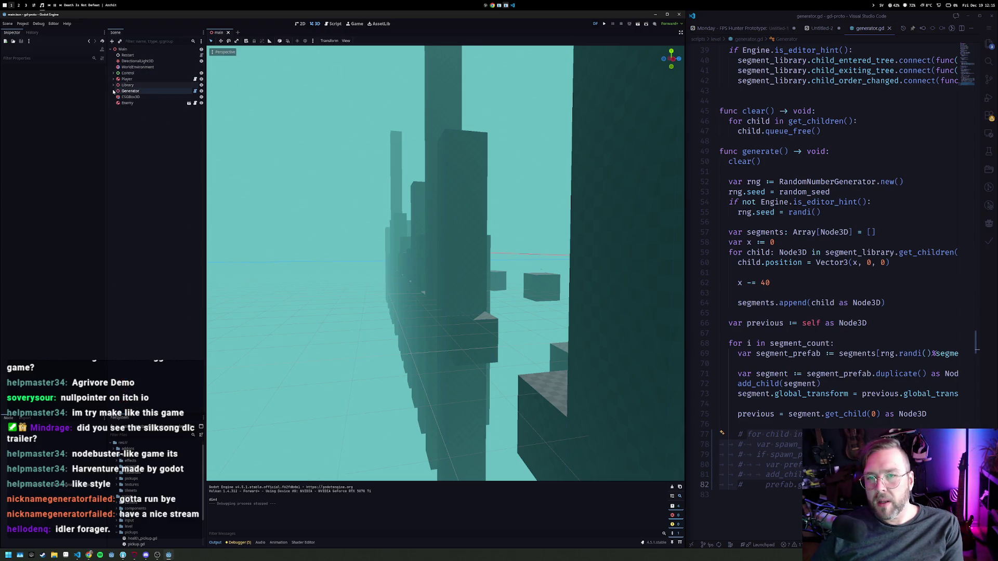
left_click(139, 104)
key("Delete")
key("Return")
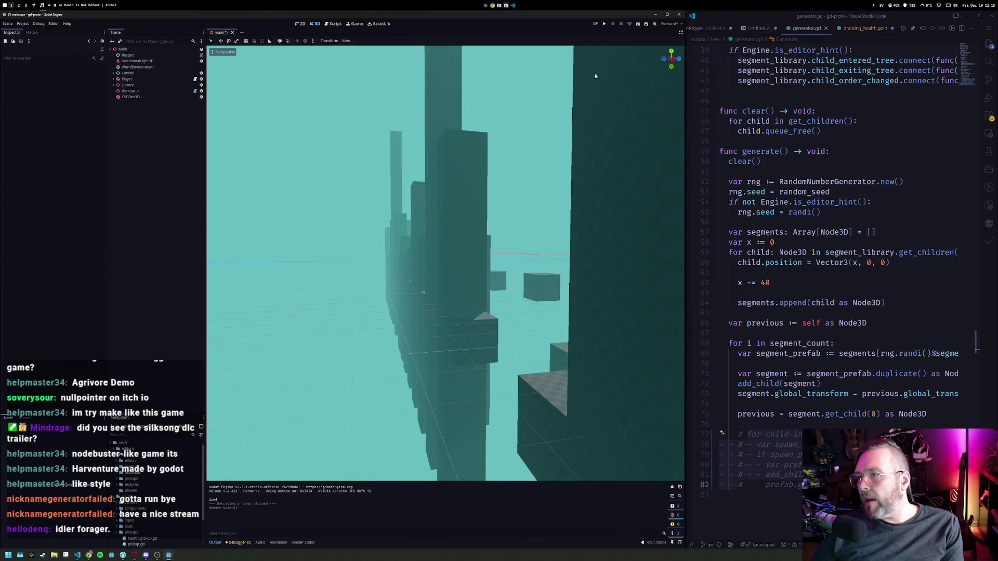
Open draining_health.gd in the code editor.
left_click(760, 154)
key("ctrl+p")
key("Down")
key("Down")
key("Return")
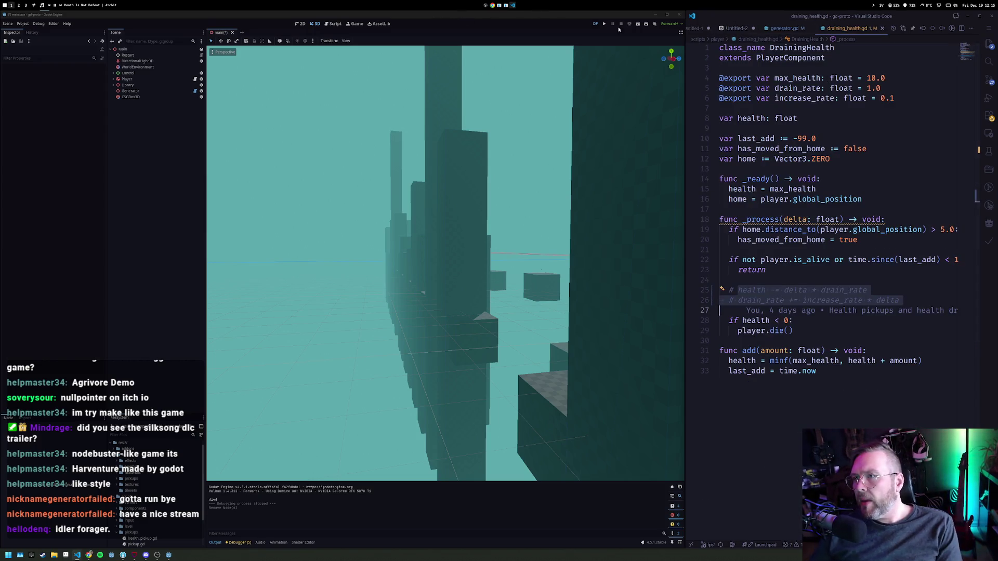
Run the game, jump across the checkered blocks and pillars, then stop it.
left_click(604, 24)
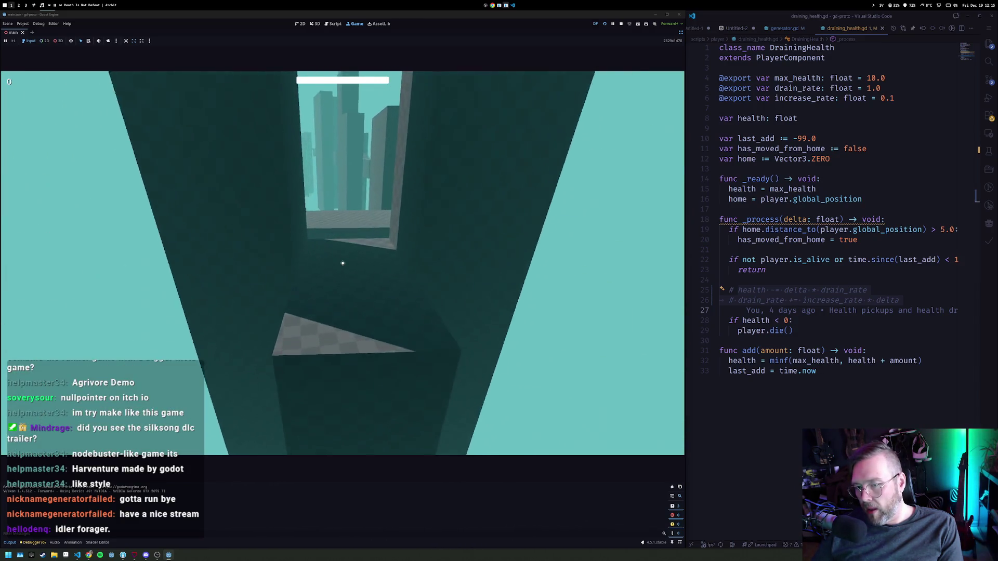
key("w")
key("space")
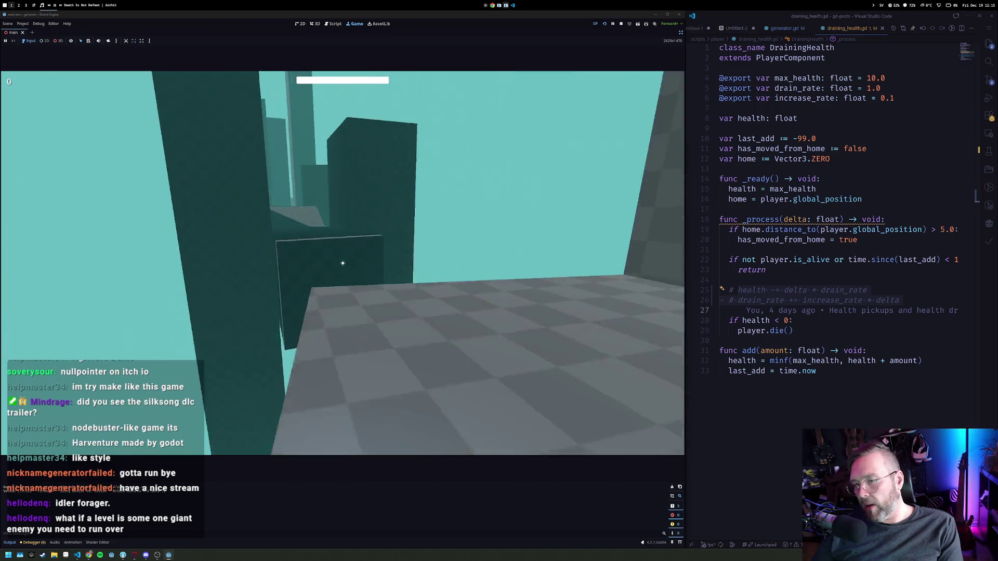
key("w")
key("space")
key("w")
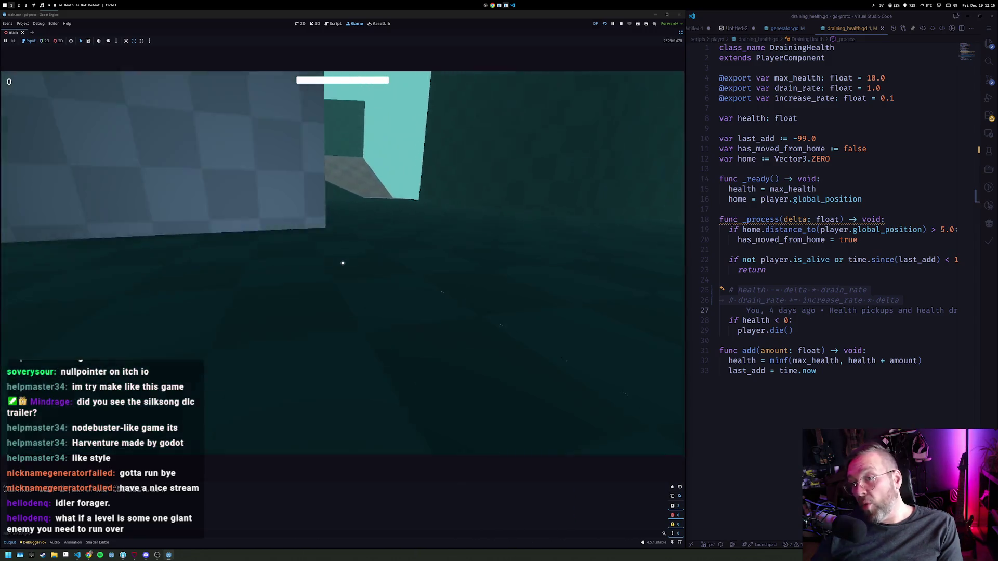
key("w")
key("space")
key("w")
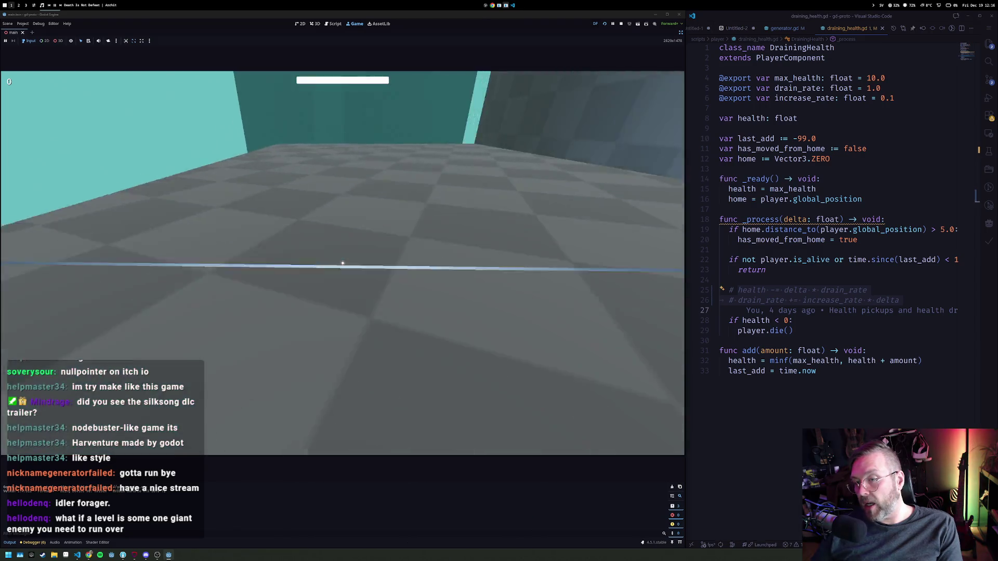
key("w")
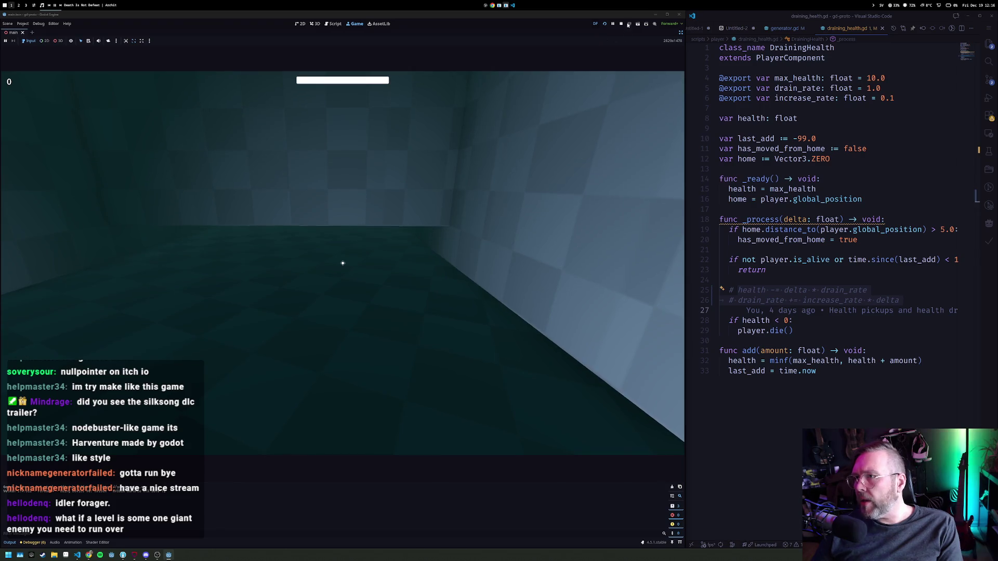
left_click(621, 24)
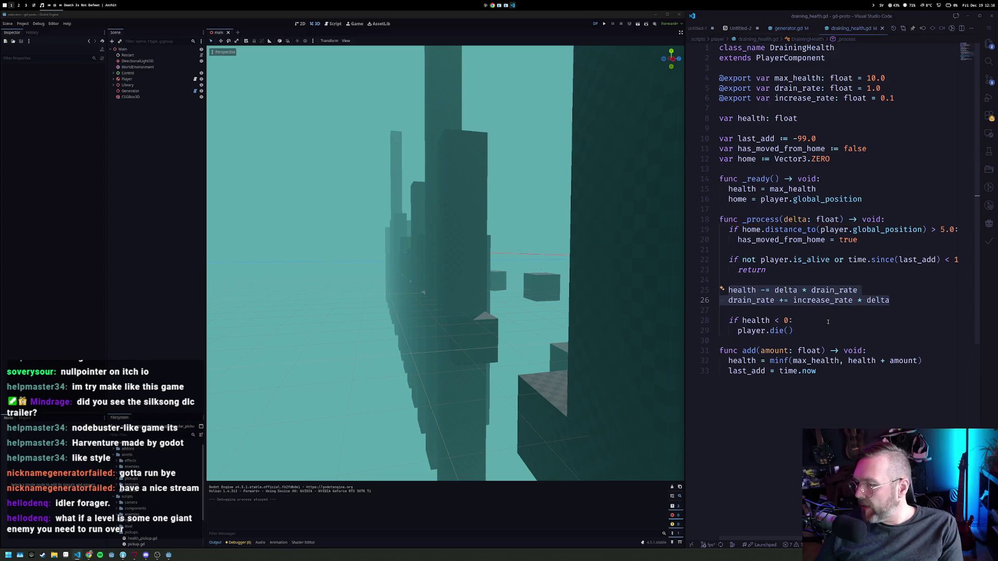
Open generator.gd and uncomment the spawn loop lines 77–83.
key("ctrl+p")
type("generator")
key("Return")
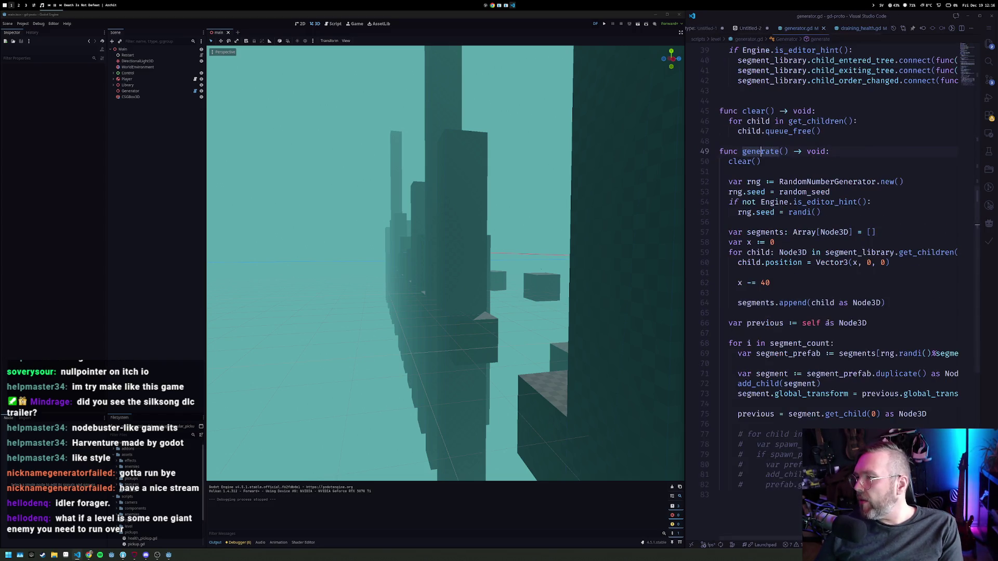
key("Up")
key("Up")
key("Up")
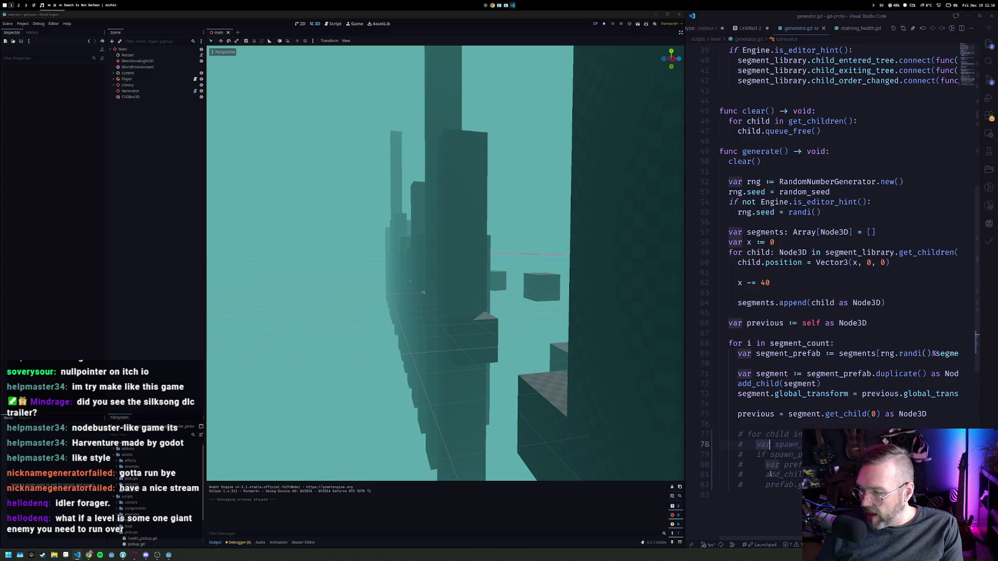
key("shift+Down")
key("shift+Down")
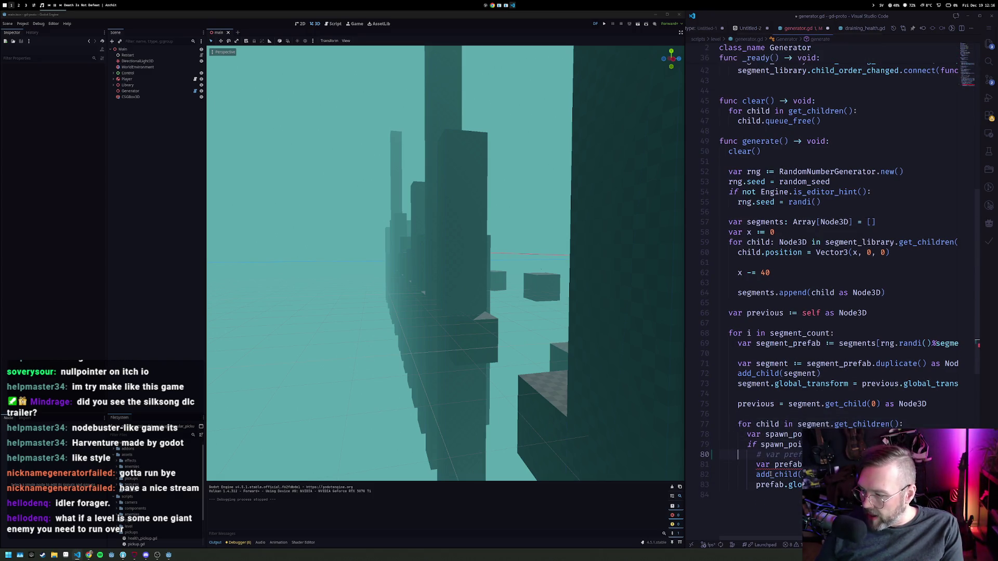
Replace the random spawn index on line 81 with 0 and run the game.
scroll(771, 474, "right", 3)
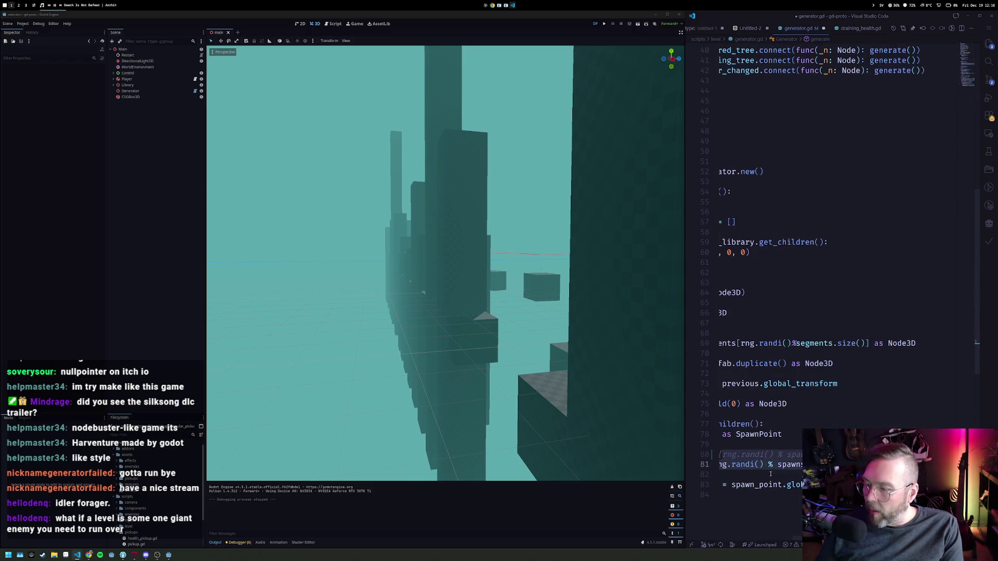
type("s[0].instantiate(")
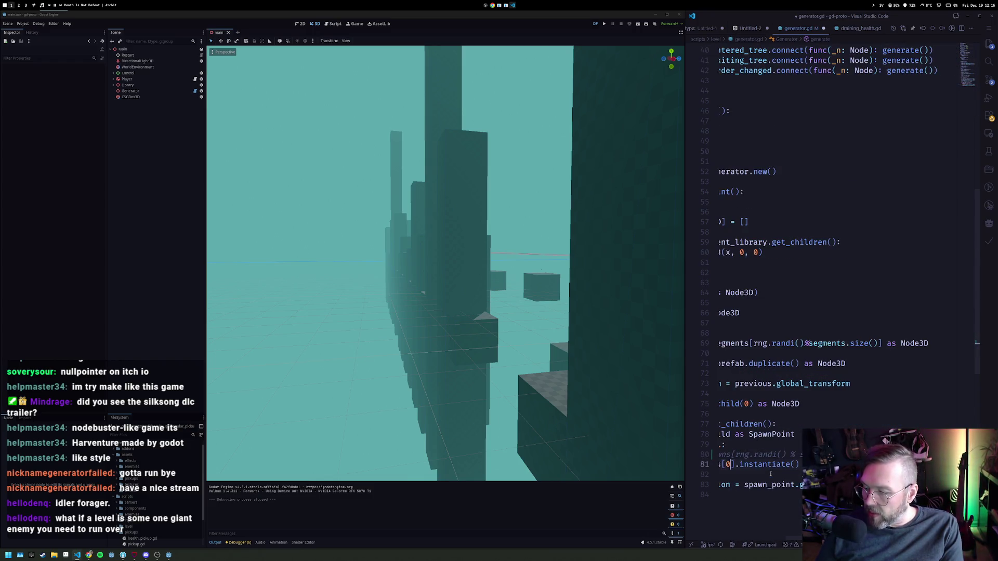
key("F5")
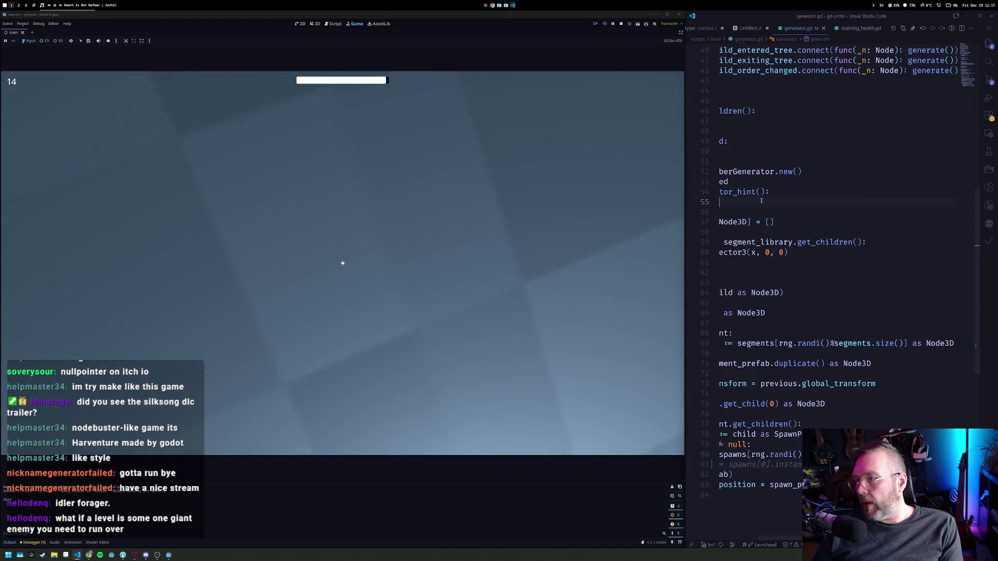
Open enemy.gd from the quick file list.
key("ctrl+Tab")
key("ctrl+p")
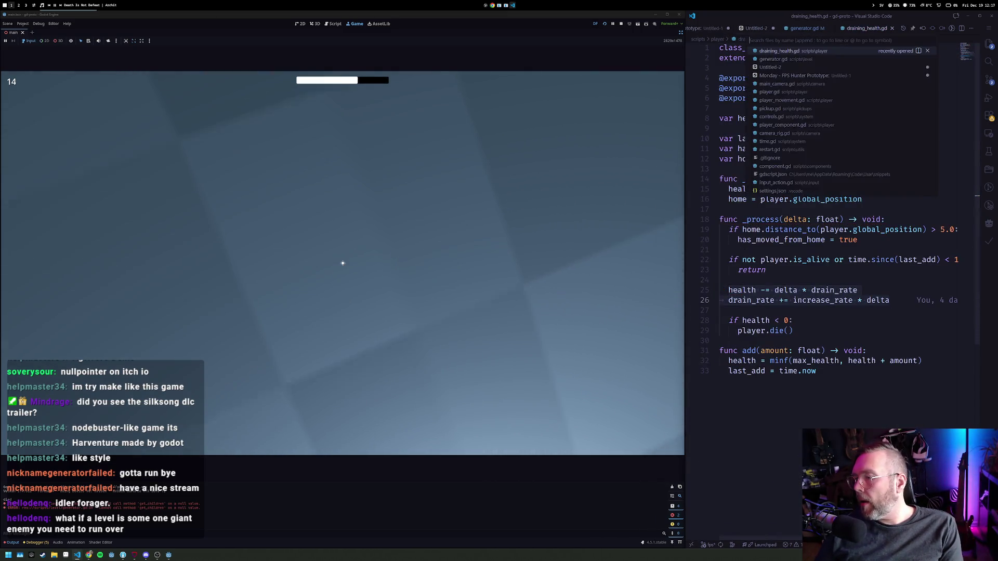
left_click(761, 202)
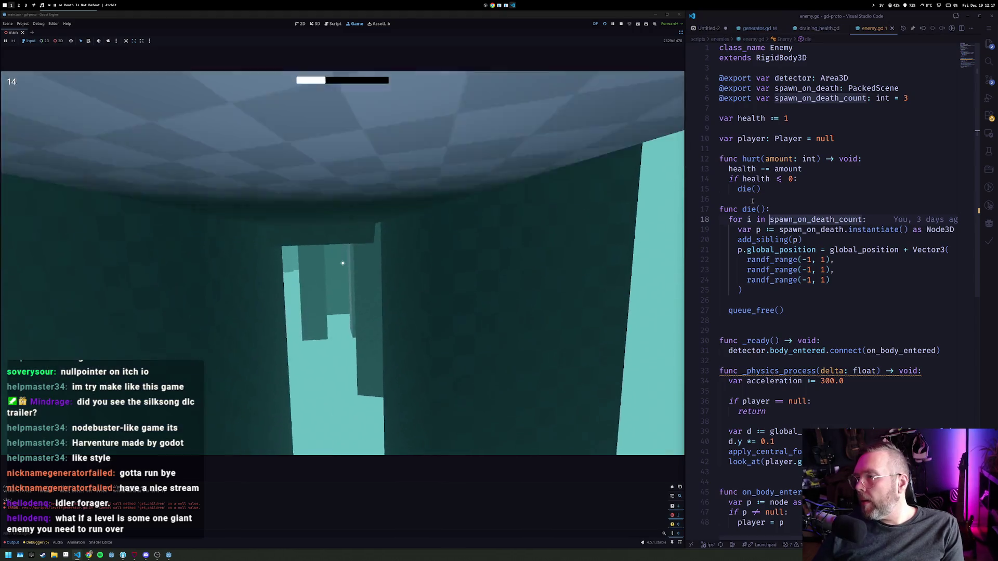
Search flying_enemy.tscn for 'hela', then close it to return to enemy.gd.
key("ctrl+p")
type("flying")
key("Return")
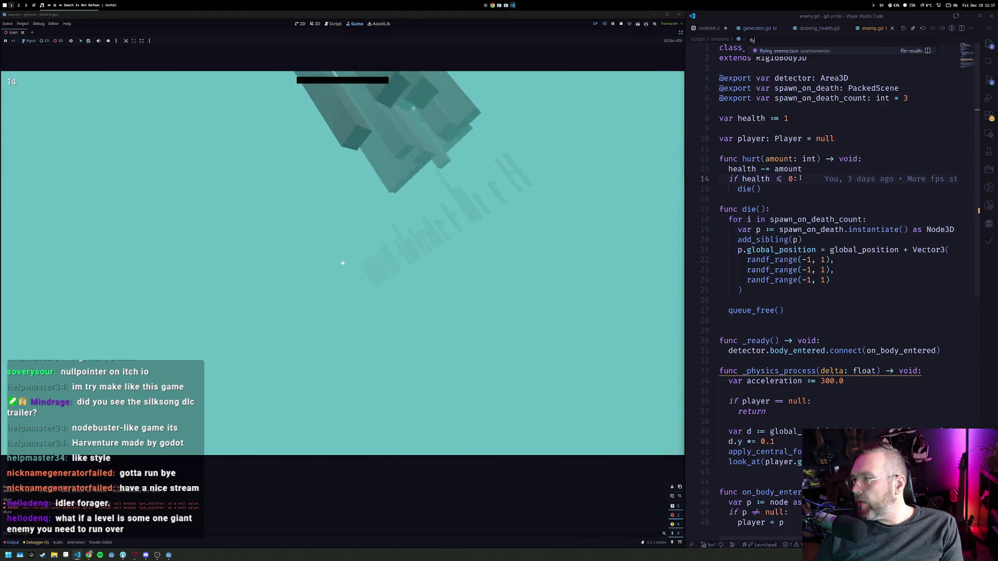
key("ctrl+f")
type("hela")
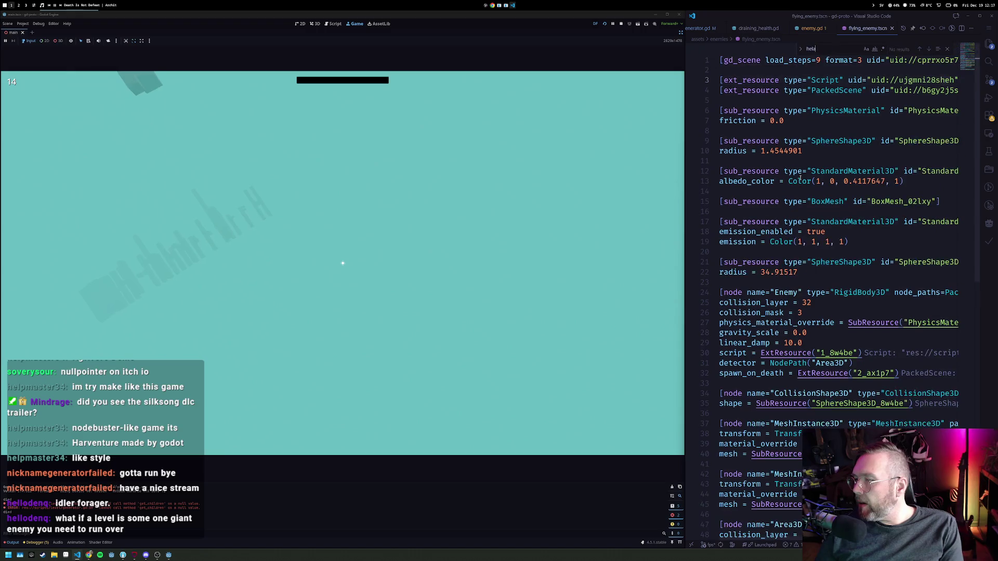
key("Escape")
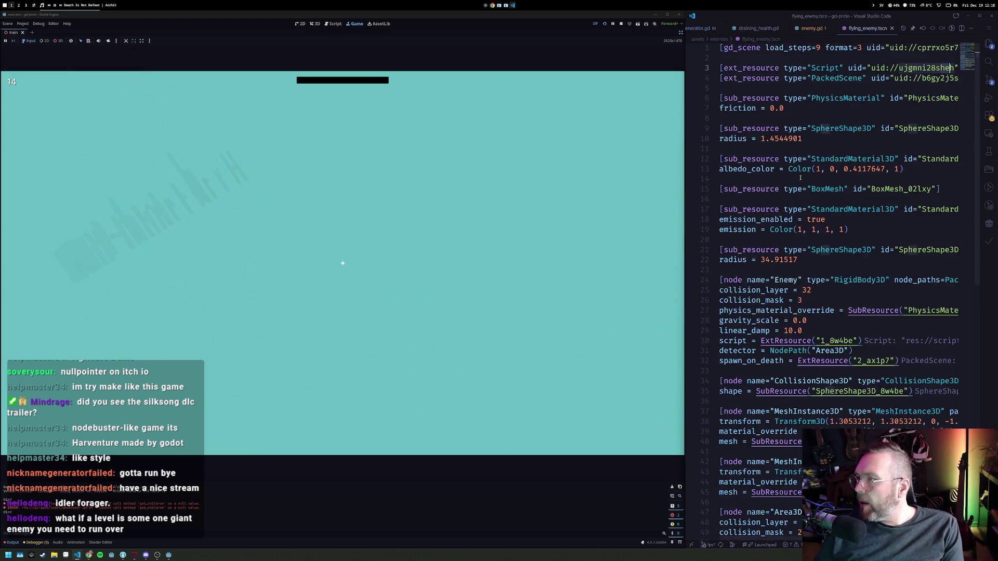
key("ctrl+w")
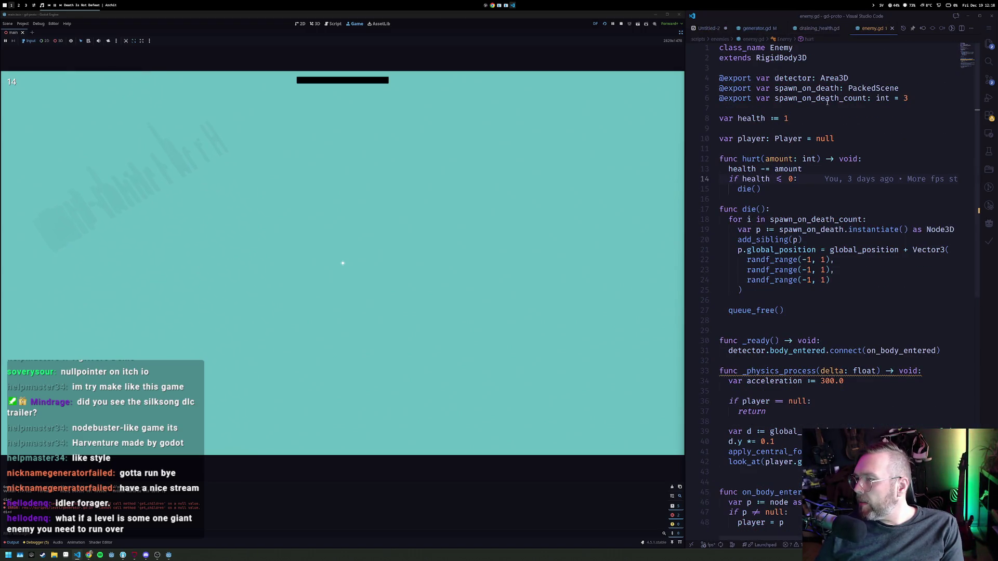
Place the cursor on the enemy's health variable in enemy.gd to edit it.
scroll(780, 337, "down", 5)
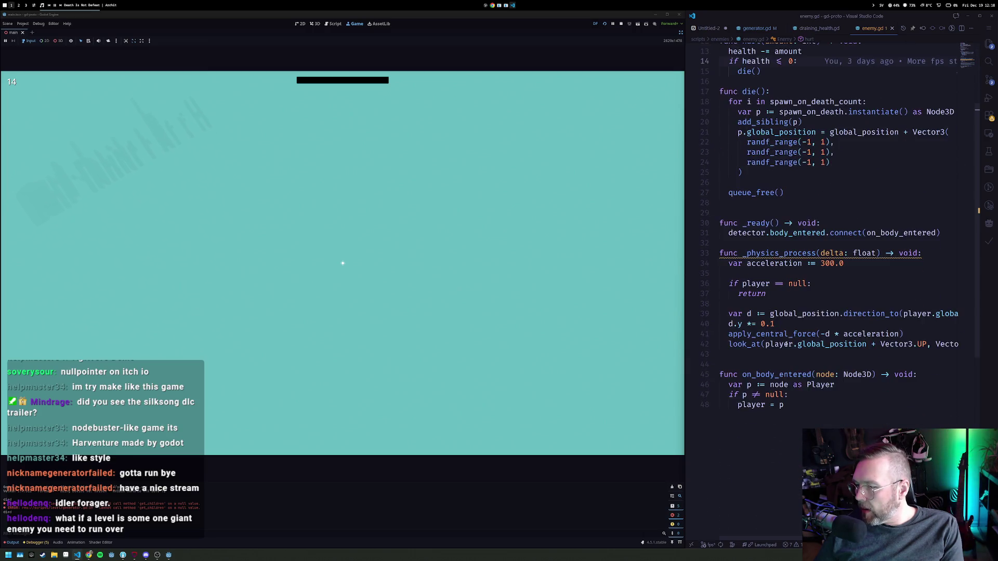
scroll(783, 230, "up", 5)
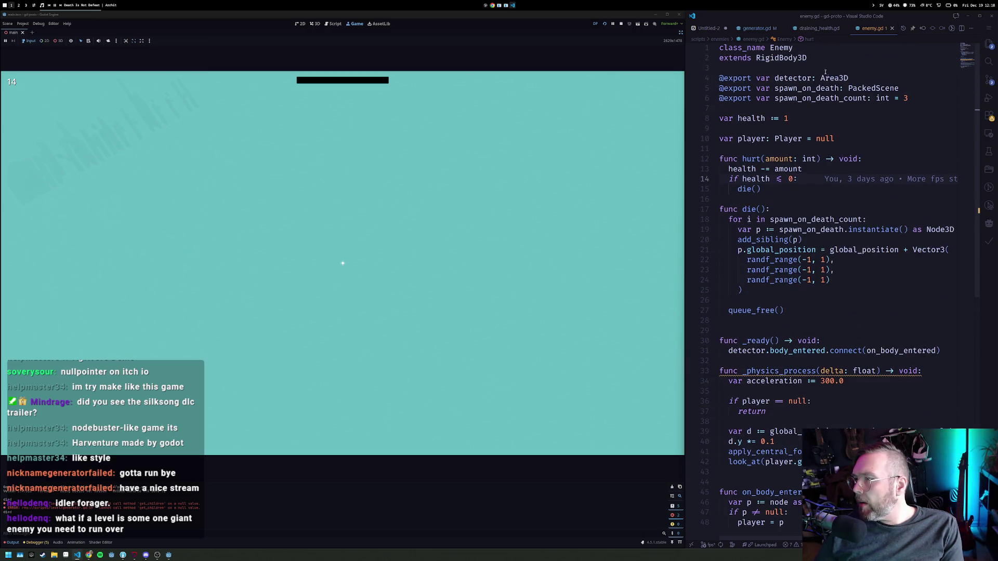
mouse_move(822, 78)
left_click(789, 192)
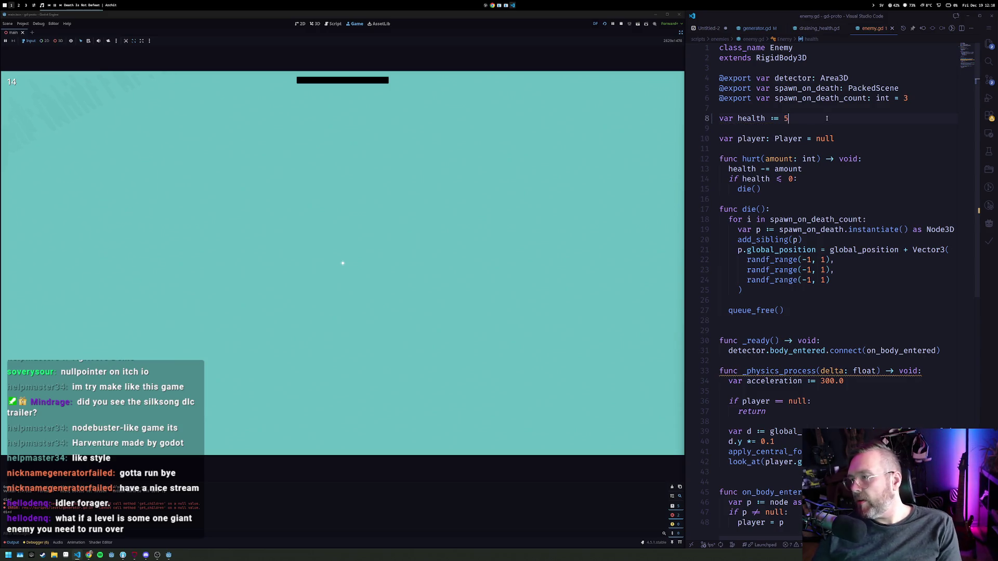
Playtest the runner level again, then switch to the code editor workspace.
left_click(604, 24)
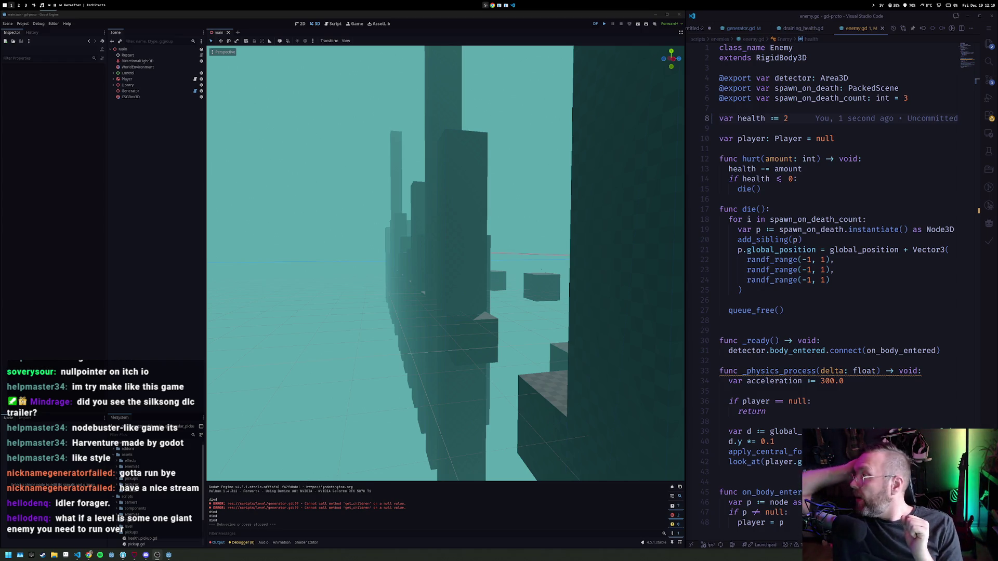
type("2")
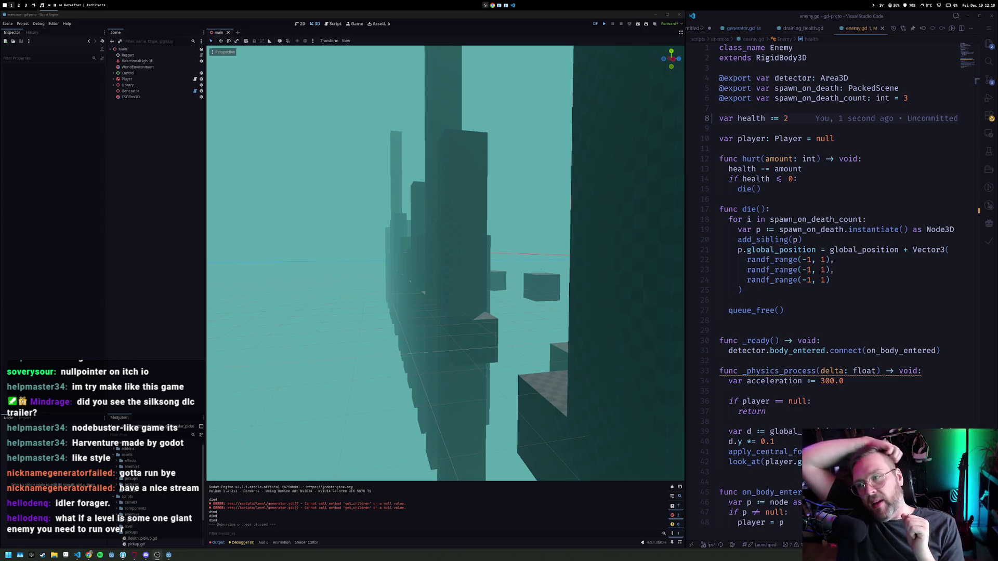
key("alt+2")
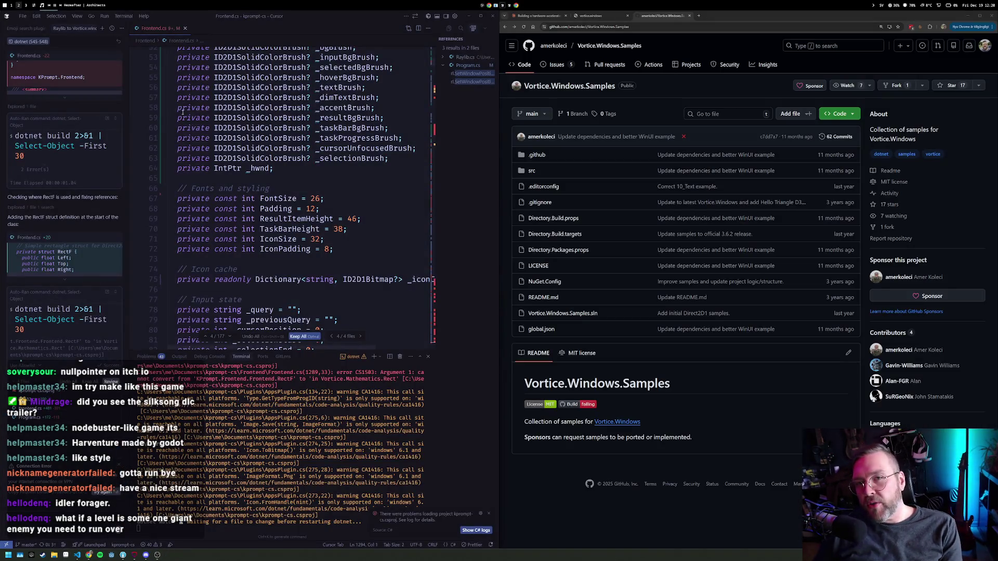
Search the Steam store for 'clustertruck' and open the Clustertruck store page.
key("alt+3")
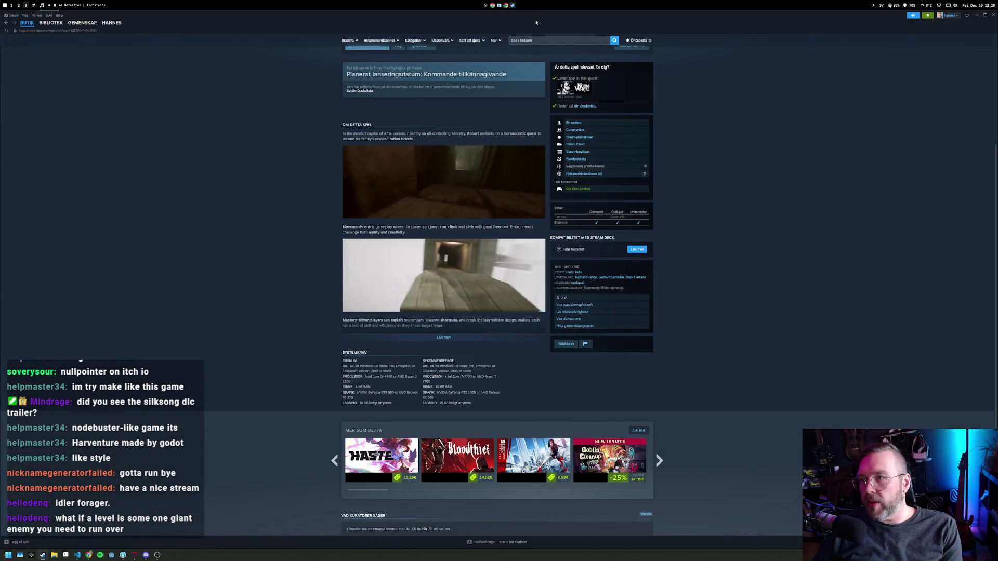
left_click(546, 40)
type("ertruck")
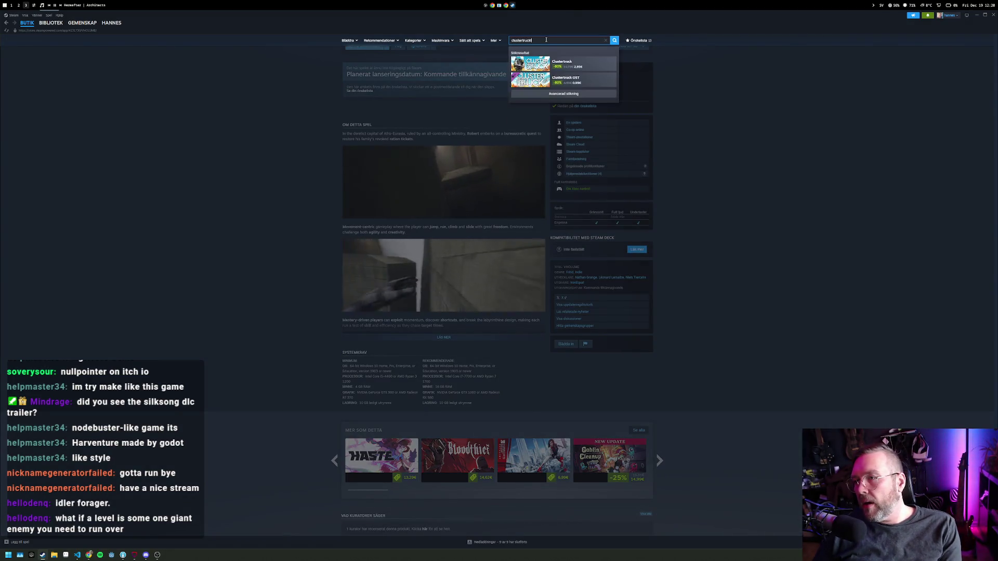
key("Return")
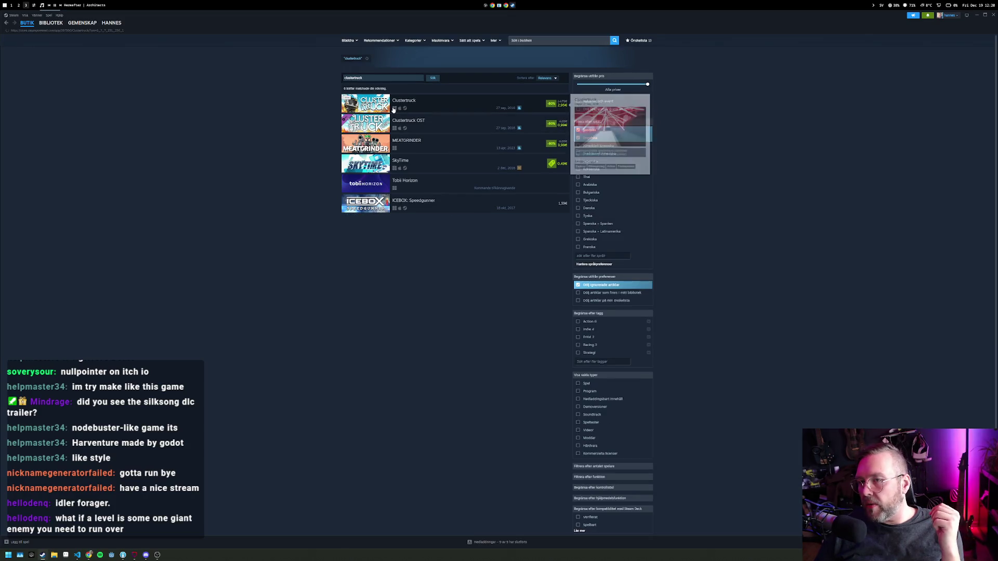
left_click(440, 110)
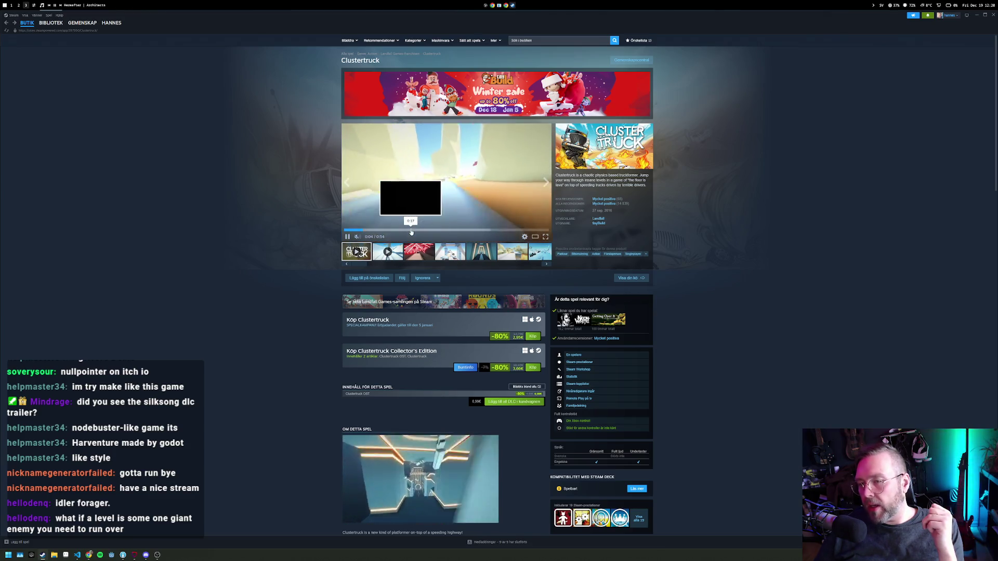
Watch the Clustertruck trailer full screen, then search the store for haste.
left_click(545, 237)
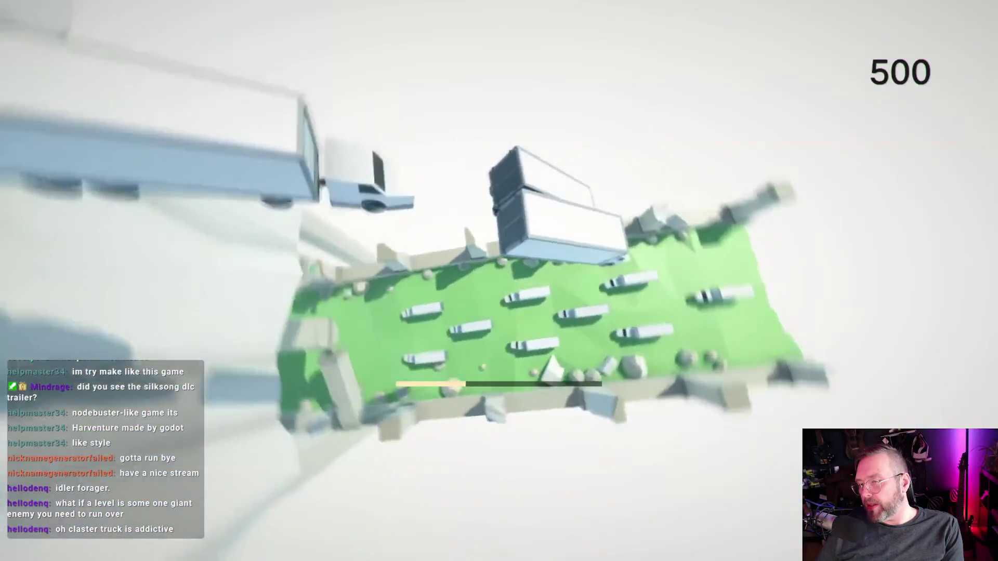
key("Escape")
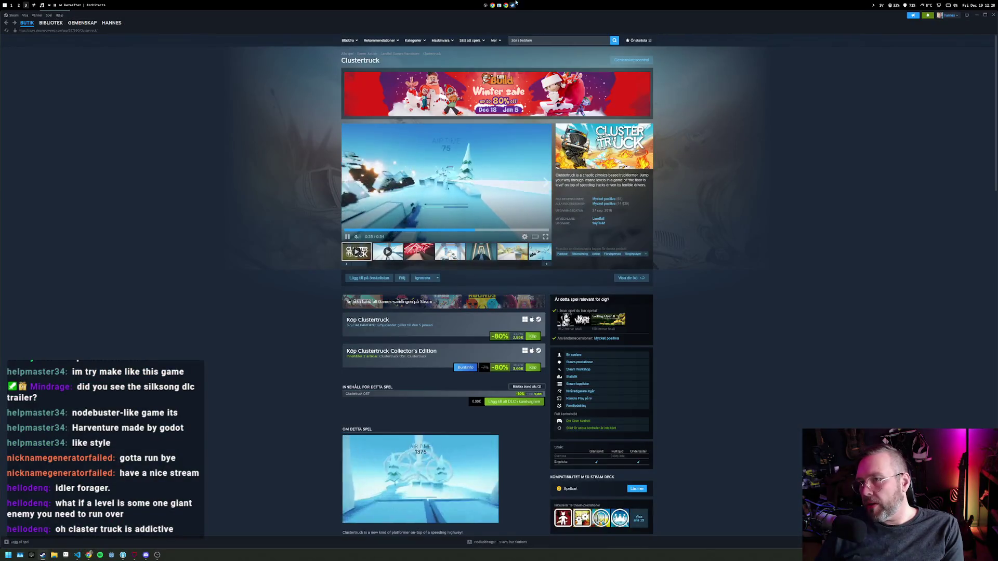
left_click(568, 40)
type("te")
key("Return")
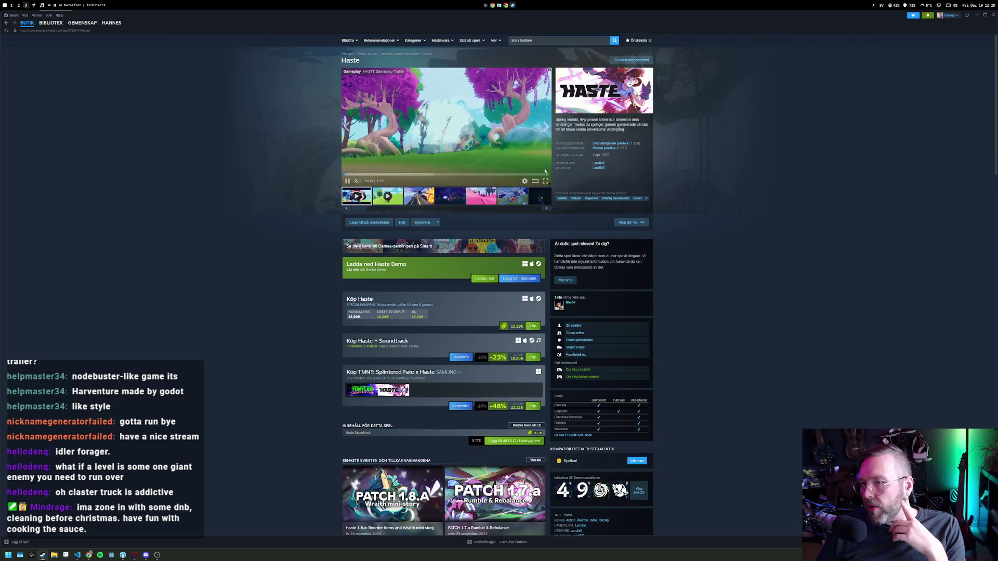
left_click(545, 182)
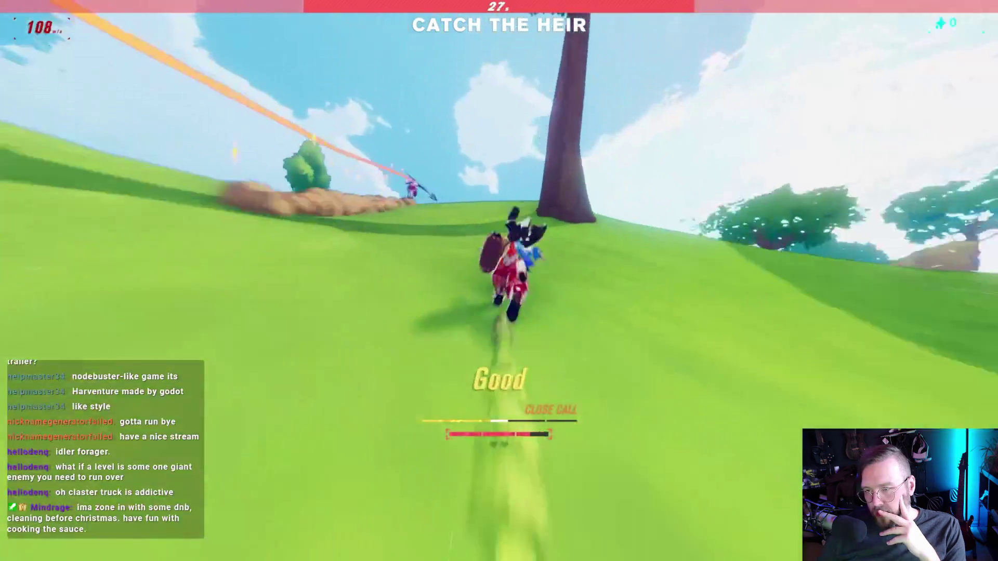
key("Escape")
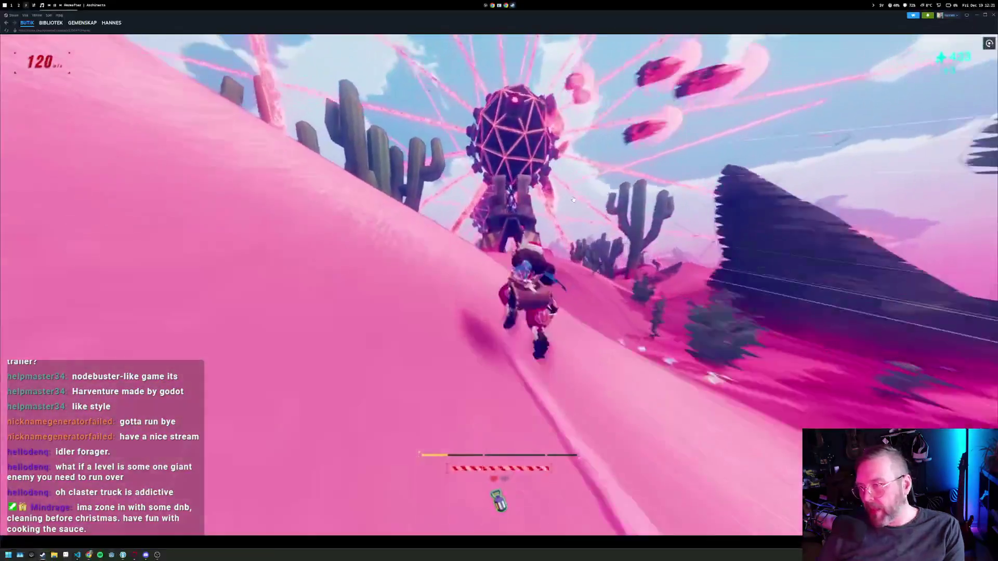
mouse_move(628, 148)
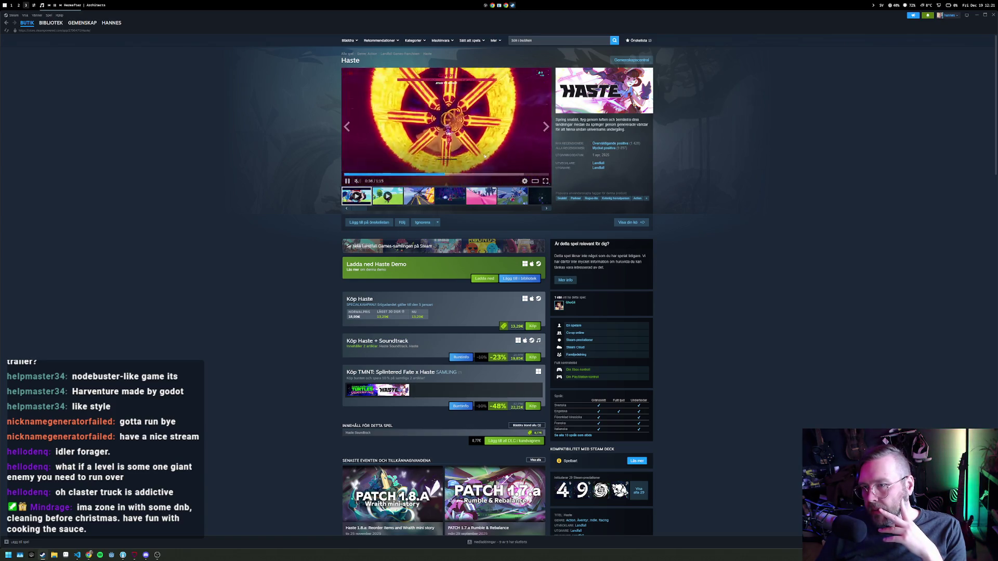
Open Landfall Games' publisher page, then PEAK's store page and its reviews in all languages.
left_click(597, 168)
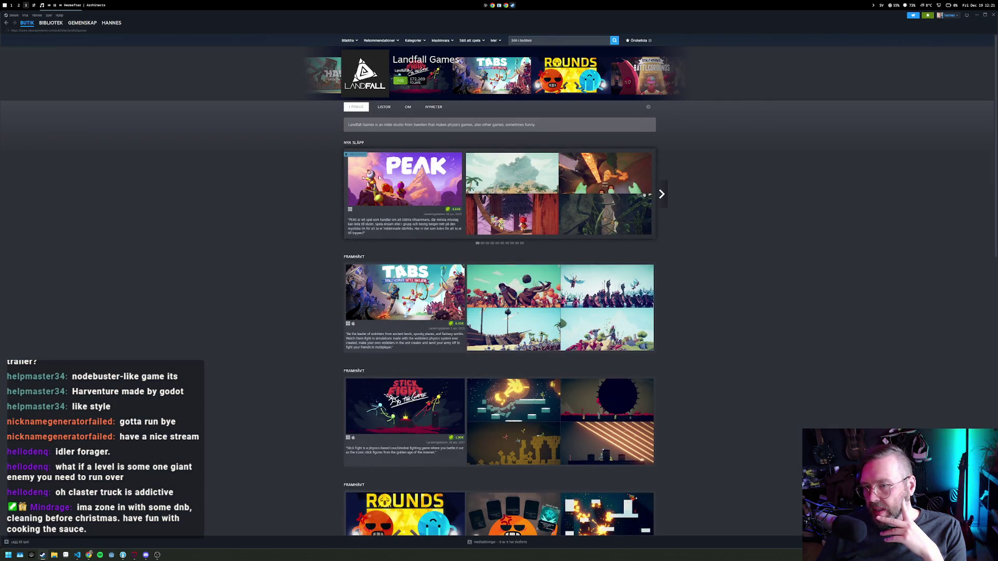
mouse_move(379, 178)
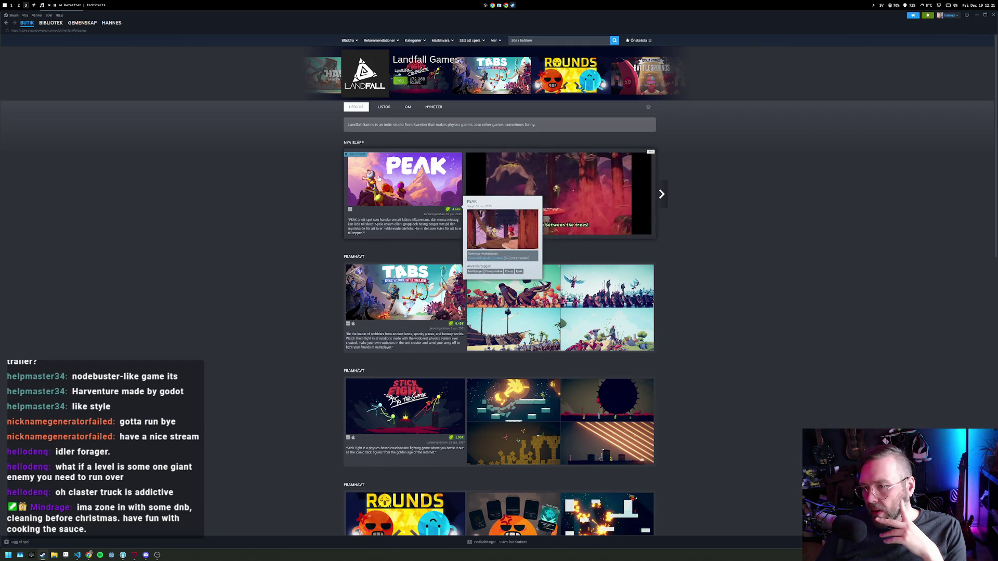
left_click(379, 178)
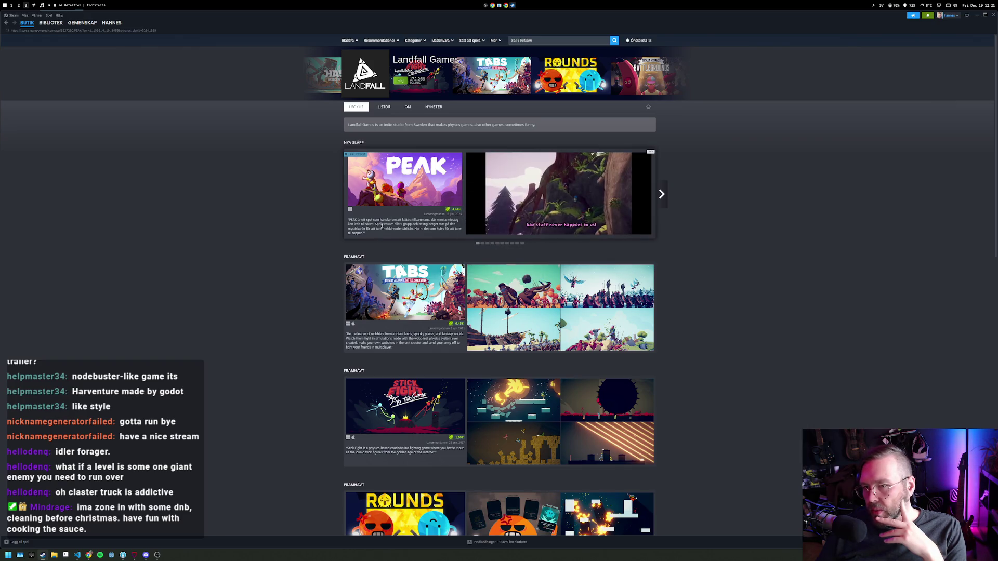
scroll(366, 245, "down", 20)
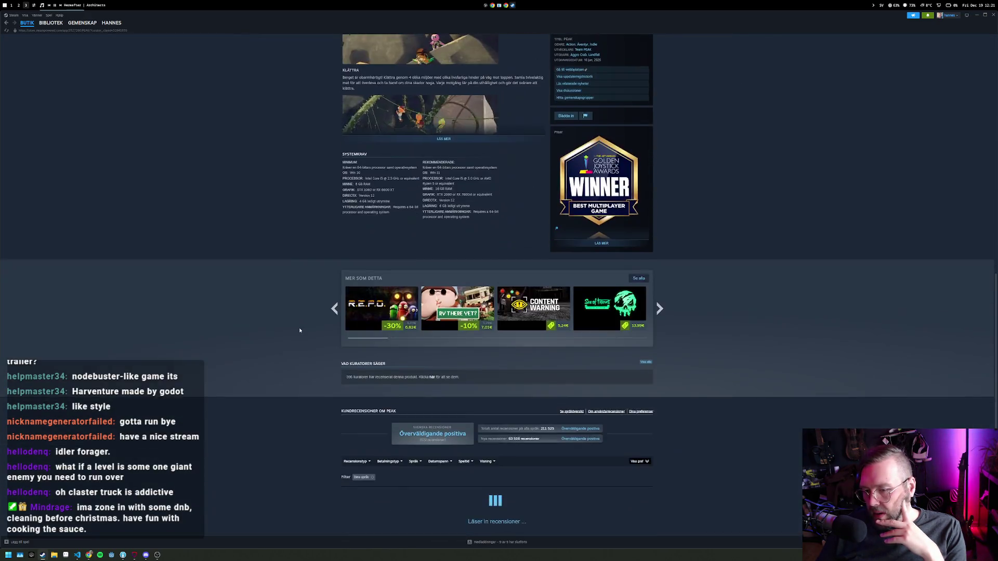
mouse_move(363, 270)
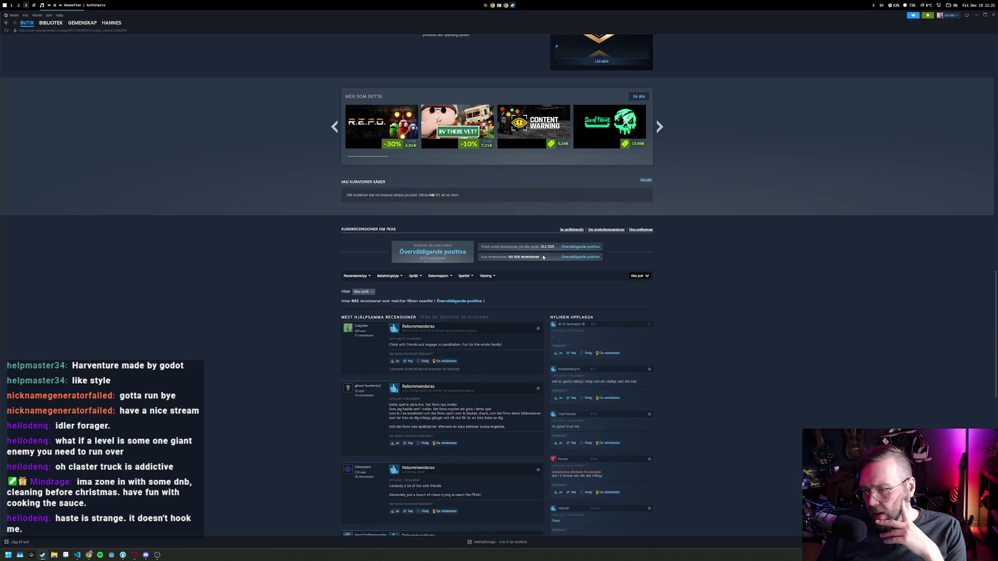
left_click(372, 293)
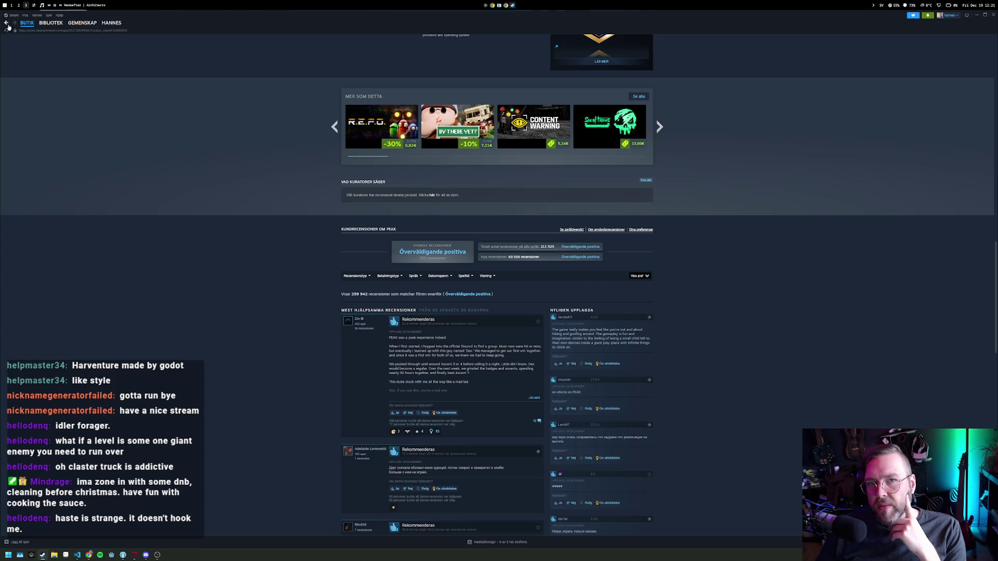
scroll(274, 281, "down", 2)
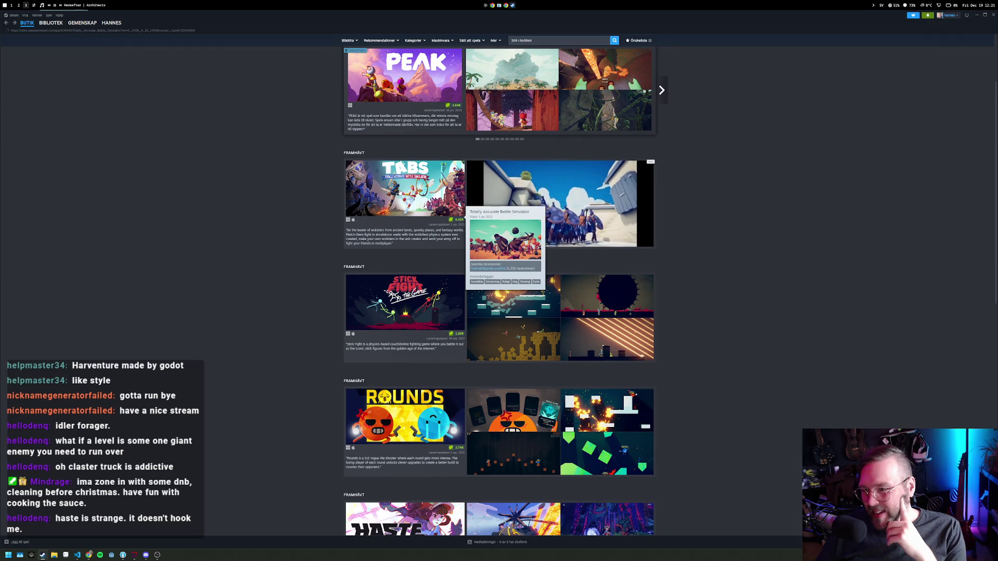
Check Totally Accurate Battle Simulator's reviews in all languages, then return to Landfall's page.
left_click(400, 192)
scroll(364, 433, "down", 10)
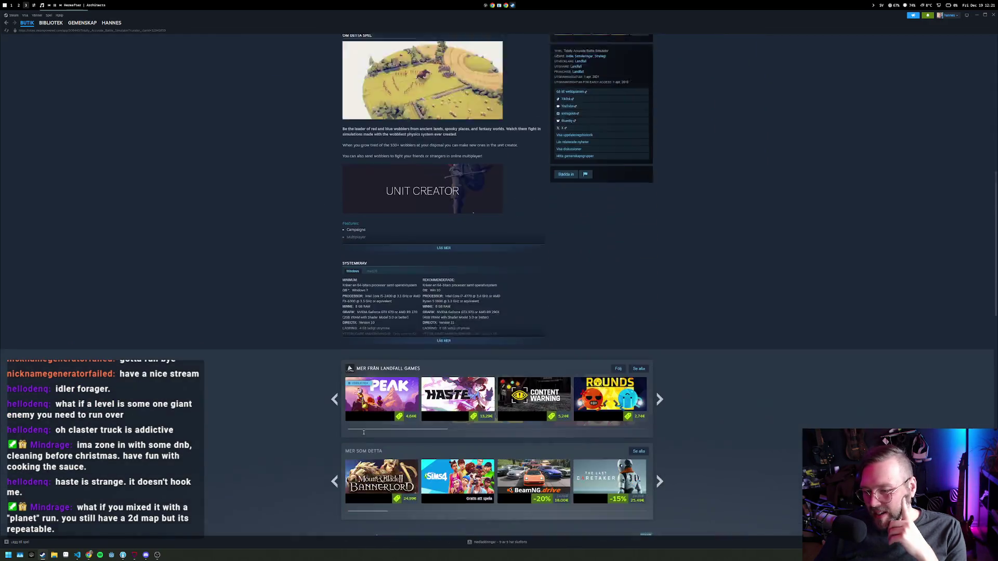
scroll(364, 432, "down", 1)
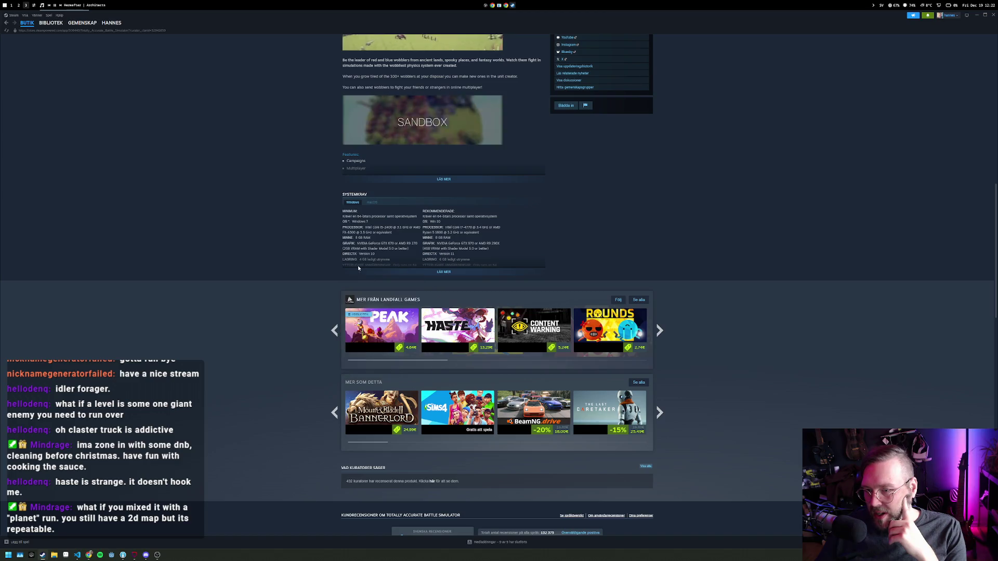
scroll(358, 267, "down", 6)
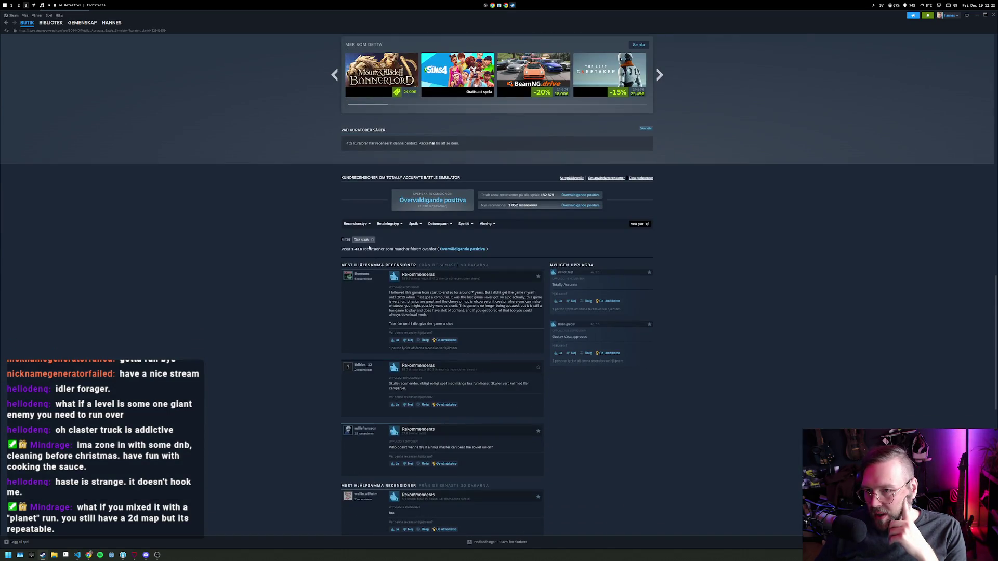
left_click(372, 240)
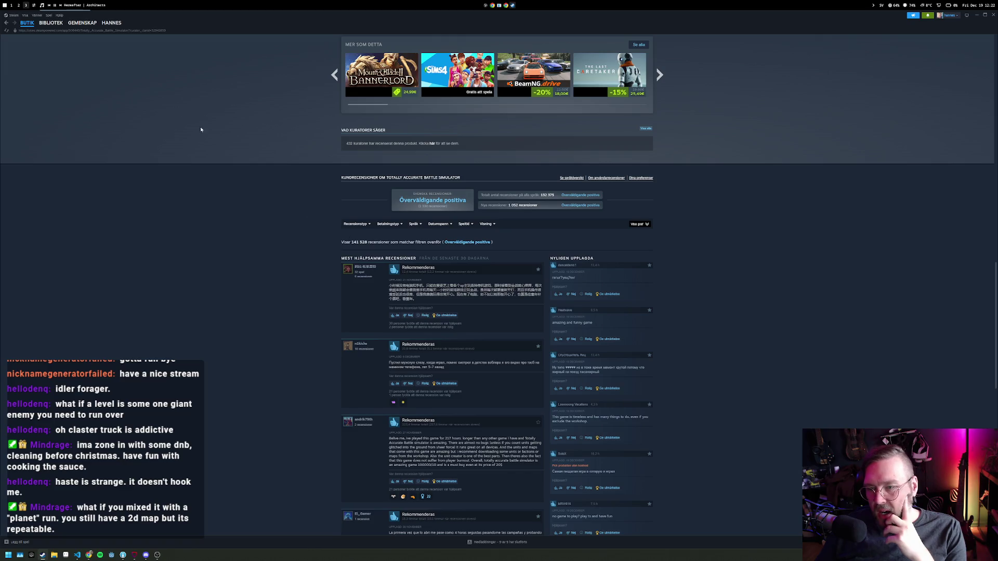
left_click(8, 24)
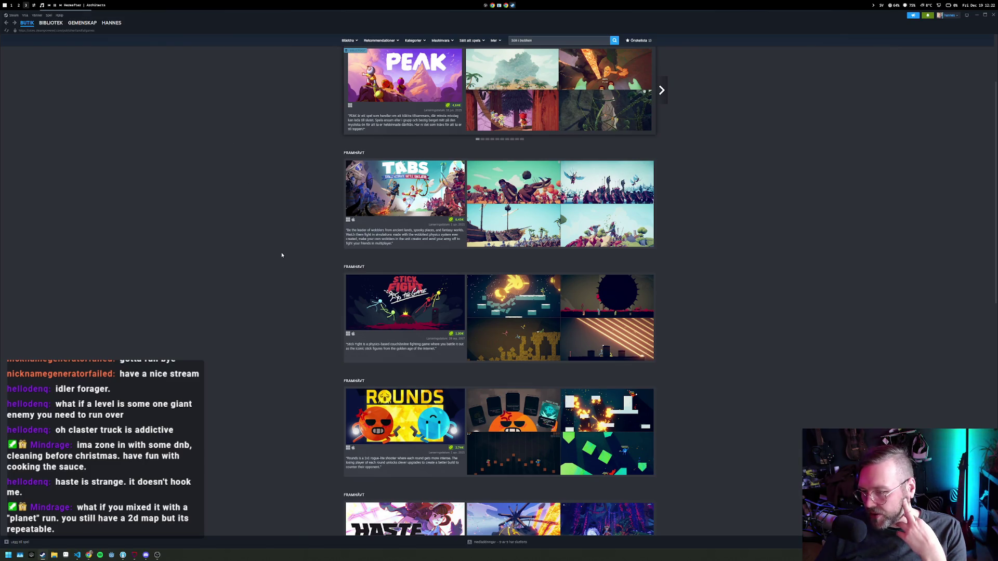
Browse further down Landfall's page and look through the Content Warning store page.
scroll(280, 254, "down", 5)
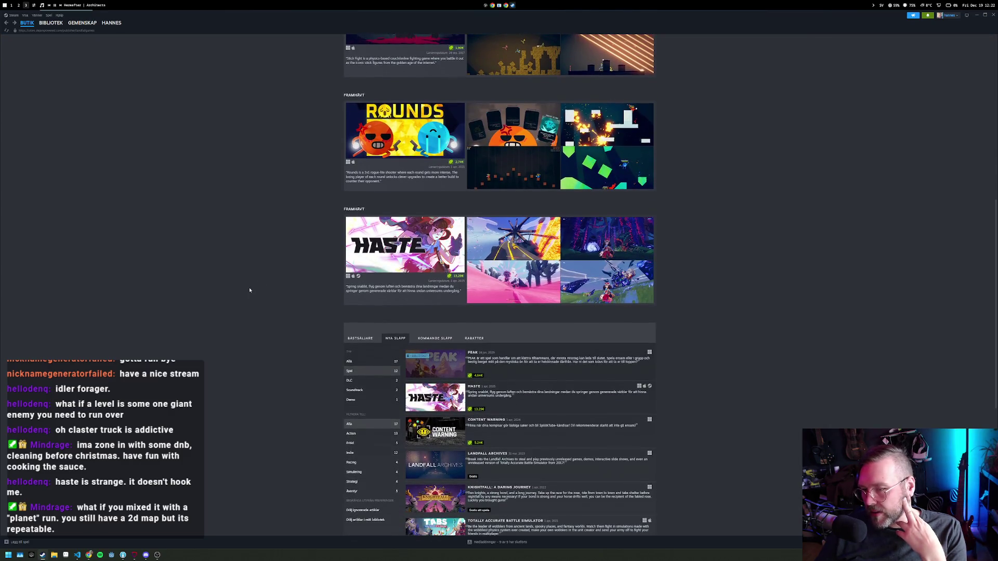
scroll(246, 290, "down", 2)
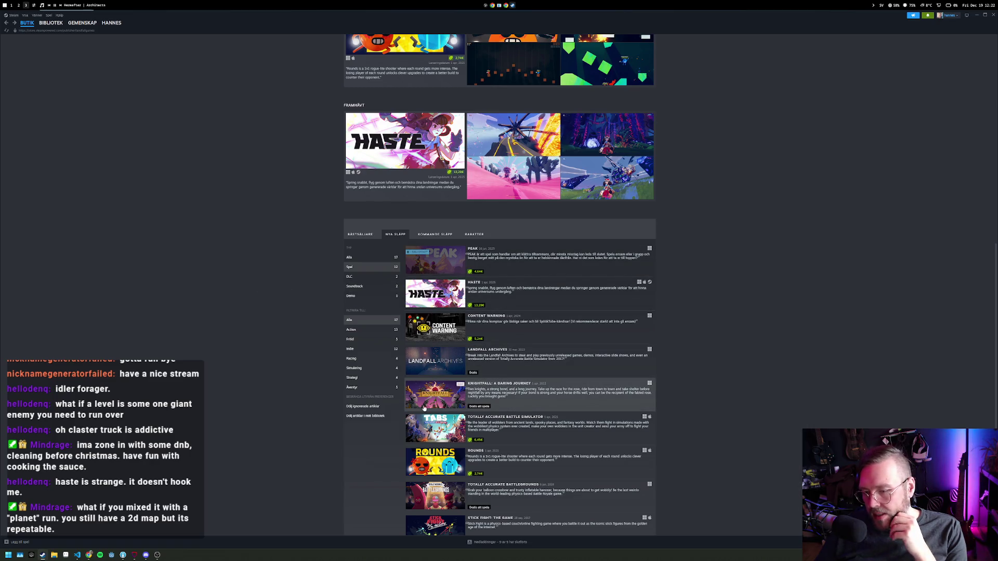
scroll(442, 395, "down", 3)
mouse_move(444, 313)
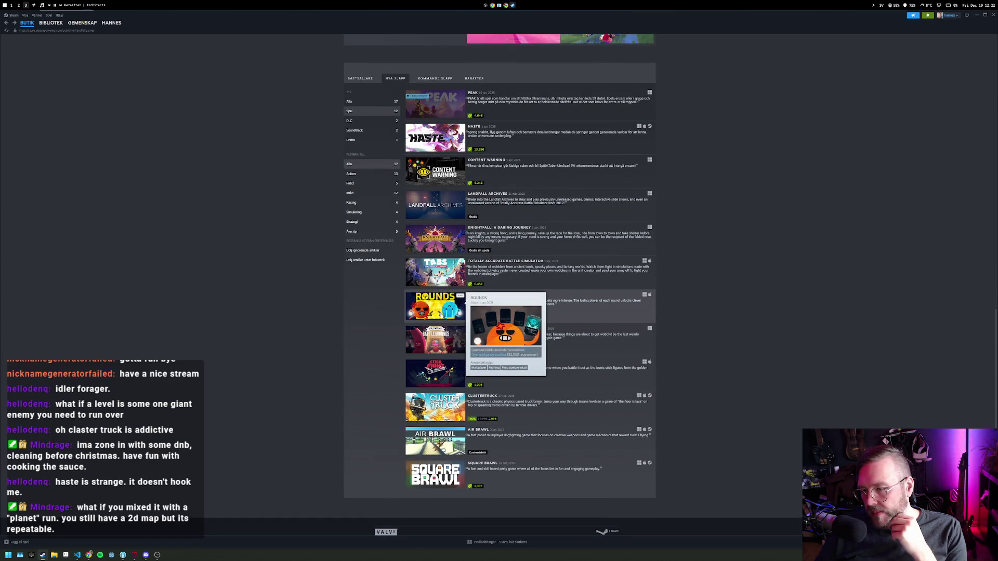
mouse_move(442, 339)
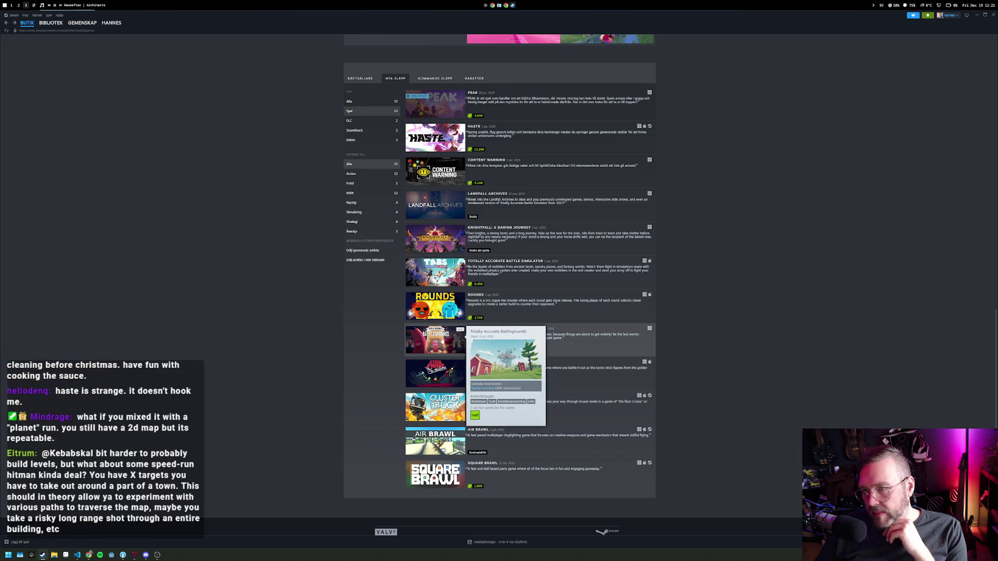
left_click(433, 183)
scroll(286, 301, "down", 10)
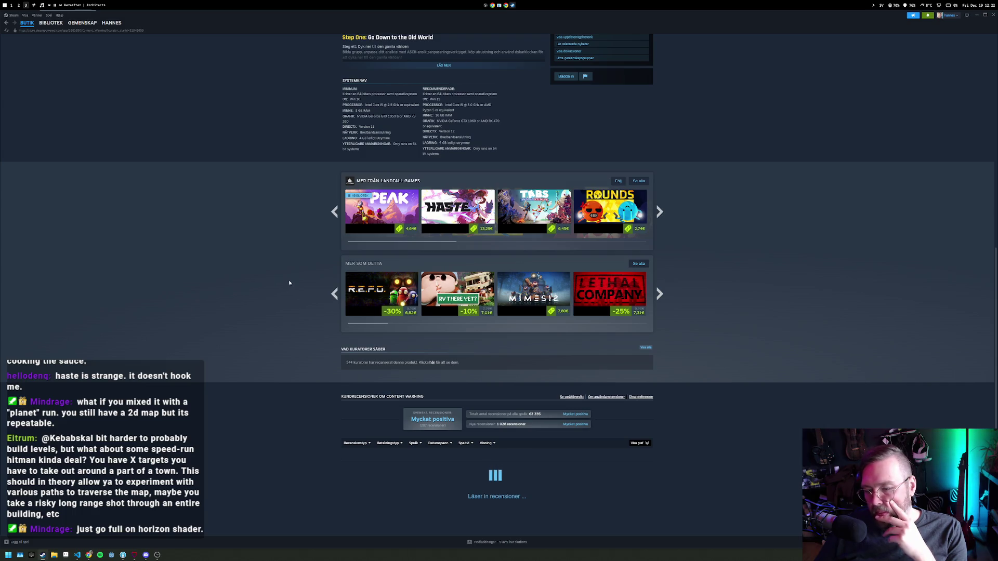
scroll(290, 283, "down", 5)
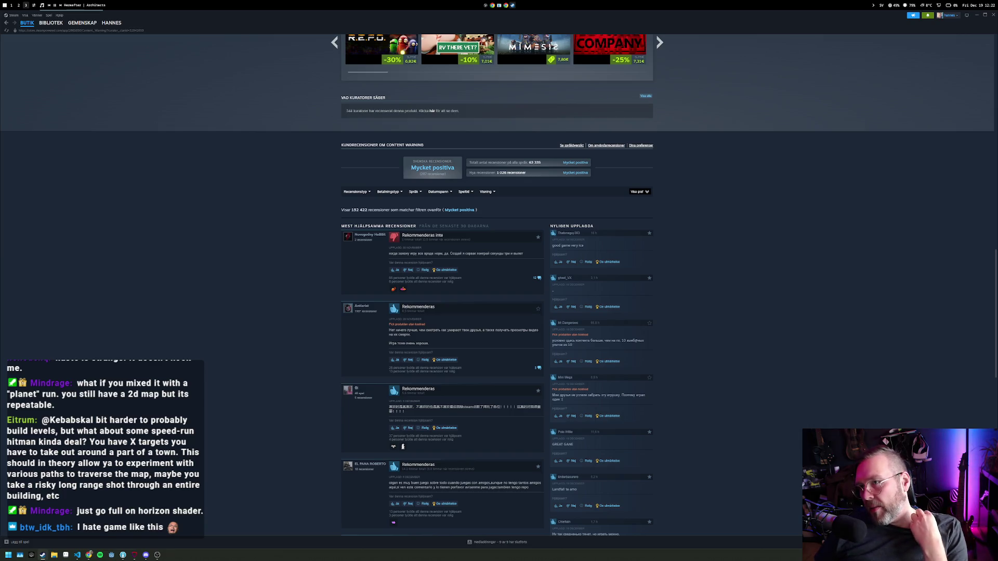
scroll(297, 106, "up", 2)
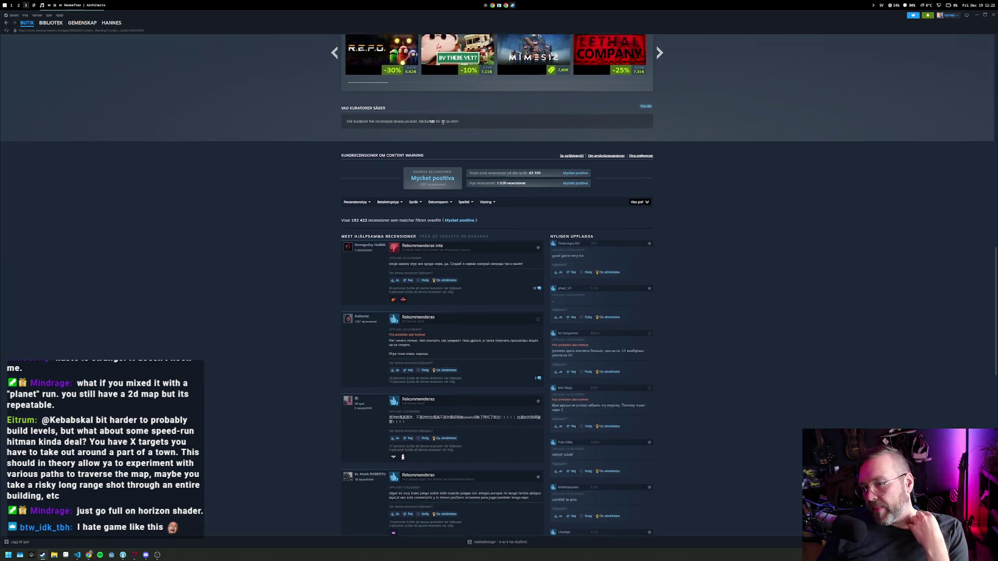
Look over the RV There Yet? store page, then return to the store front.
left_click(468, 90)
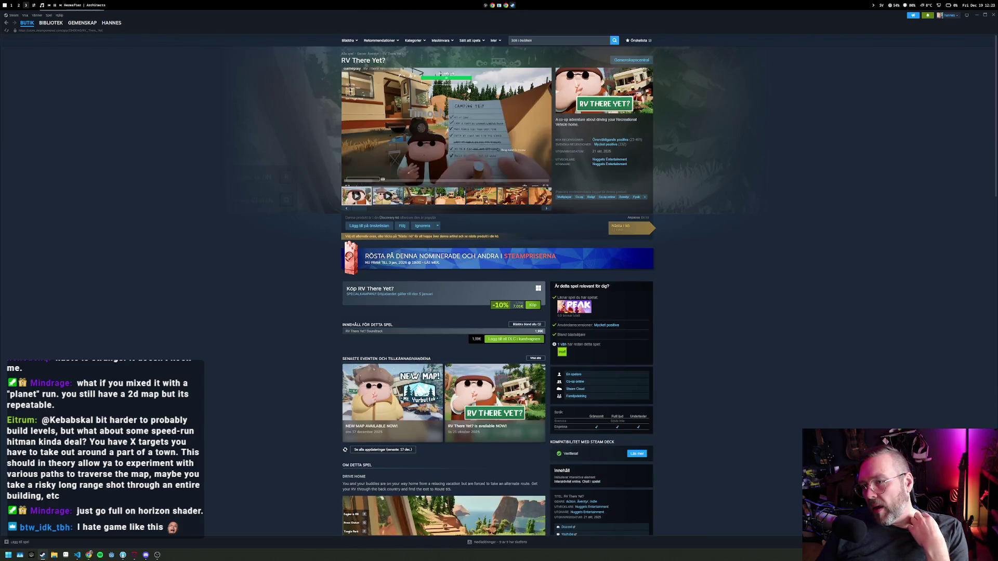
mouse_move(602, 146)
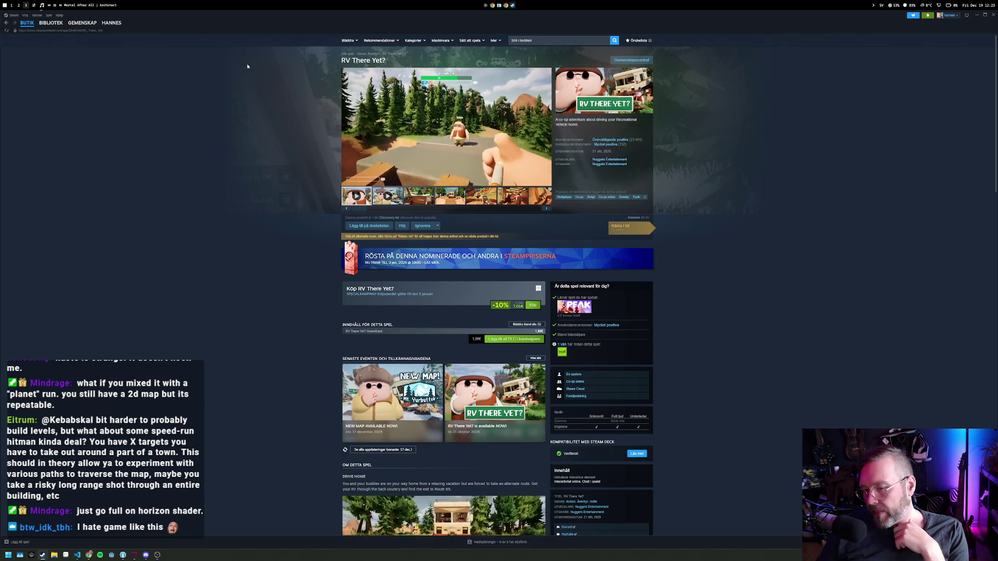
mouse_move(82, 22)
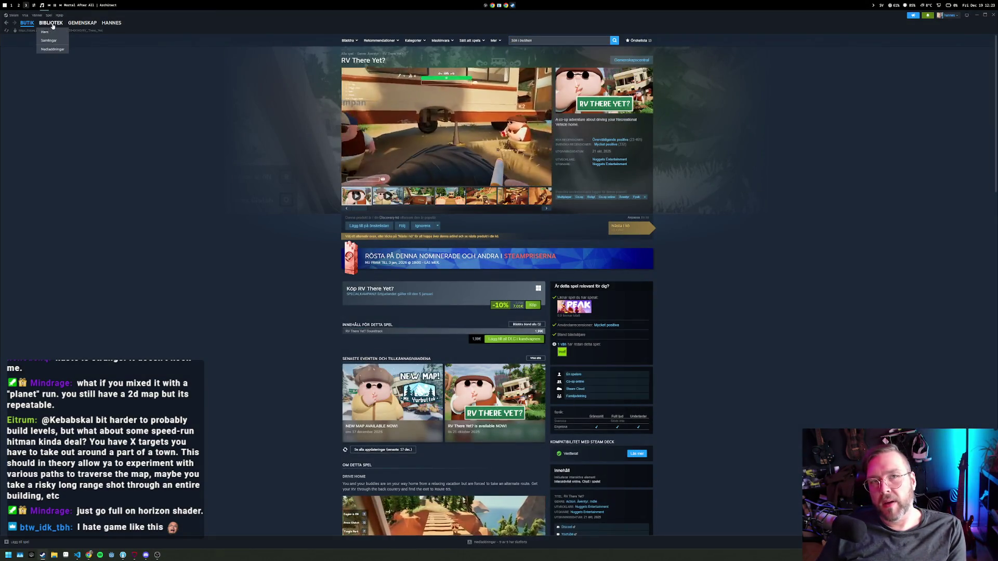
left_click(25, 26)
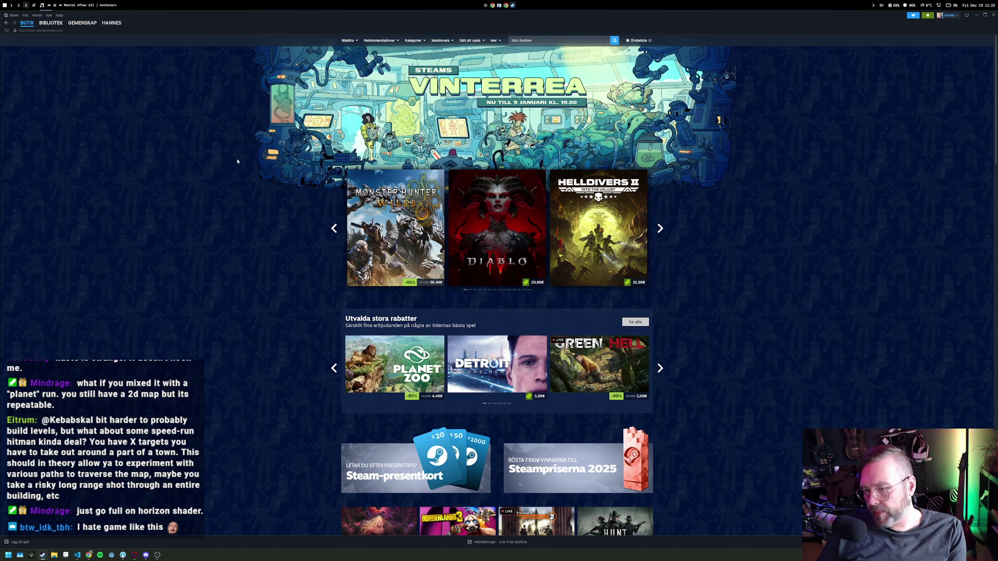
Scroll the store front, then switch to the Godot workspace's Untitled-2 research notes.
scroll(283, 276, "down", 5)
scroll(275, 274, "down", 2)
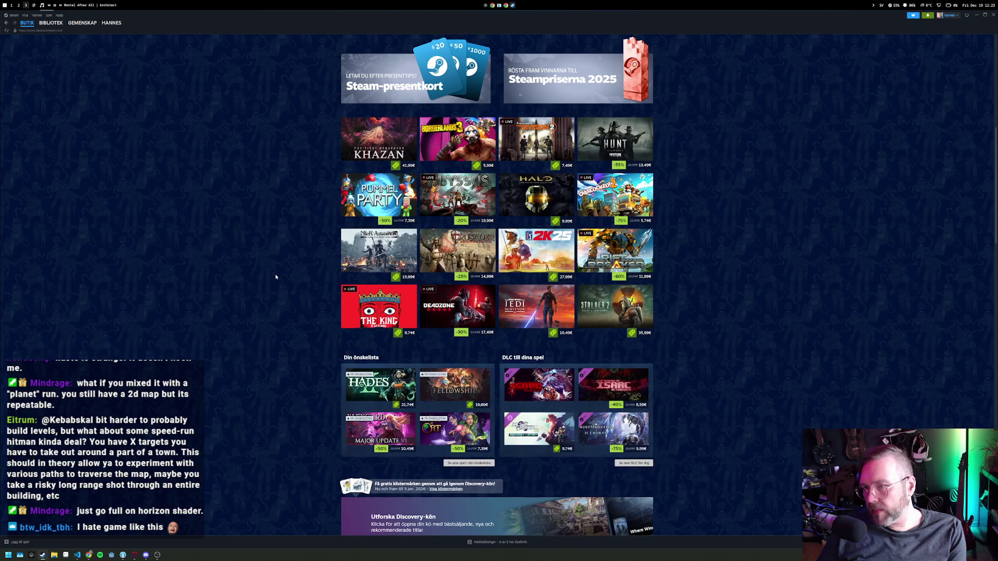
scroll(269, 280, "down", 1)
scroll(268, 289, "down", 3)
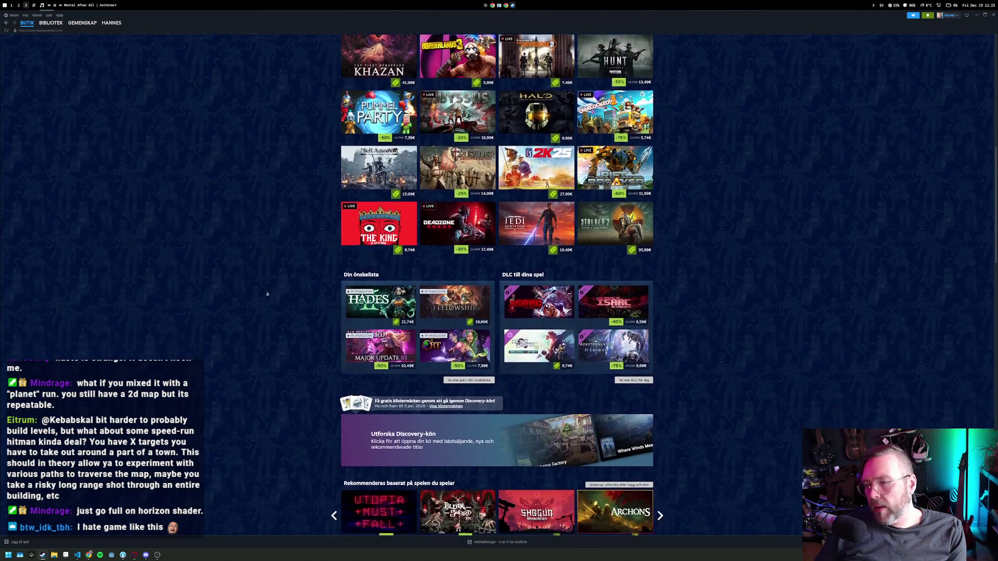
key("super+1")
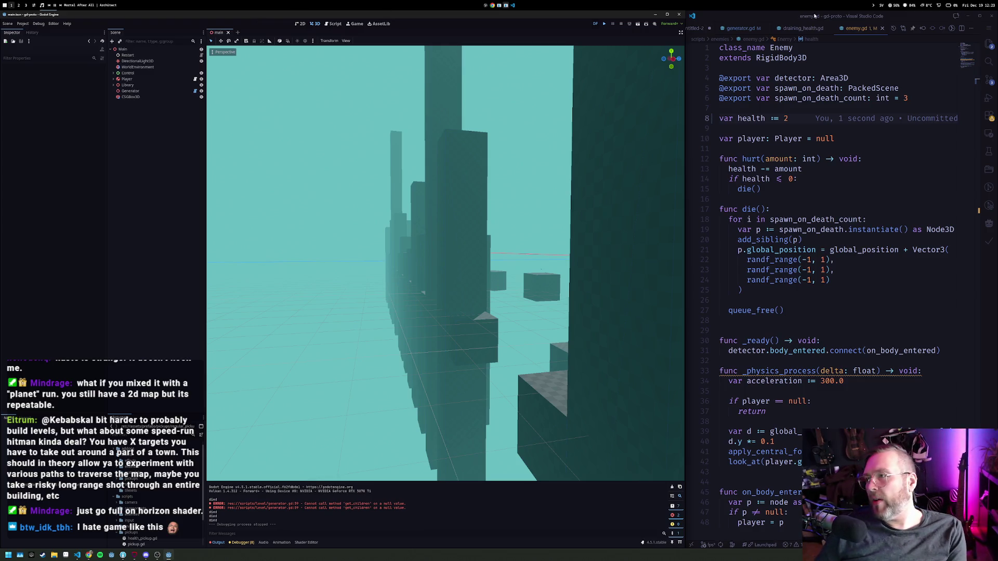
left_click(717, 29)
Start a new bullet under cruel's chased-by-fire line in the notes.
left_click(815, 113)
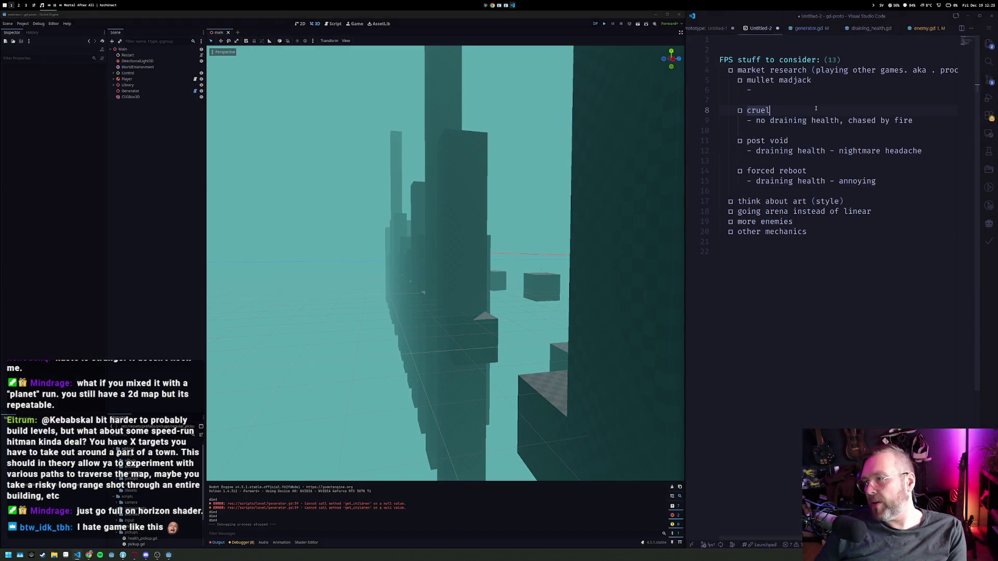
left_click(925, 120)
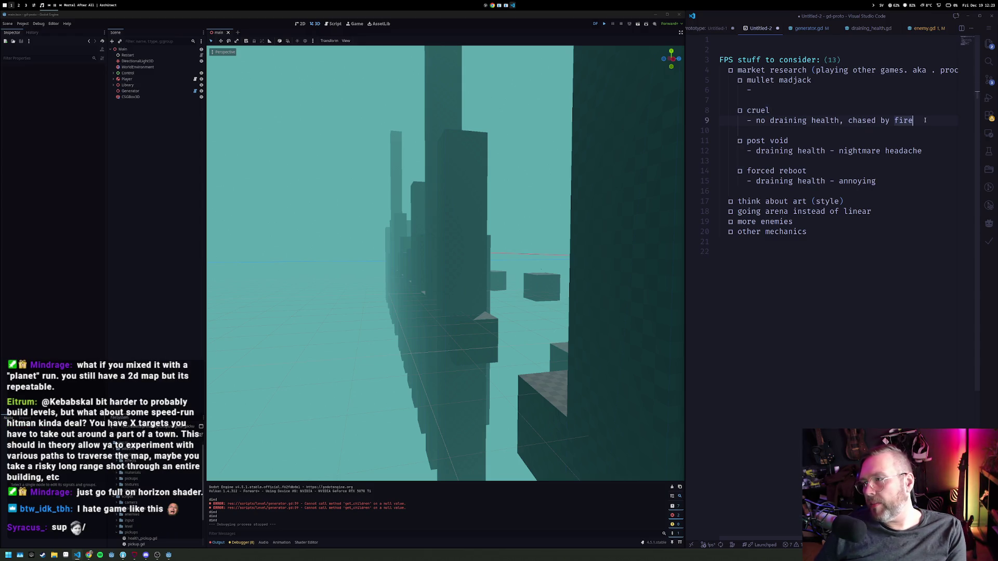
key("Return")
type("-")
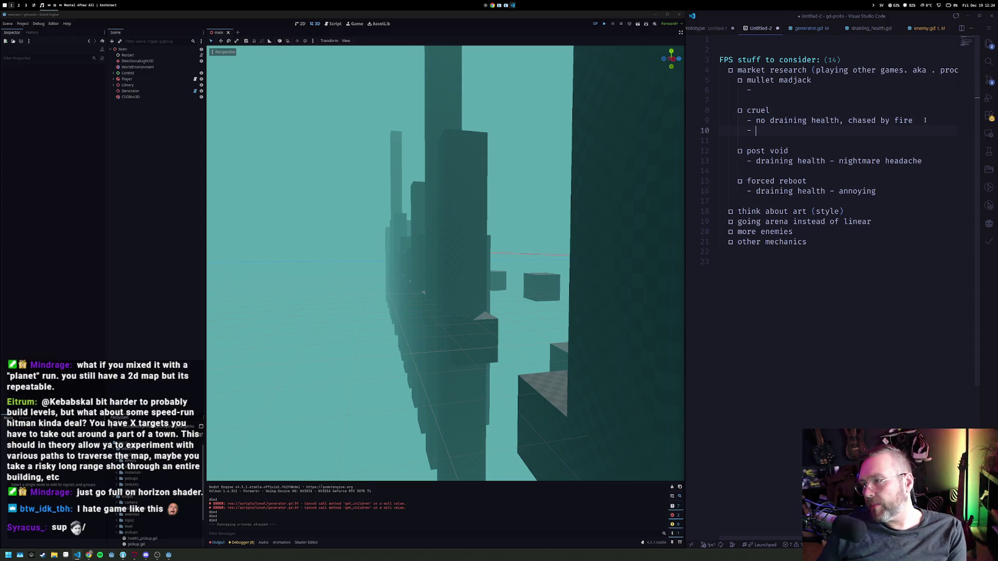
Look up CRUEL's store page in Steam and log 1400 reviews under cruel.
key("alt+2")
key("alt+3")
scroll(281, 59, "up", 5)
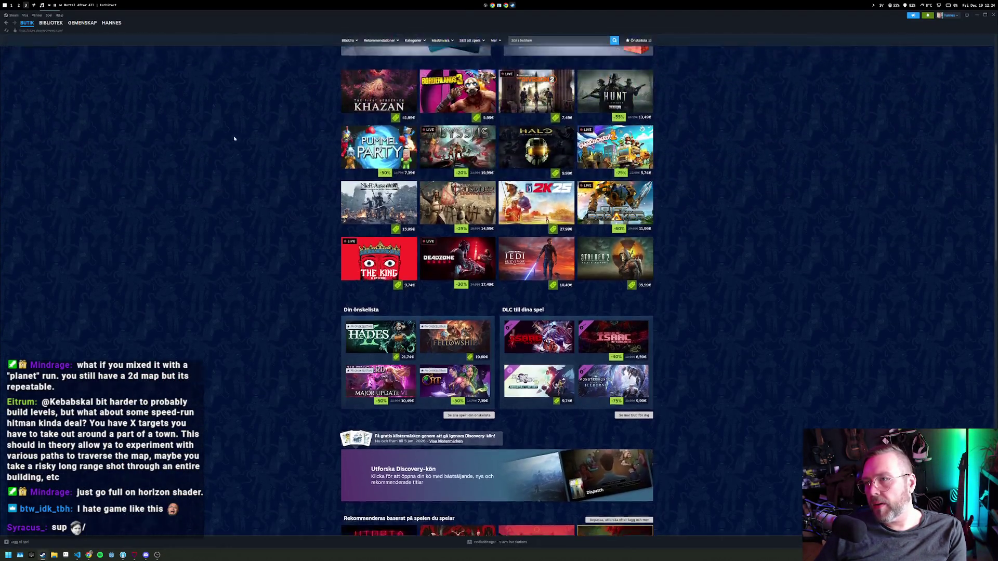
left_click(522, 39)
type("cruel")
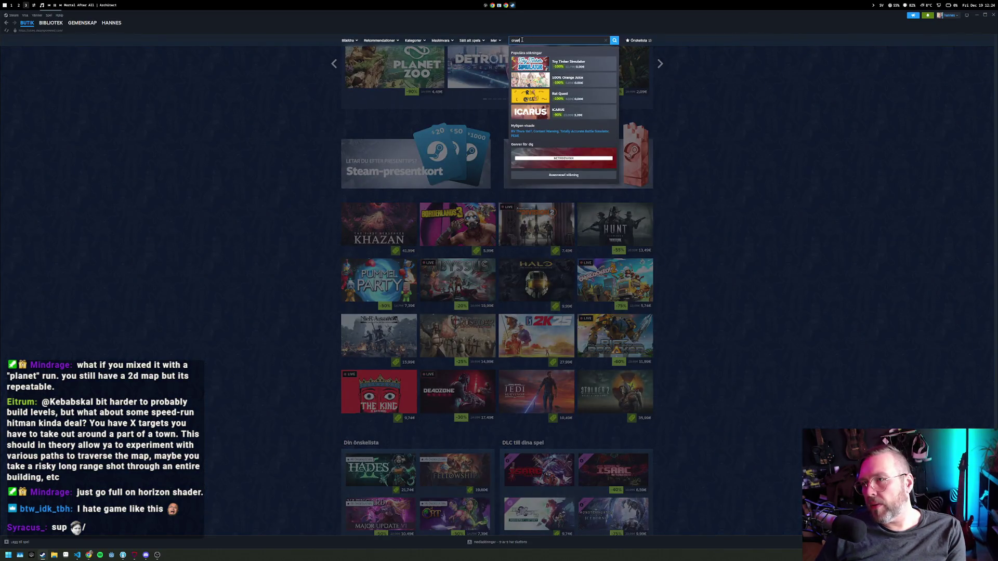
left_click(517, 65)
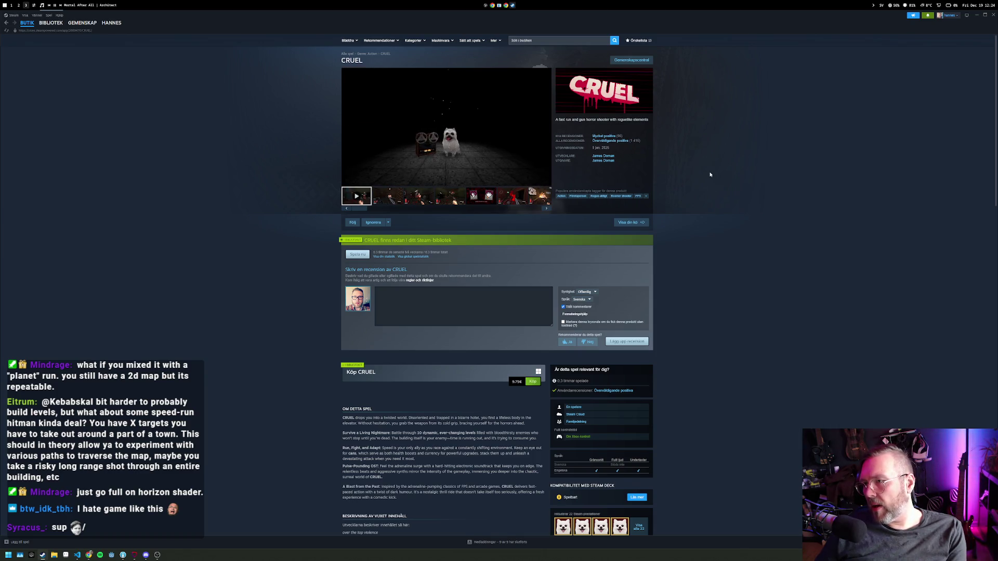
key("alt+1")
type("400 review")
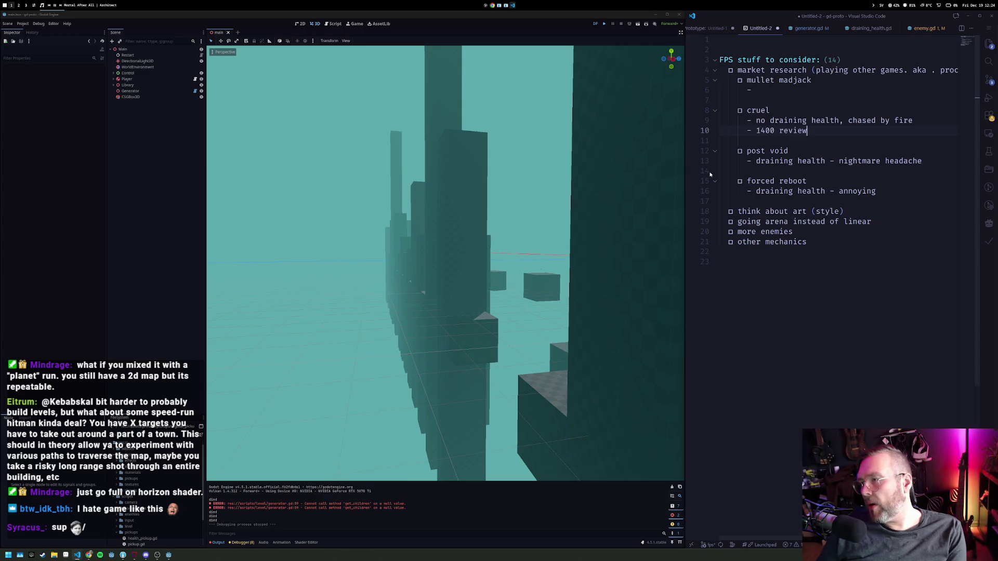
Add a 15000 bullet under post void and open a new line under forced reboot.
key("Down")
key("Down")
key("Down")
key("End")
key("Return")
type("-")
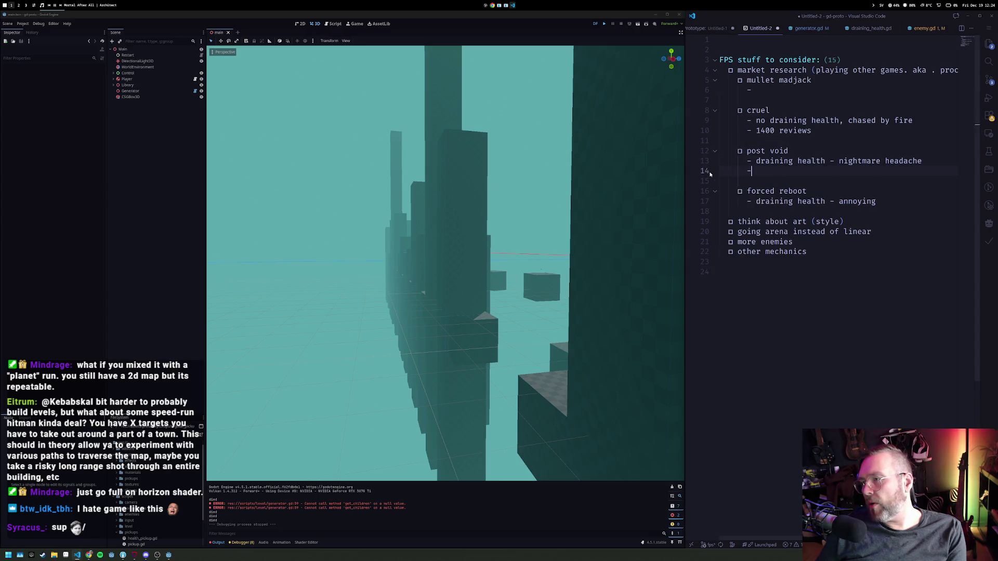
key("Tab")
key("Down")
key("Down")
key("Down")
key("End")
key("Return")
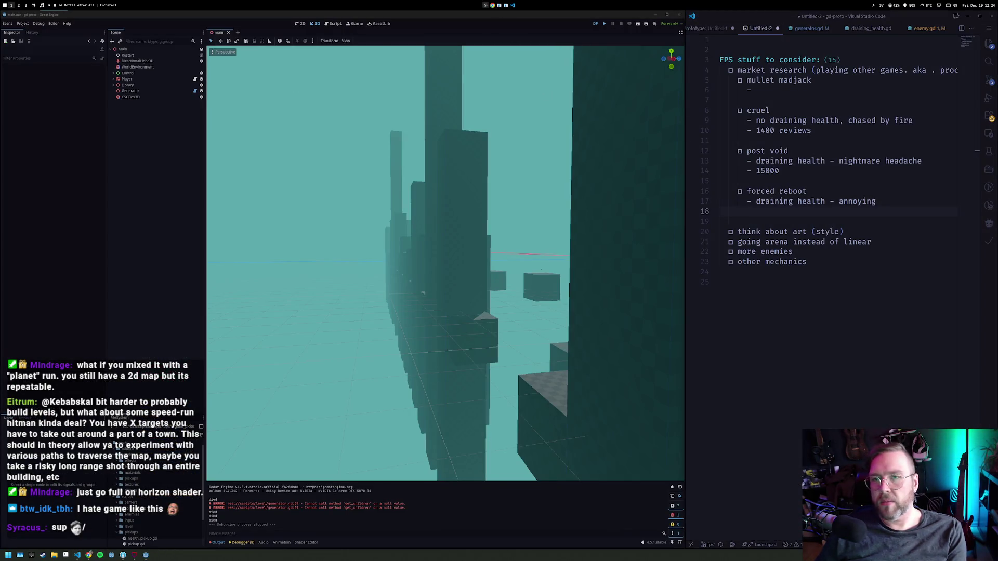
key("super+3")
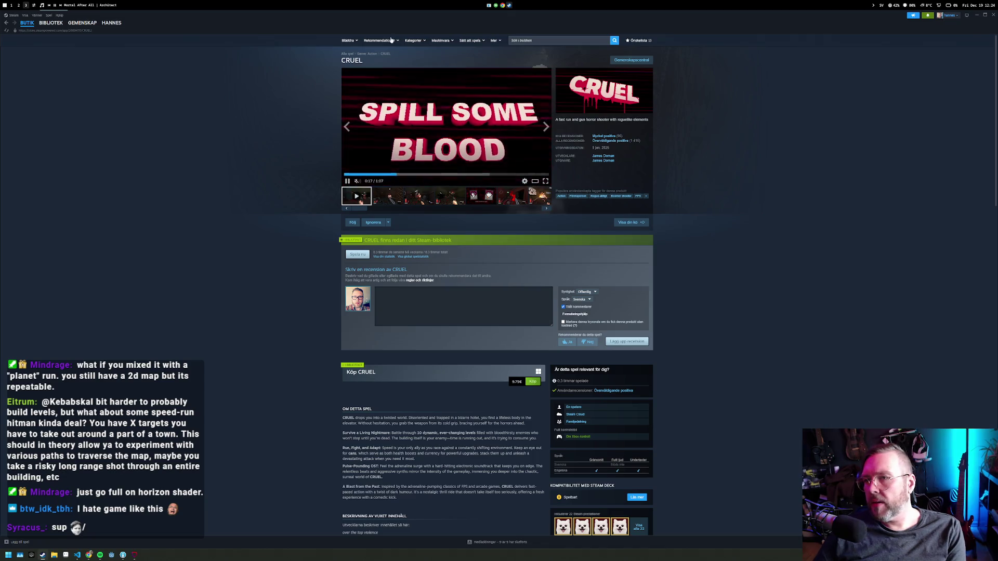
Search the store for 'forced reboot', open Force Reboot's page, and log 600 reviews.
mouse_move(379, 40)
left_click(573, 37)
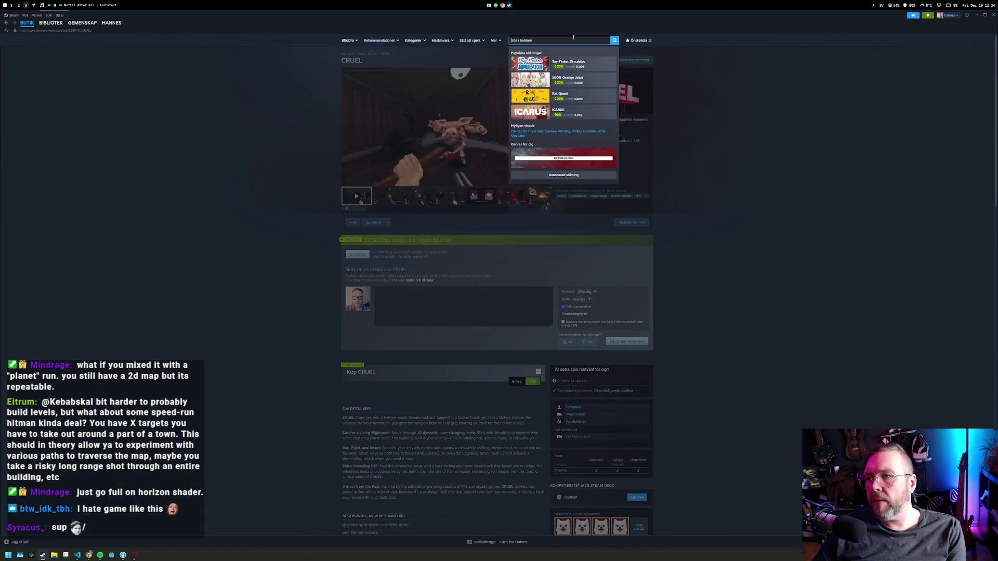
type("forced reb")
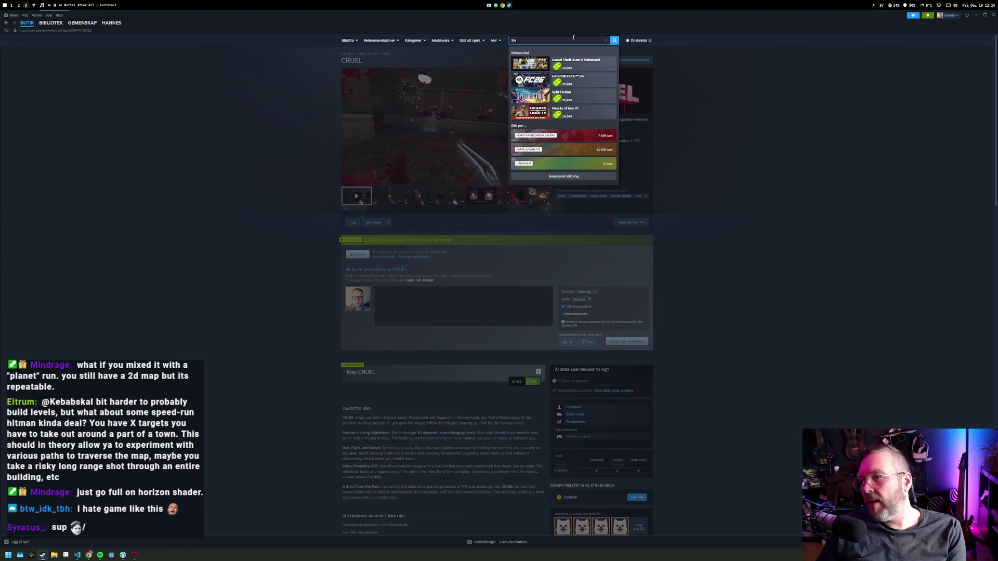
key("BackSpace")
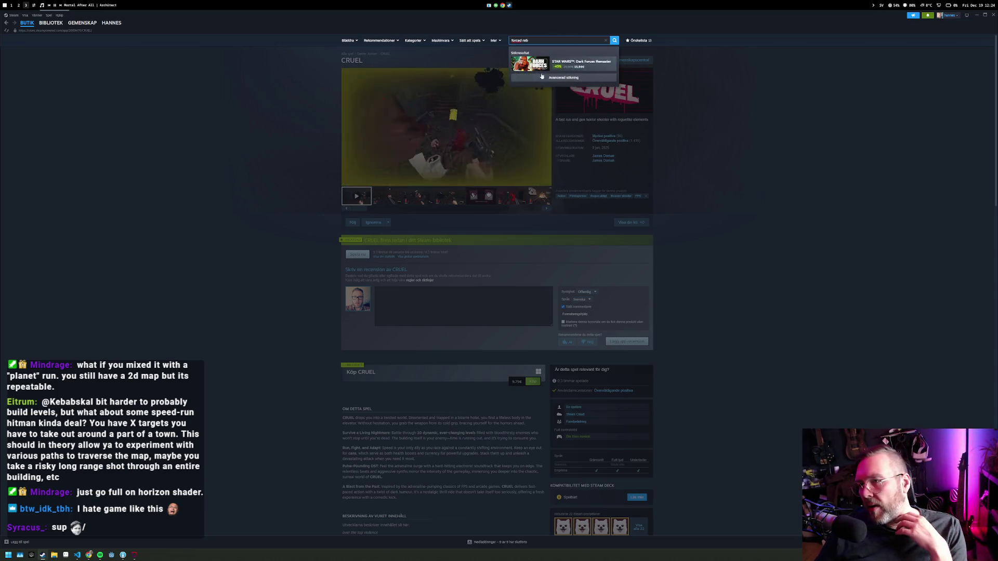
key("BackSpace")
key("BackSpace")
key("BackSpace")
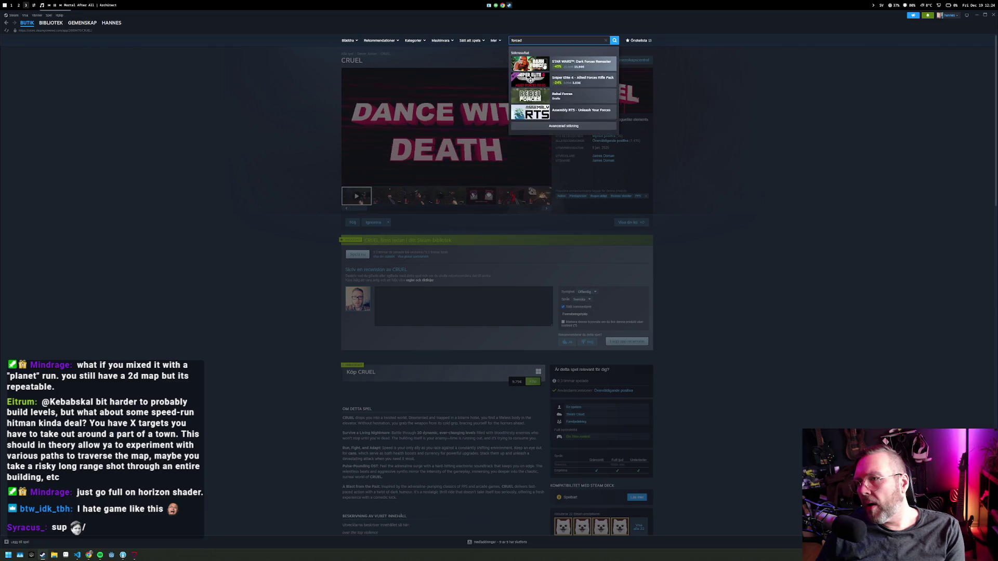
type("reboot")
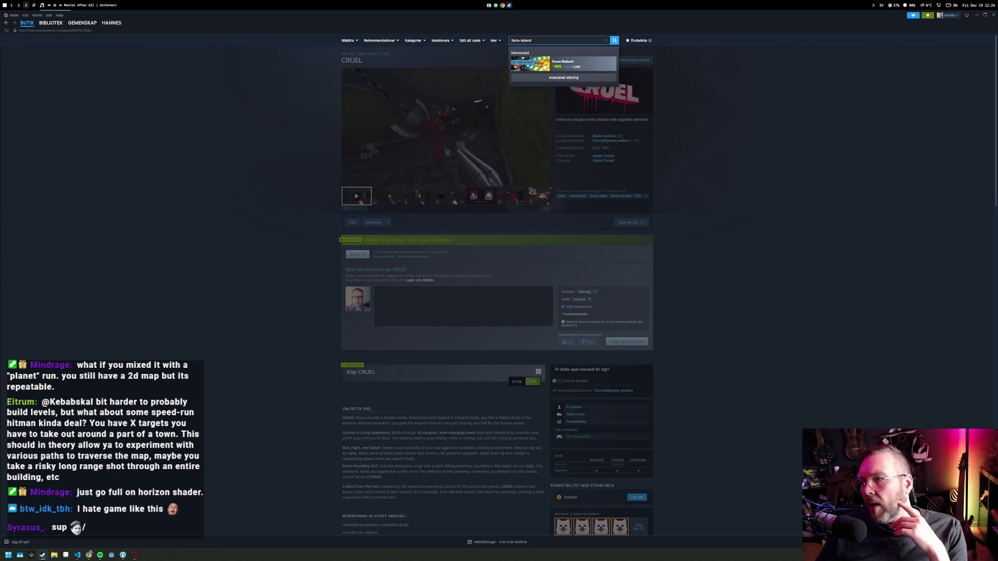
left_click(543, 65)
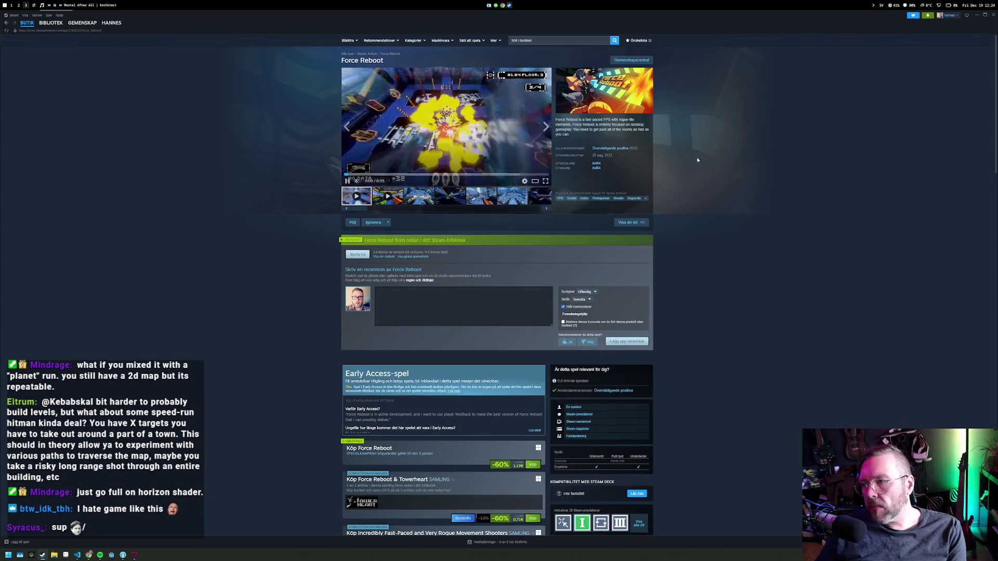
key("super+1")
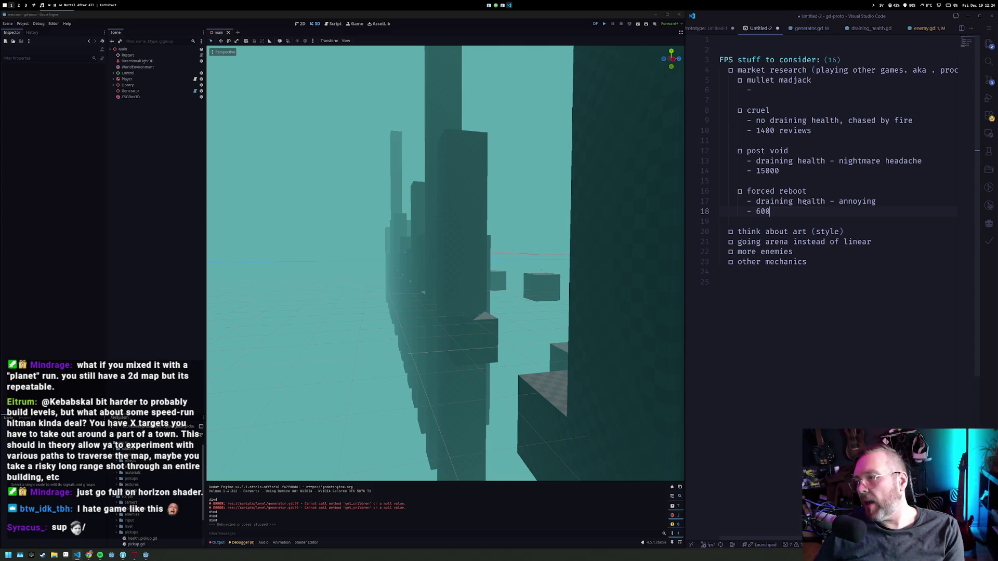
key("super+2")
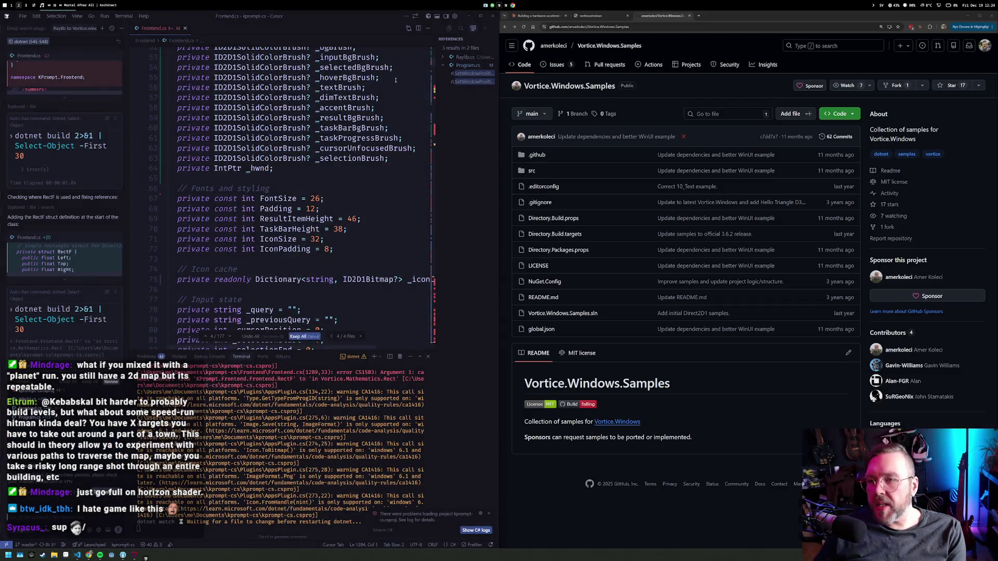
key("super+3")
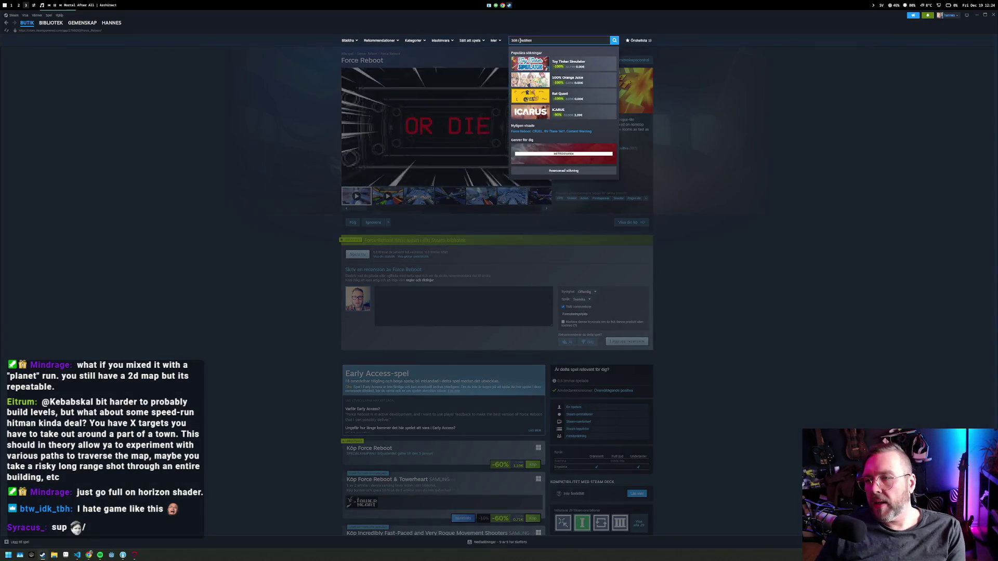
Find the Mullet Madjack demo in the library and verify its game files' integrity.
left_click(47, 25)
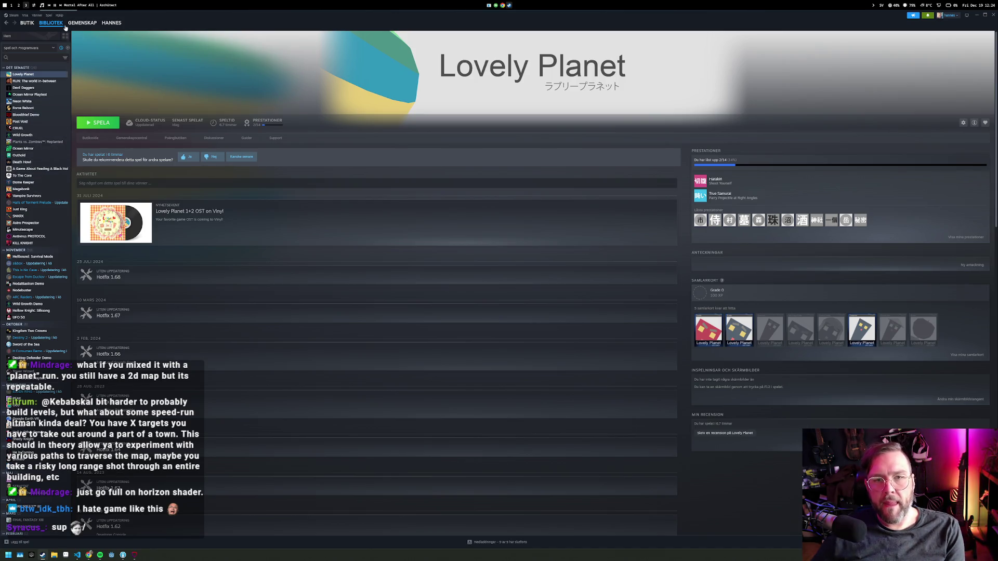
left_click(28, 56)
type("mullet")
left_click(39, 74)
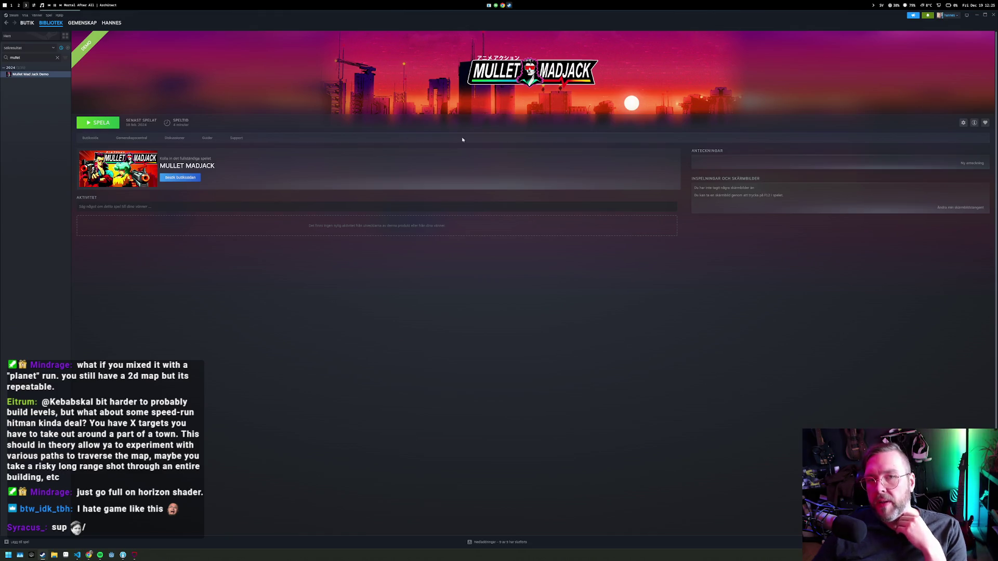
left_click(963, 123)
left_click(907, 175)
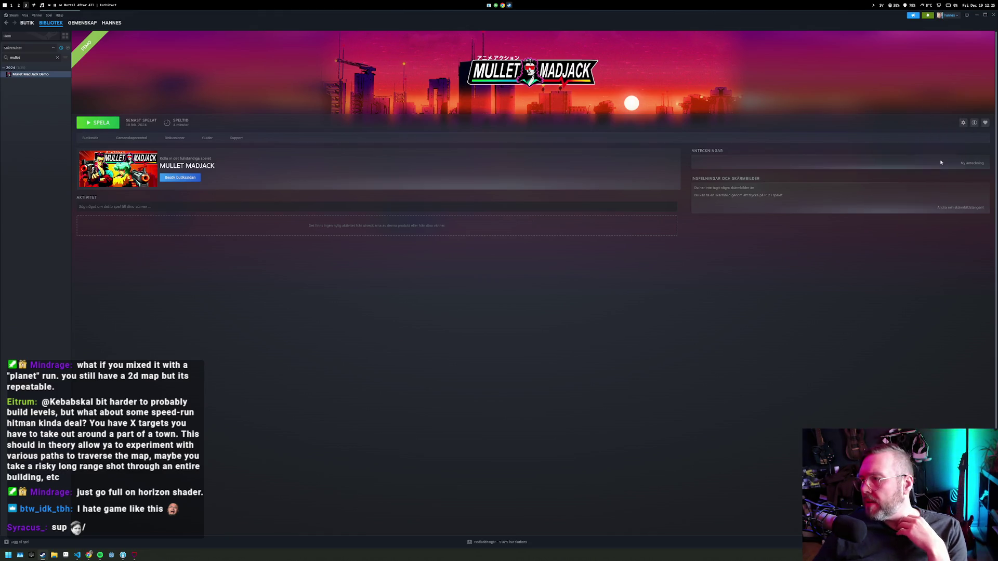
left_click(520, 70)
left_click(518, 61)
left_click(960, 69)
left_click(993, 15)
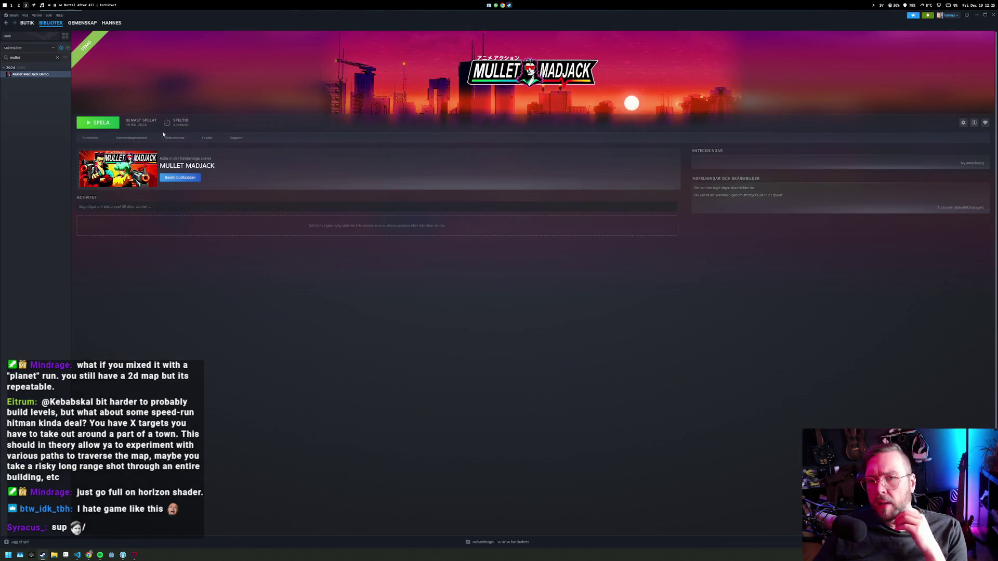
Launch the Mullet Madjack demo and check the download queue.
left_click(99, 122)
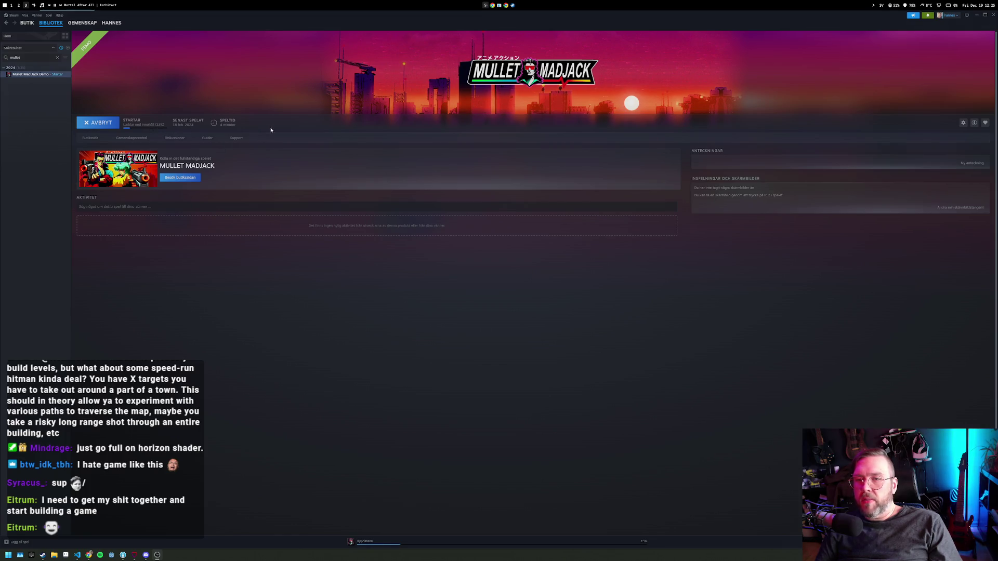
left_click(133, 123)
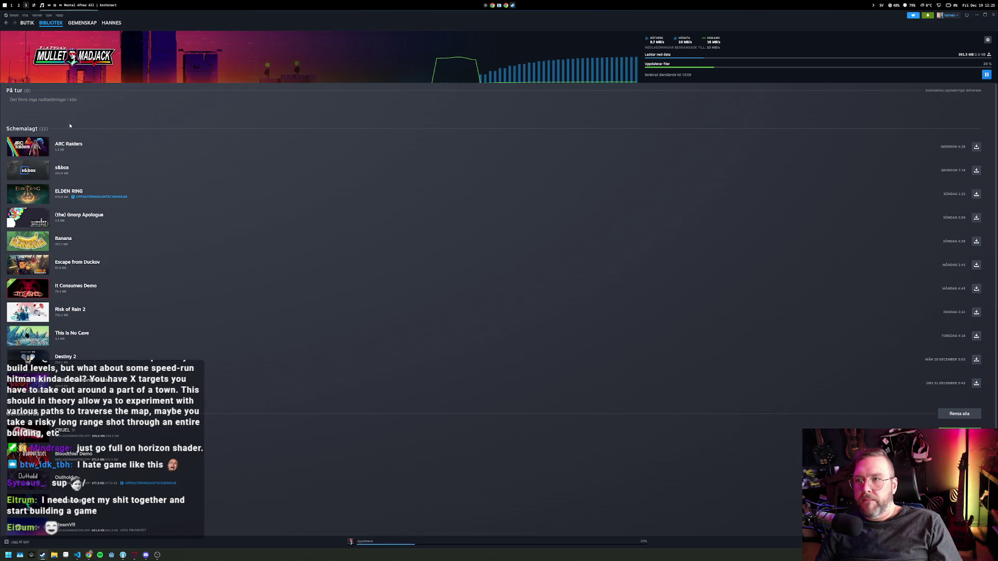
right_click(535, 157)
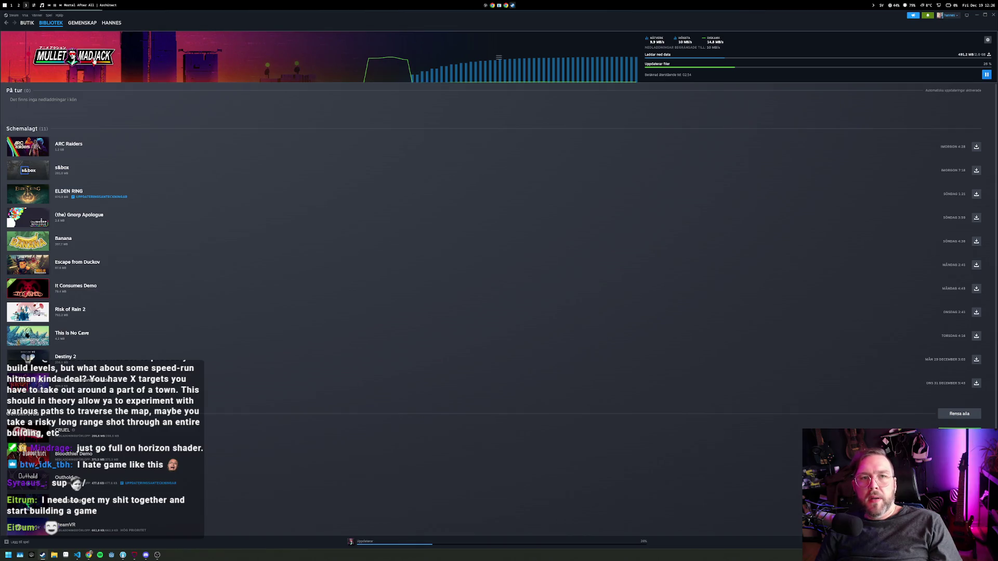
Clear the library search and open the Bloodthief Demo's store page.
left_click(28, 23)
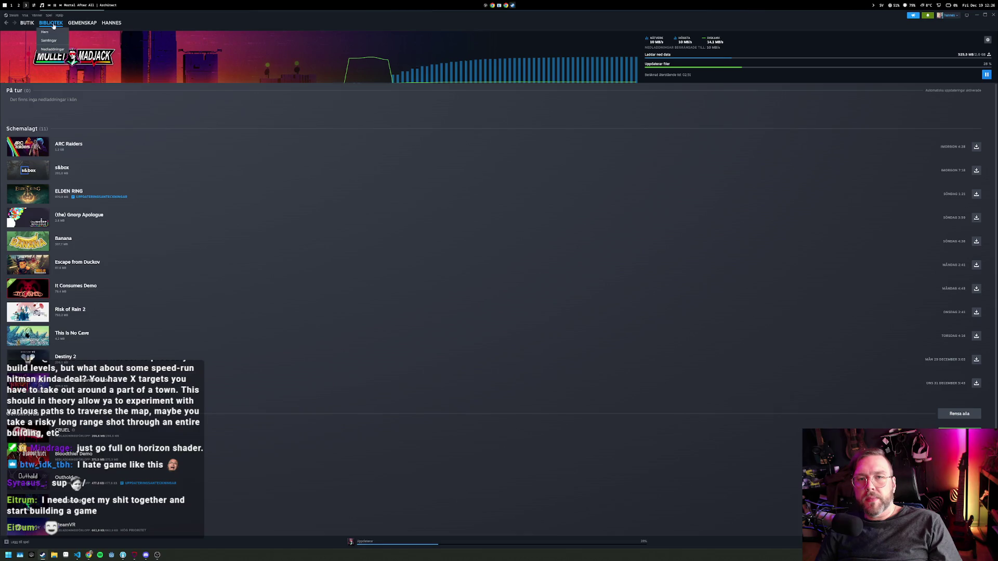
left_click(49, 32)
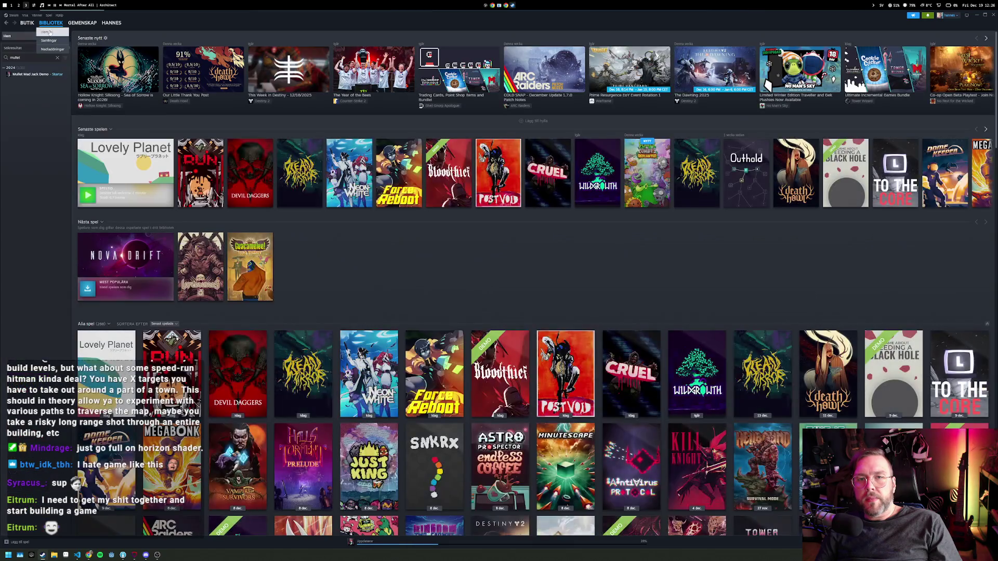
left_click(57, 58)
scroll(40, 104, "up", 15)
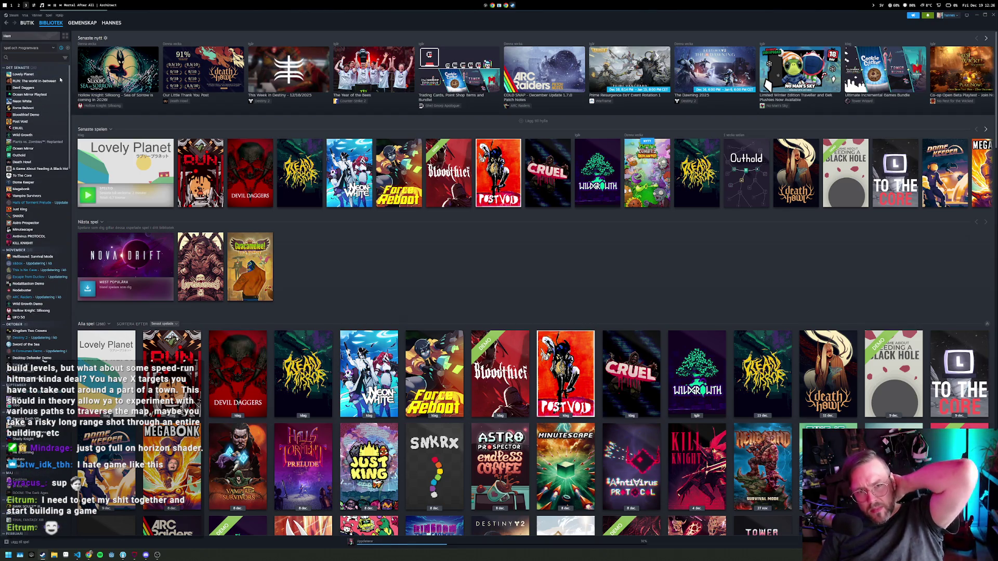
left_click(26, 114)
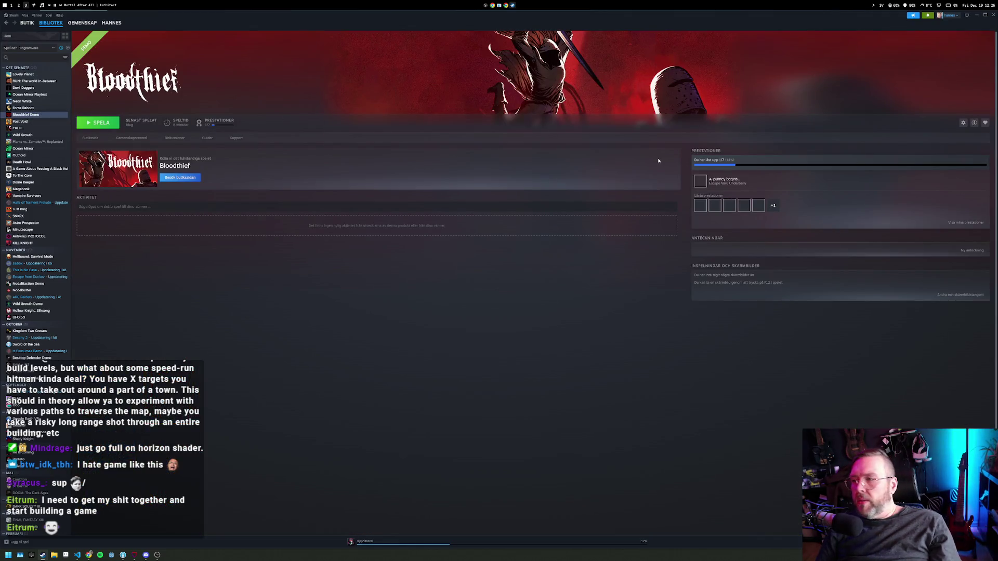
left_click(91, 138)
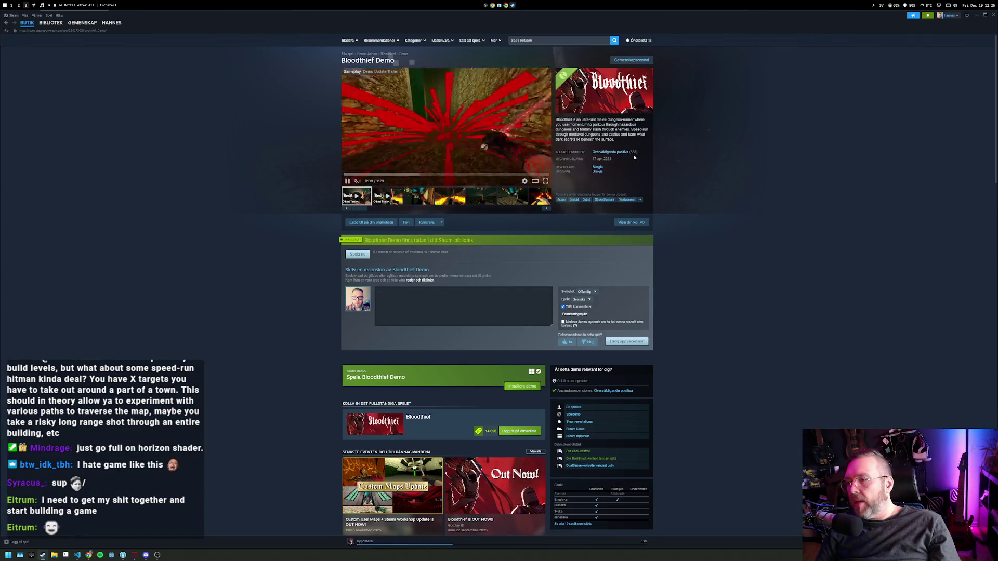
key("super+1")
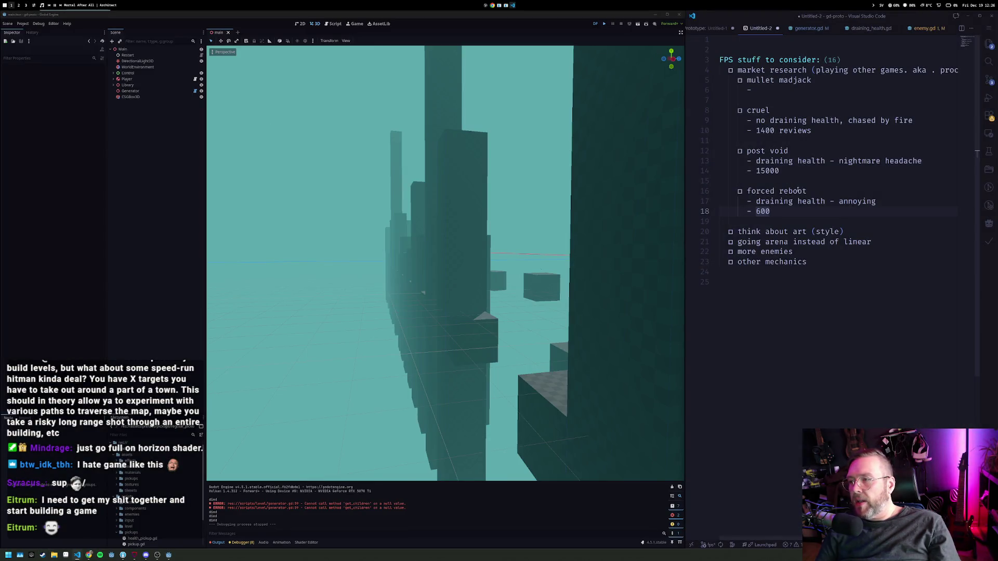
Add a '- [ ] bloodthief' item with its review count and an indented note bullet.
key("Return")
key("Return")
type("- ")
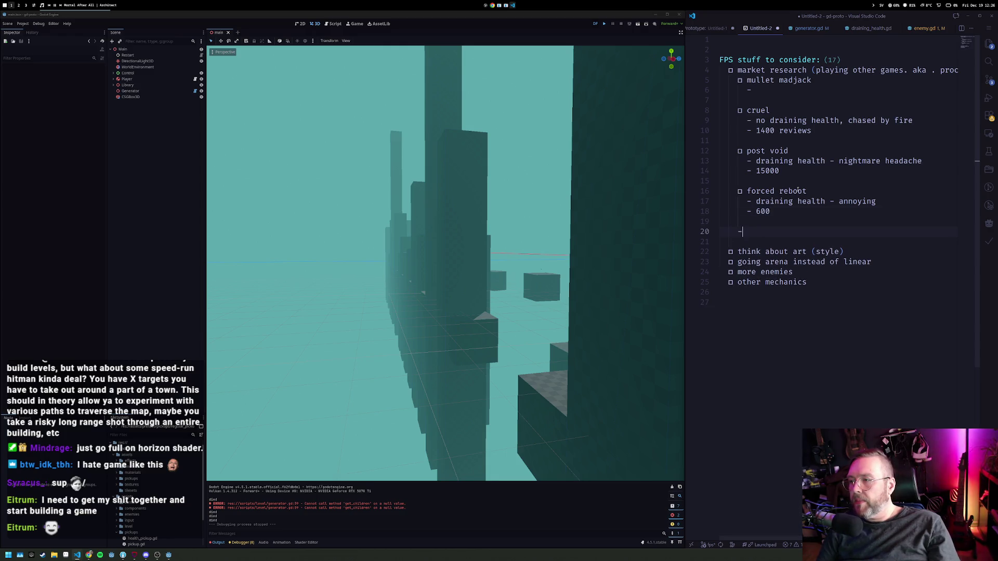
type("[ ] bl")
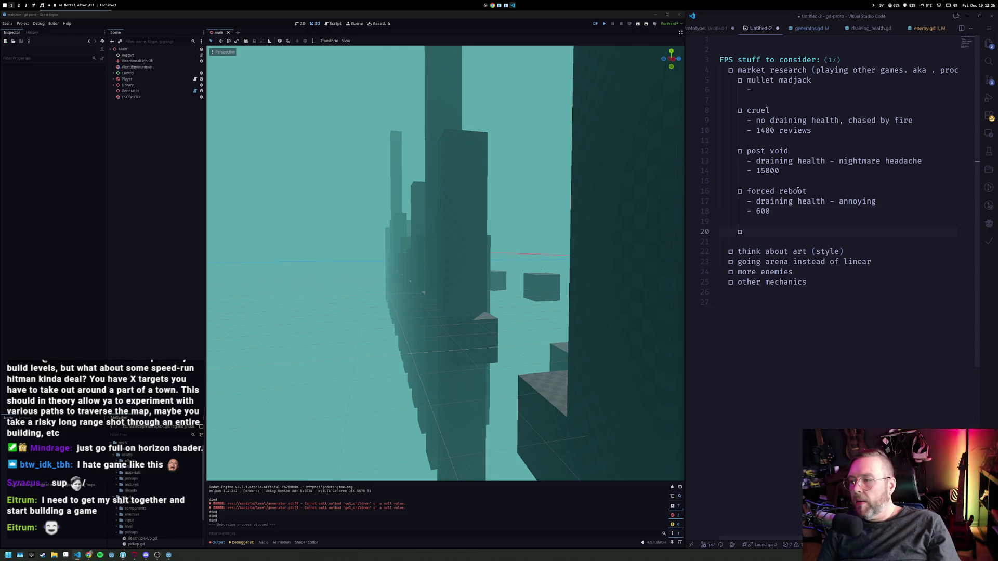
type("thied")
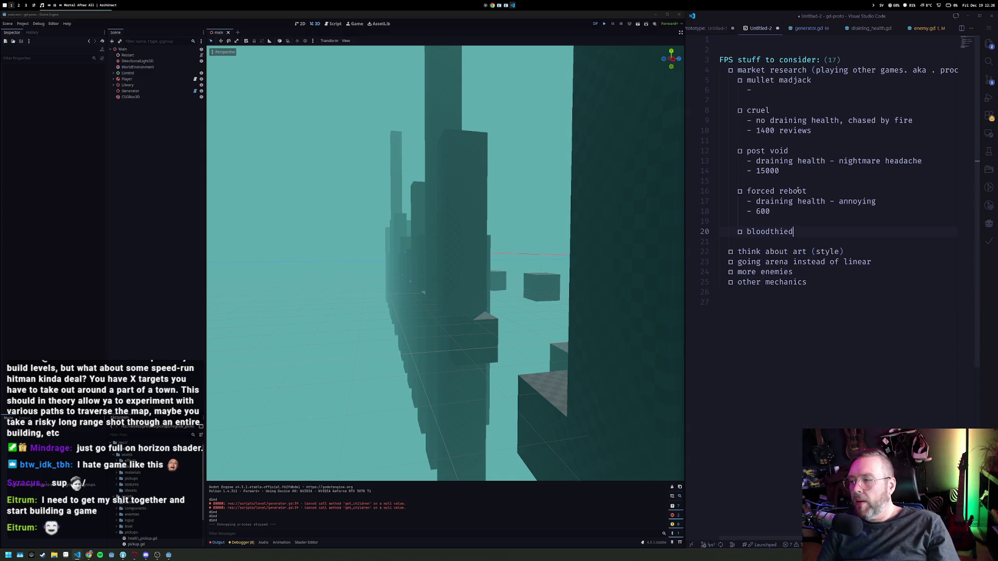
key("BackSpace")
type("f")
key("Return")
type("488 reviews")
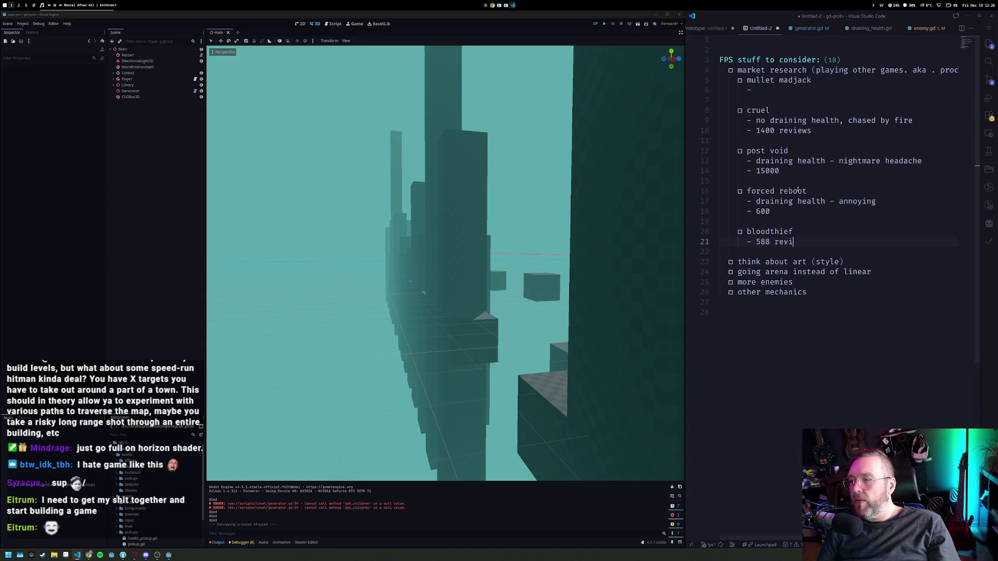
key("Up")
key("Return")
key("Tab")
type("-")
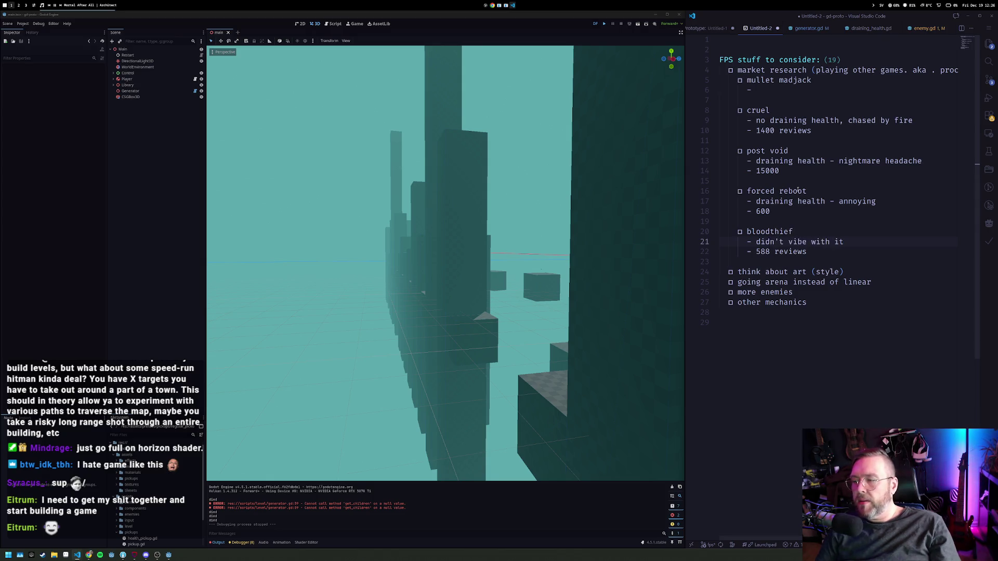
left_click(812, 130)
left_click(804, 94)
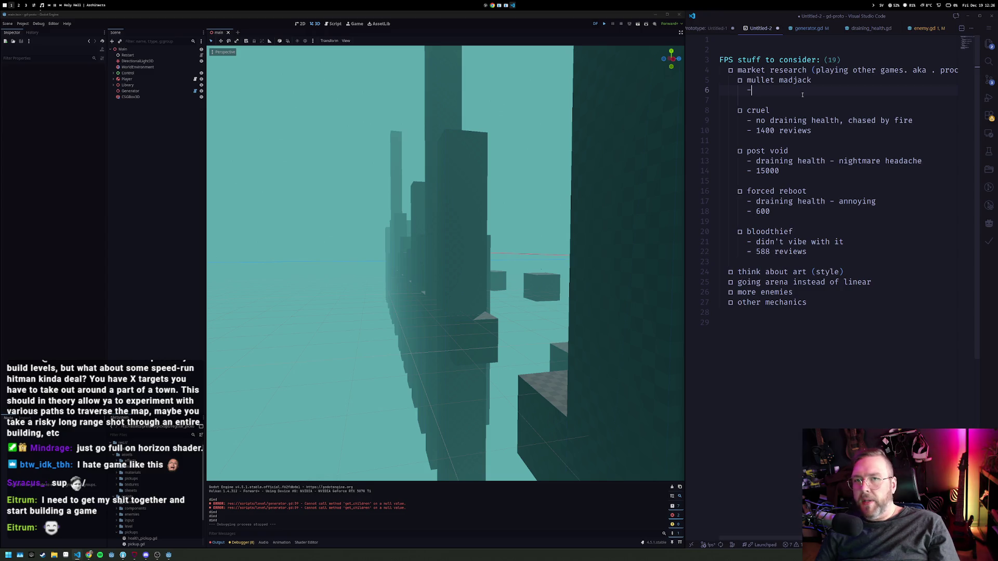
key("super+3")
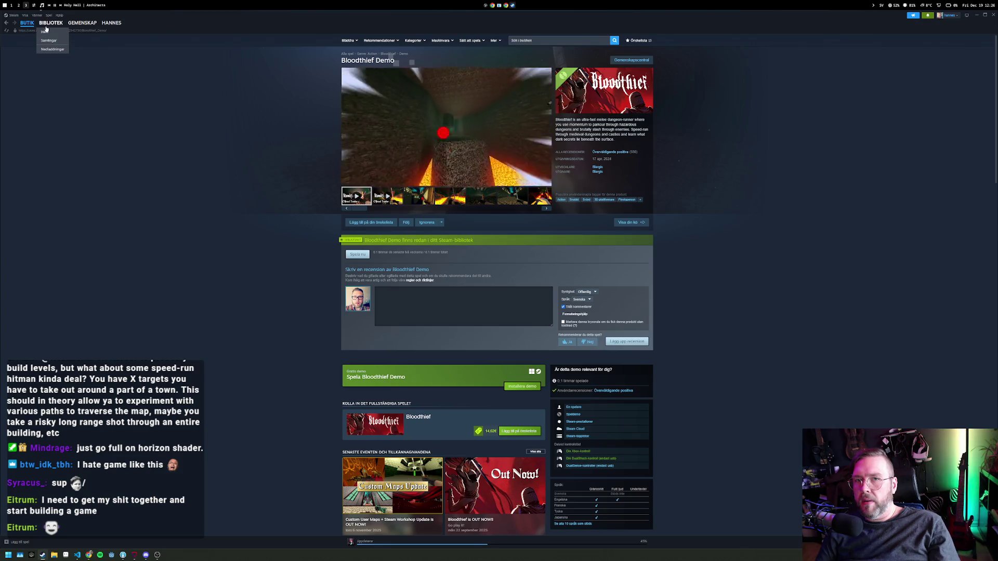
Return to the Bloodthief Demo library page and cycle through workspaces back to Steam.
left_click(45, 26)
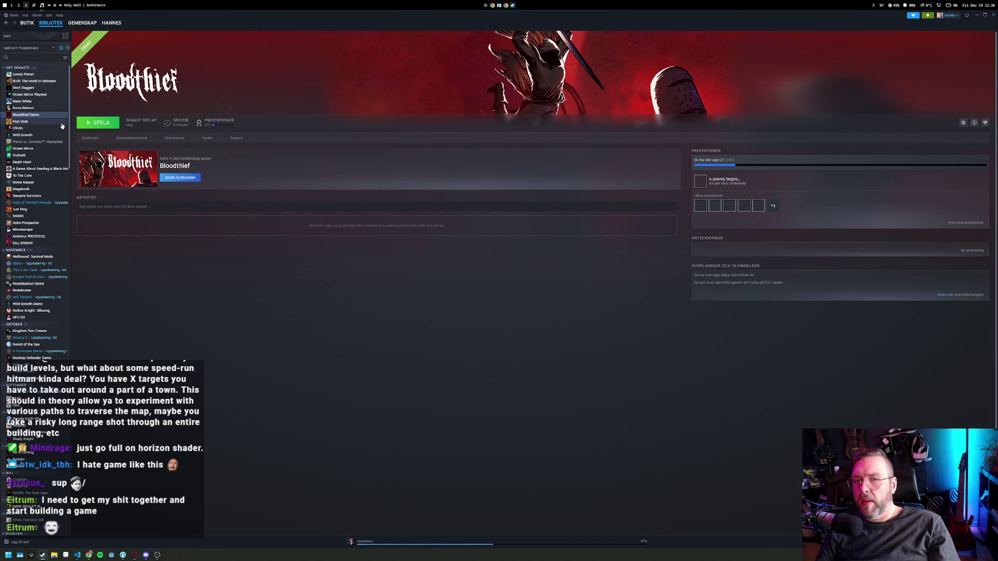
mouse_move(31, 24)
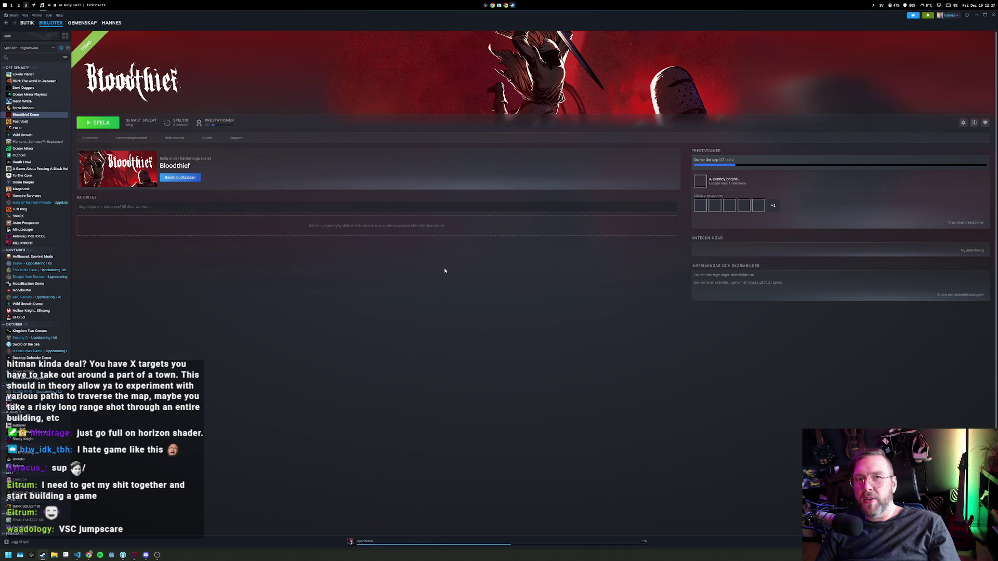
key("super+1")
key("super+2")
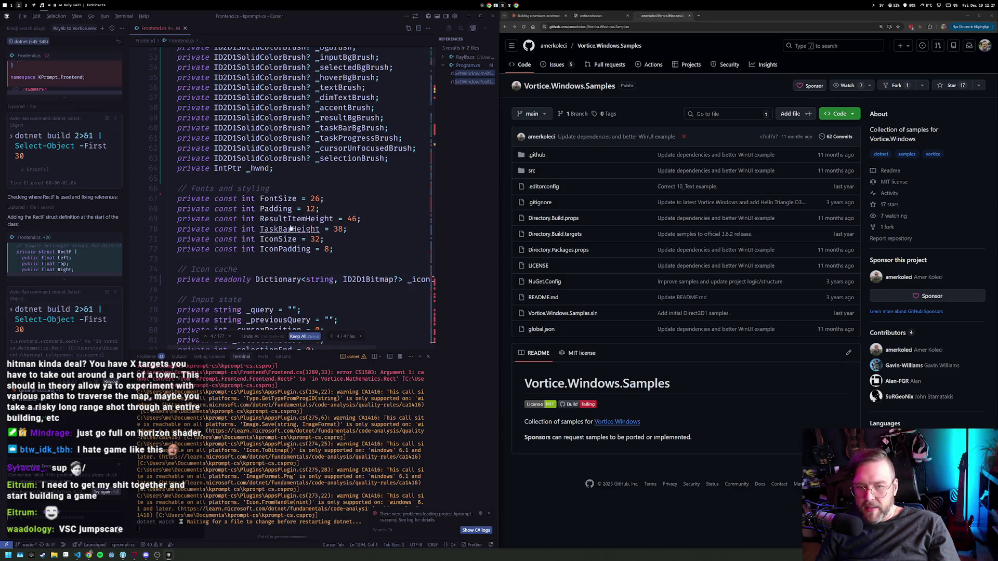
key("super+3")
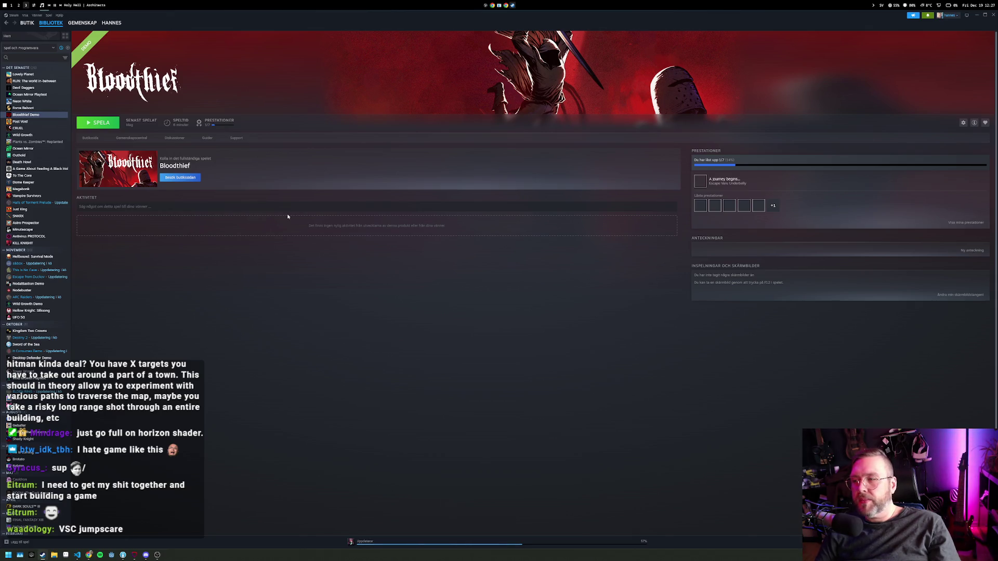
key("super+1")
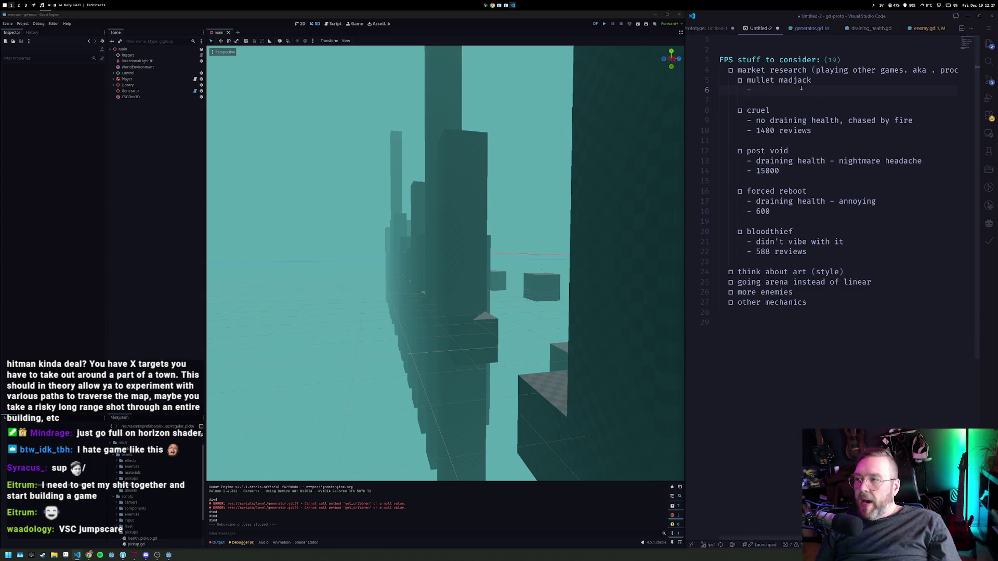
key("super+2")
key("super+1")
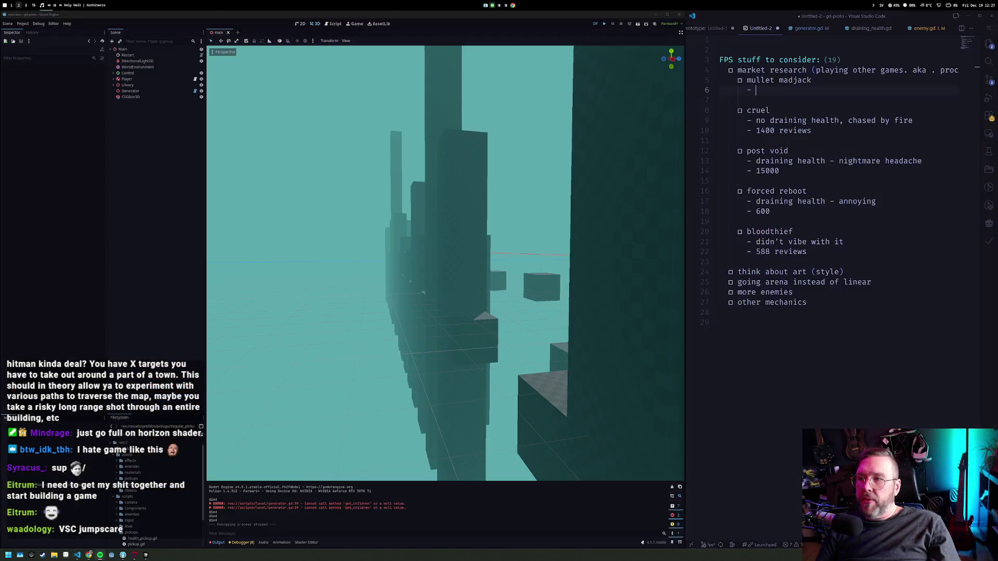
key("super+2")
key("super+3")
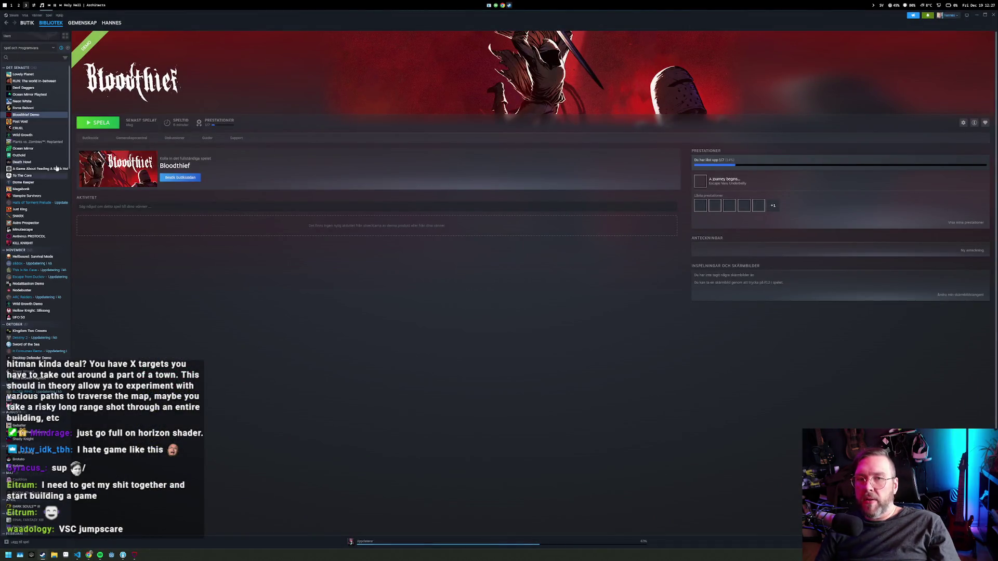
Open the Mullet Mad Jack Demo store page from the library to check its review count.
left_click(359, 543)
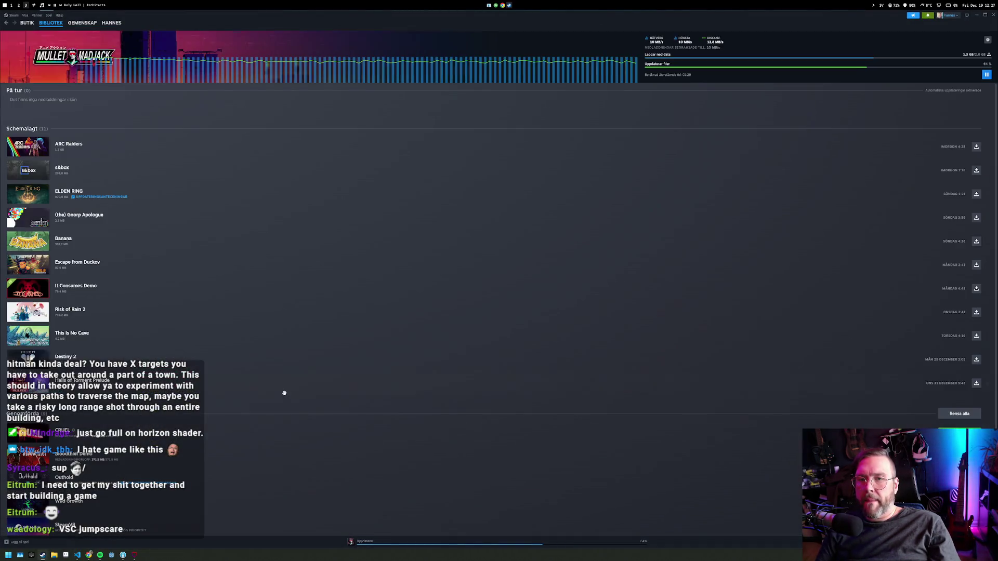
left_click(134, 52)
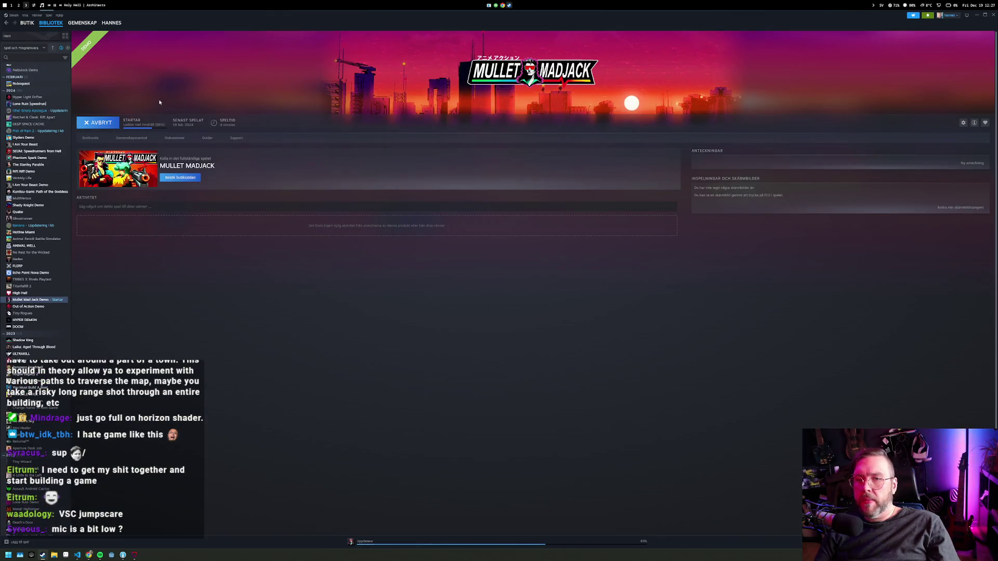
left_click(90, 137)
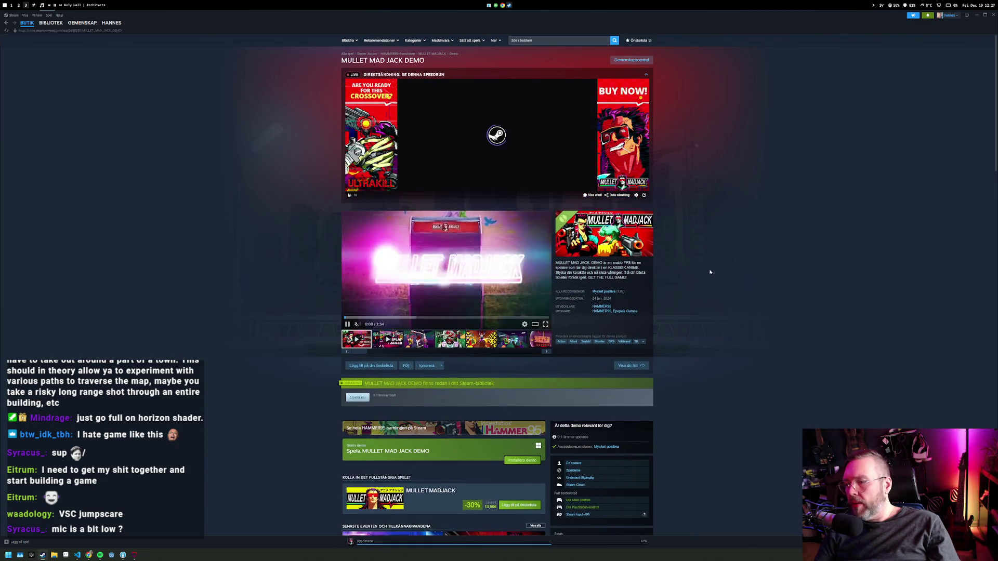
mouse_move(622, 295)
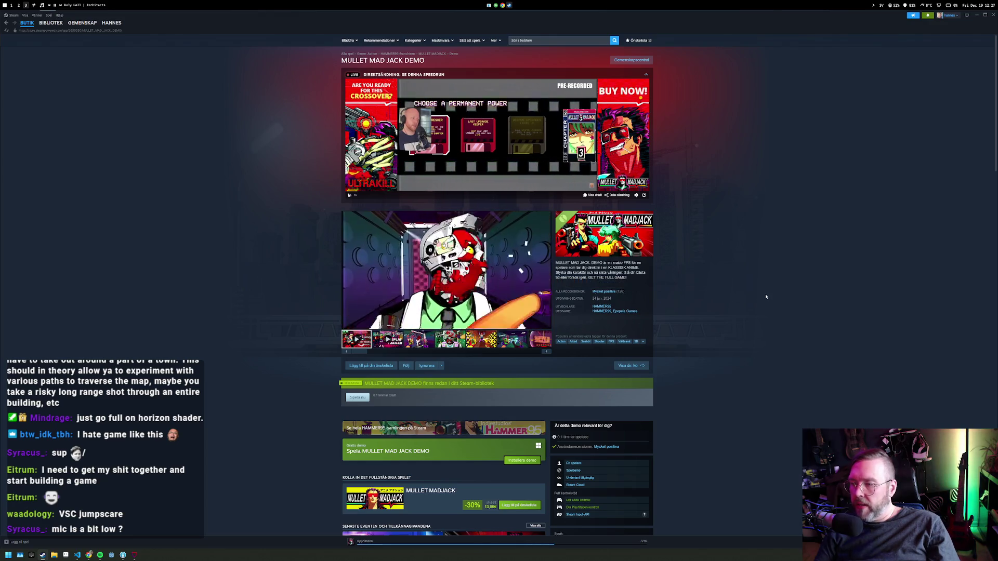
key("super+1")
key("super+2")
key("super+1")
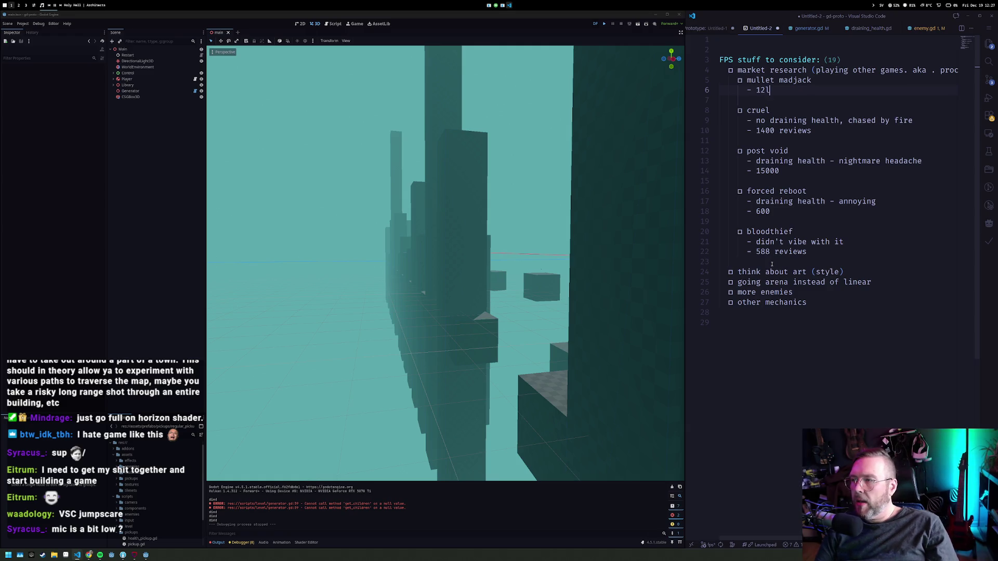
Label the 15000 count with 'reviews' and add a note line under mullet madjack.
key("Down")
key("Down")
key("Down")
type("reviews")
key("Down")
key("Down")
key("Down")
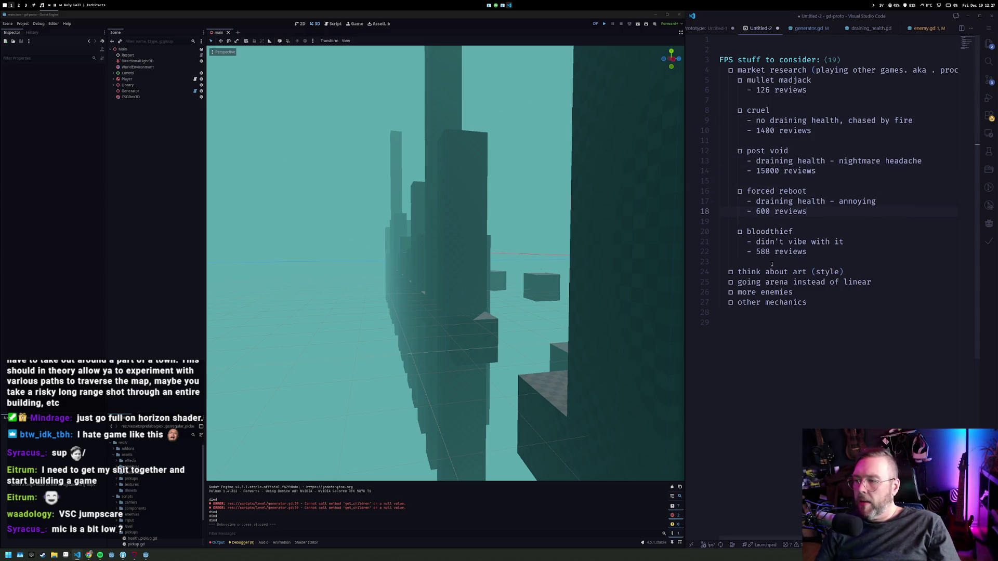
left_click(830, 264)
left_click(830, 256)
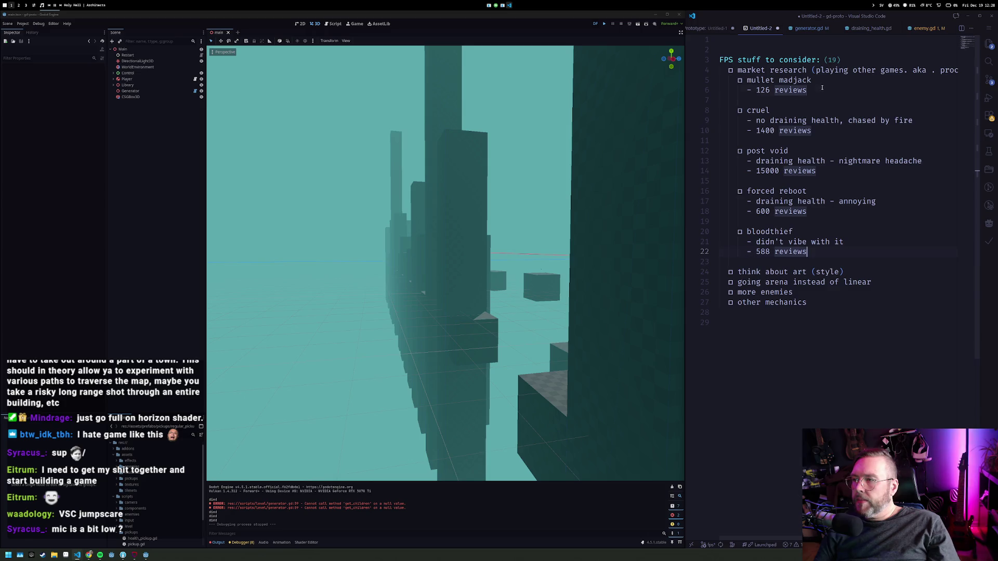
key("ctrl+shift+Return")
type("- draining health")
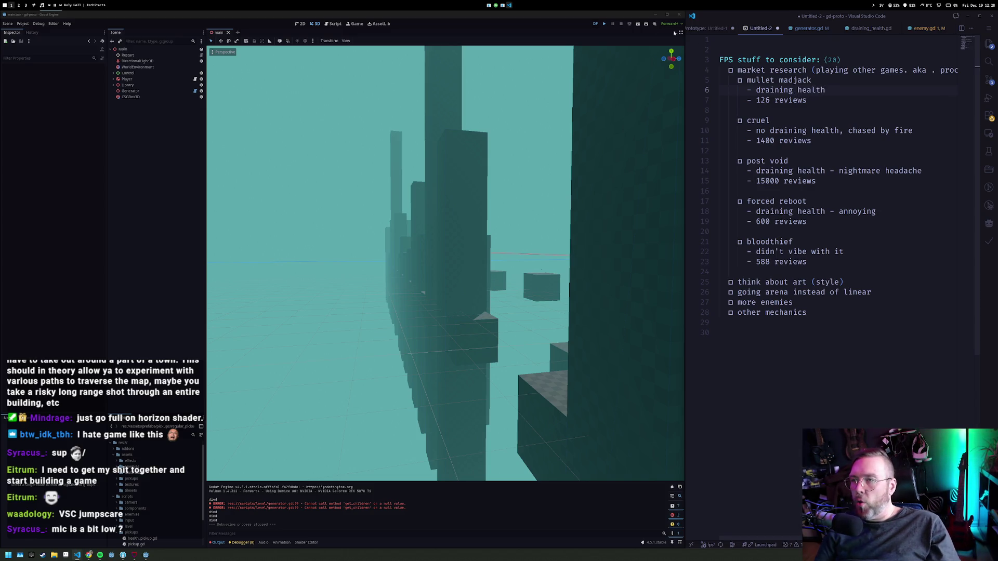
key("super+3")
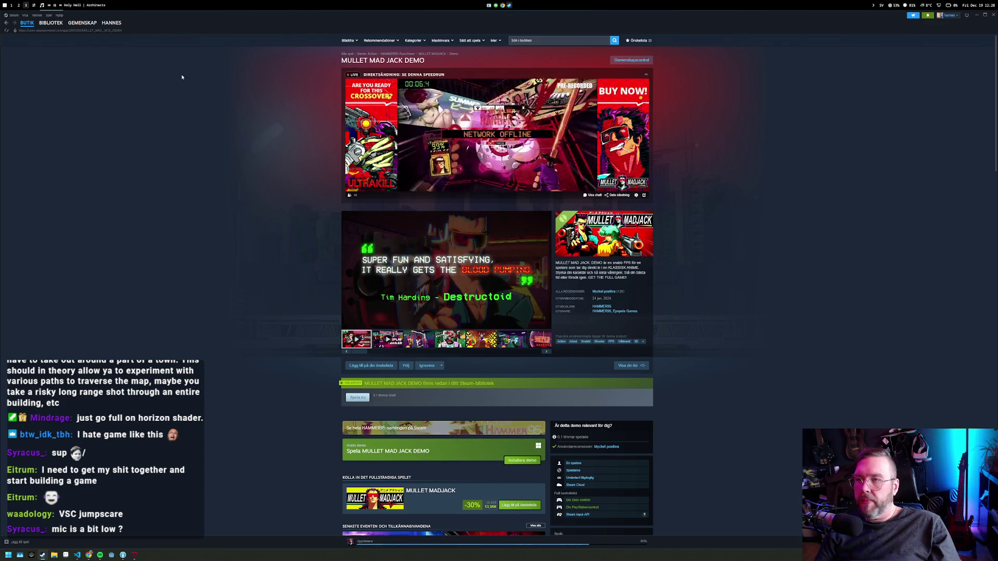
Start the Mullet Mad Jack Demo from the Steam library and wait for it to load.
left_click(49, 24)
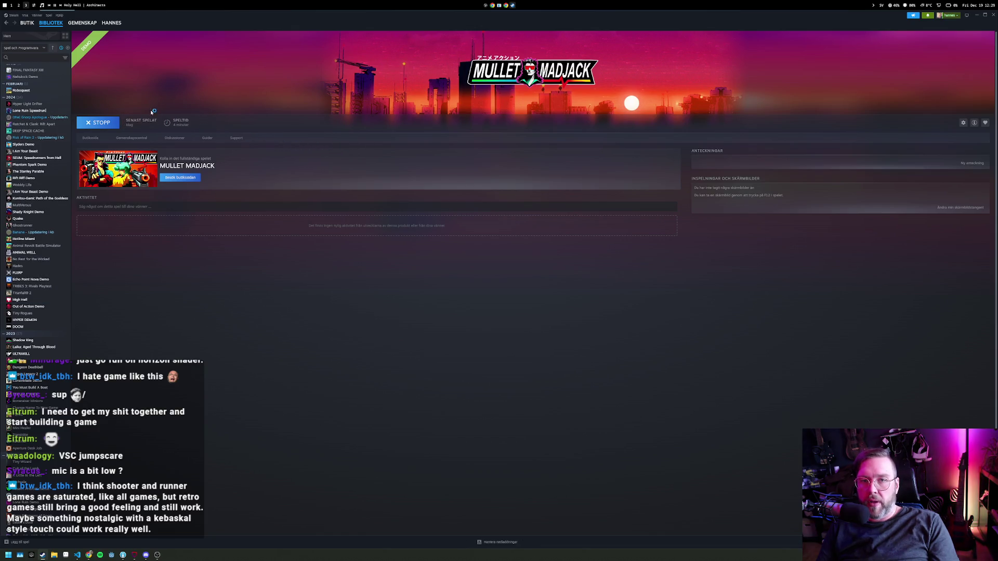
scroll(44, 150, "up", 15)
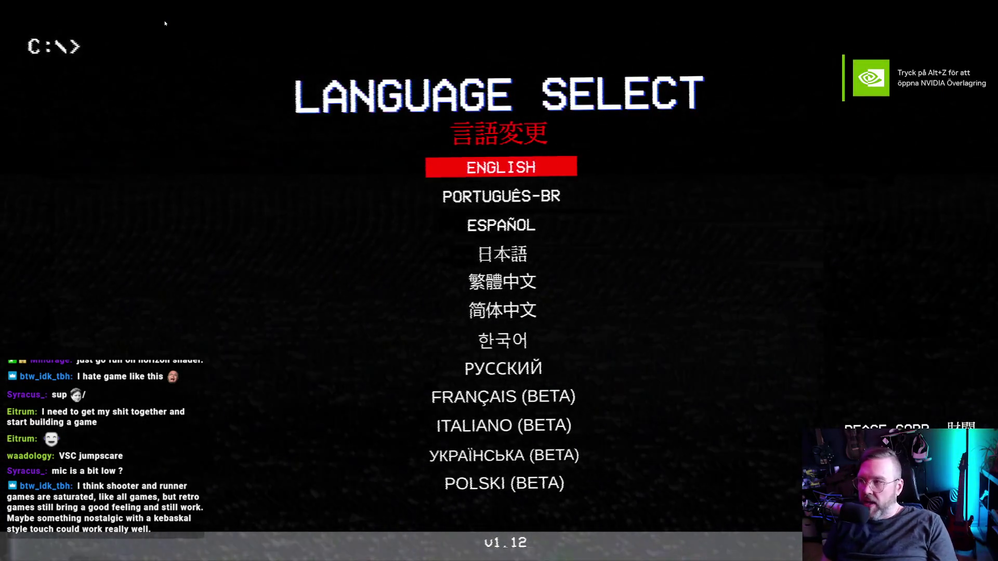
Choose English, start a new game on Accessible (Easy) difficulty, and skip the intro story.
left_click(503, 168)
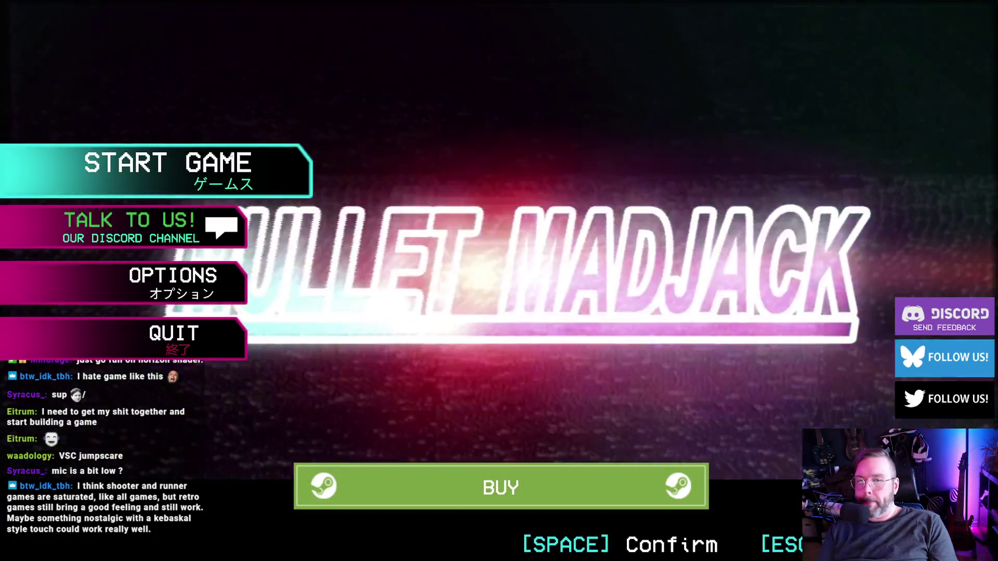
key("space")
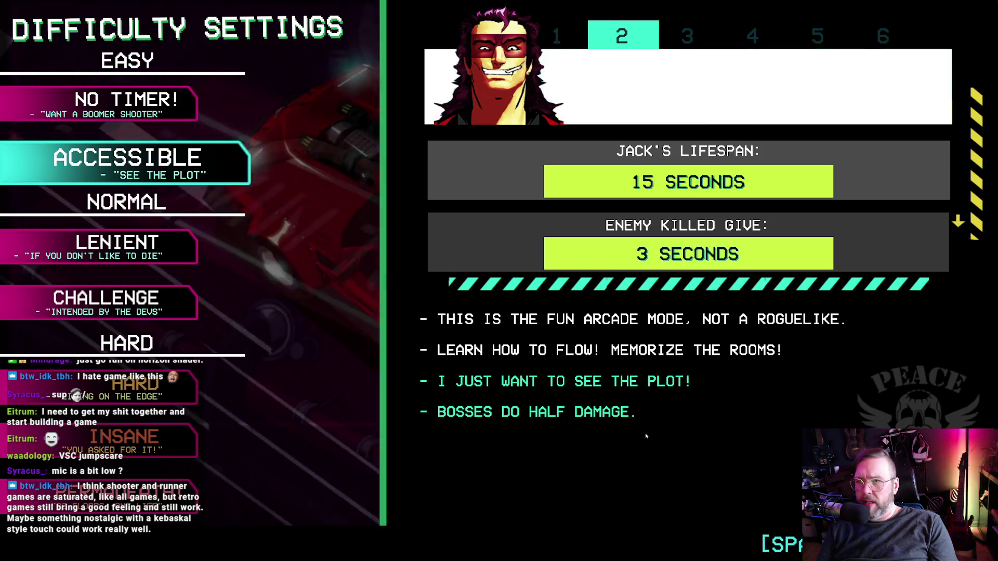
key("Return")
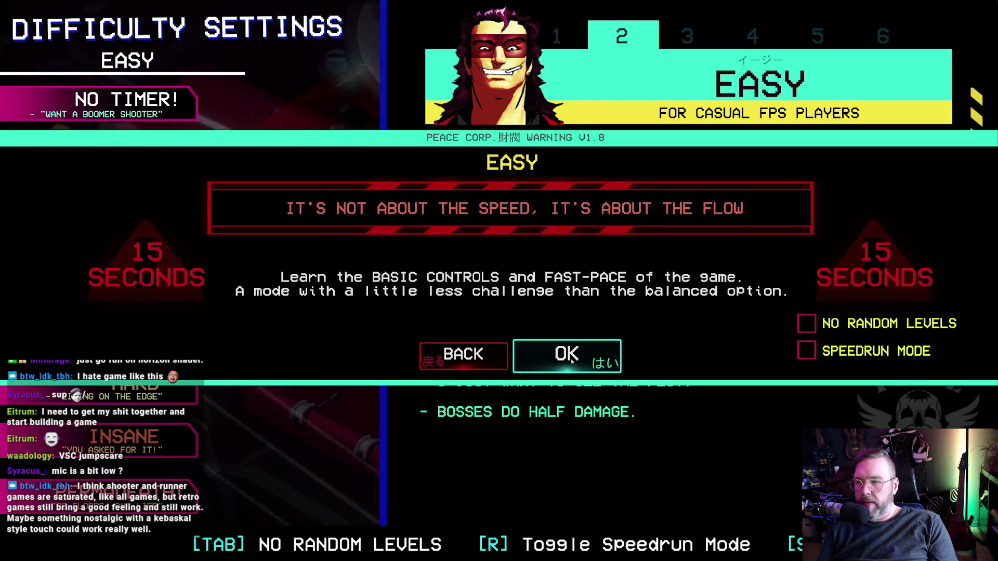
left_click(584, 364)
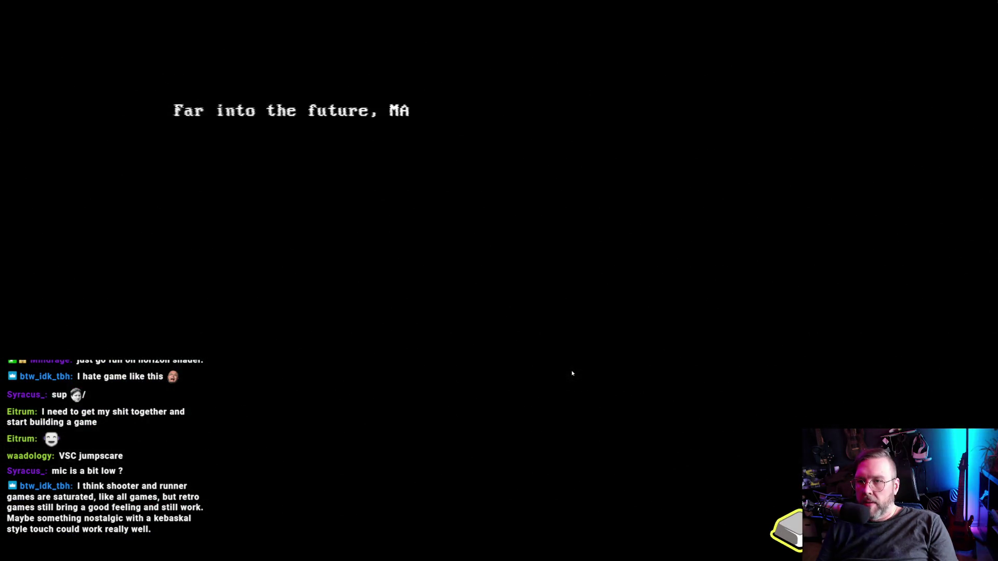
left_click(571, 373)
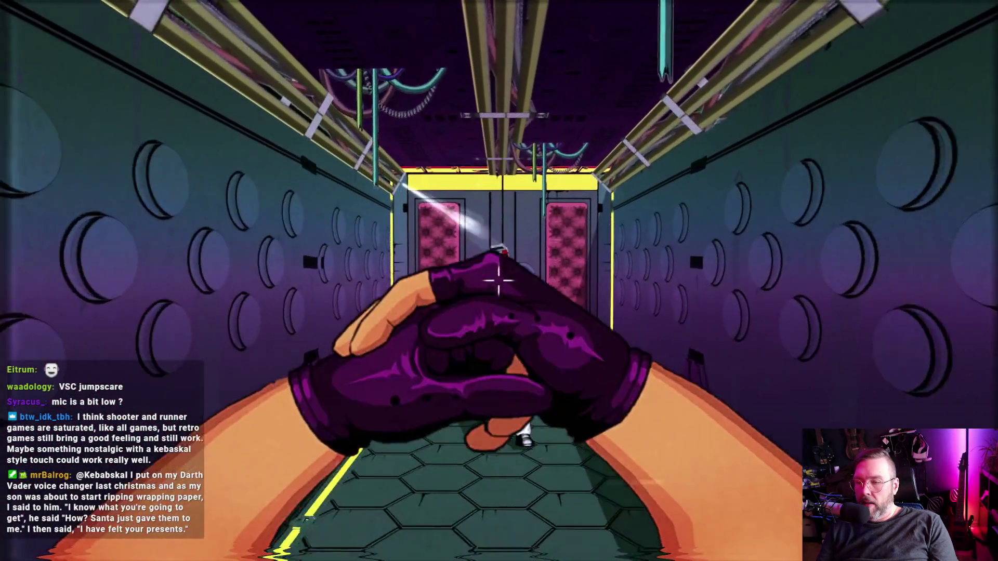
Dash-kill the first robot and push through the gate, yellow doors and neon corridors to the bar.
key("shift")
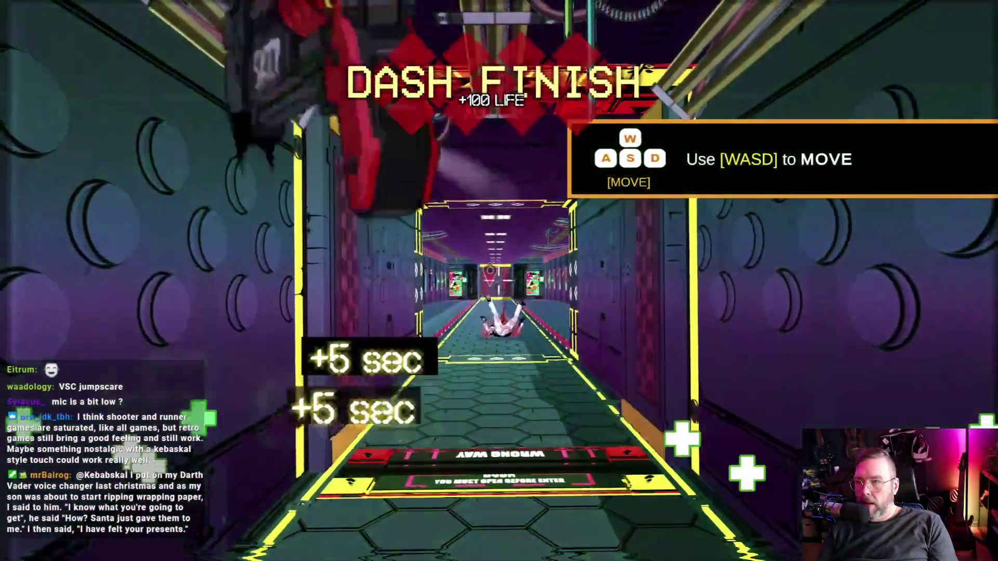
key("w")
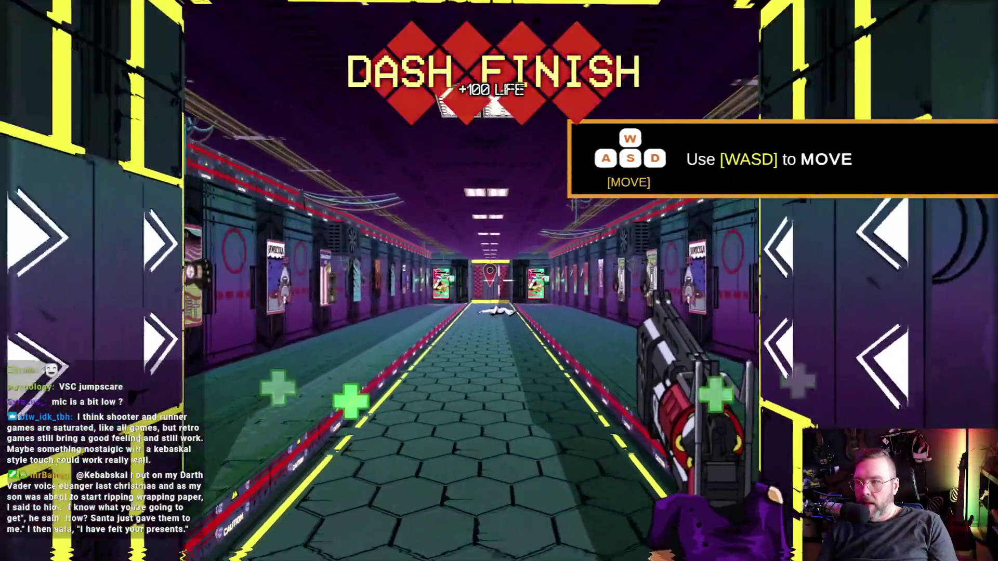
key("w")
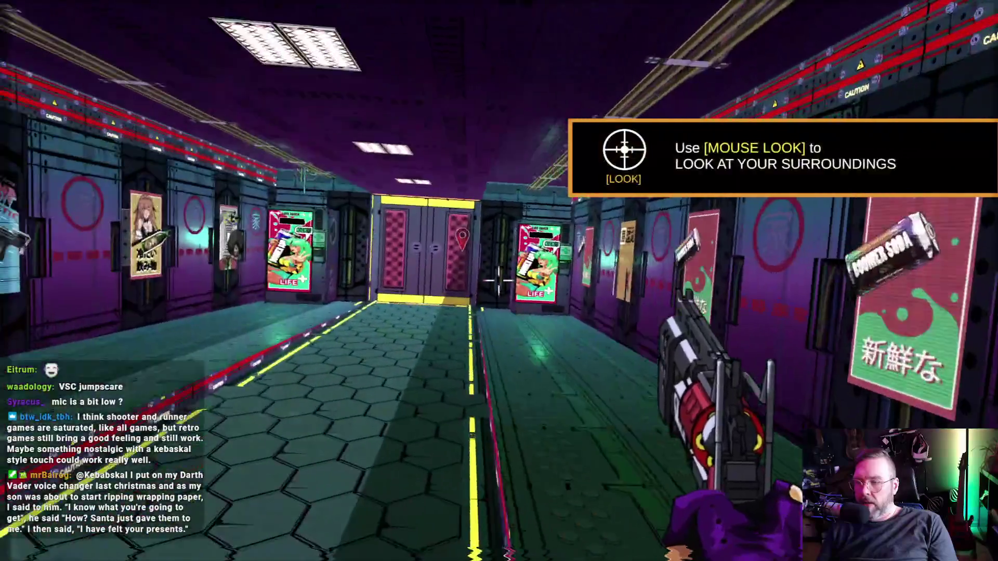
key("w")
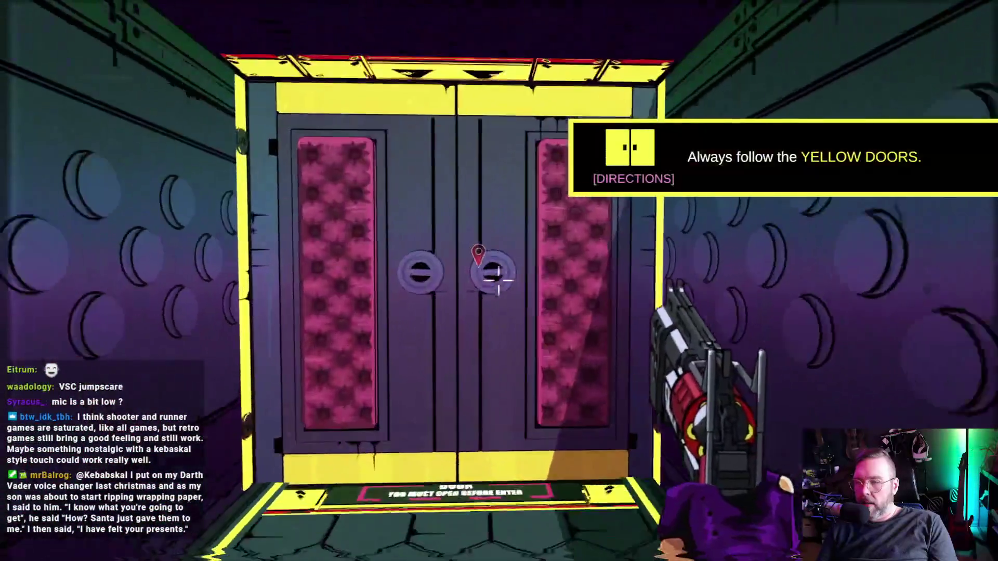
left_click(499, 281)
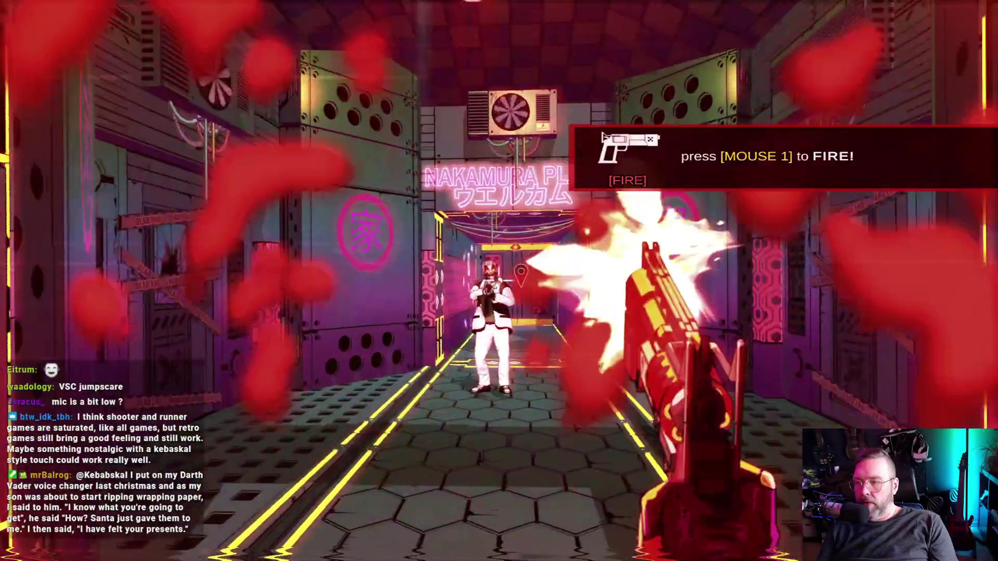
key("w")
key("w")
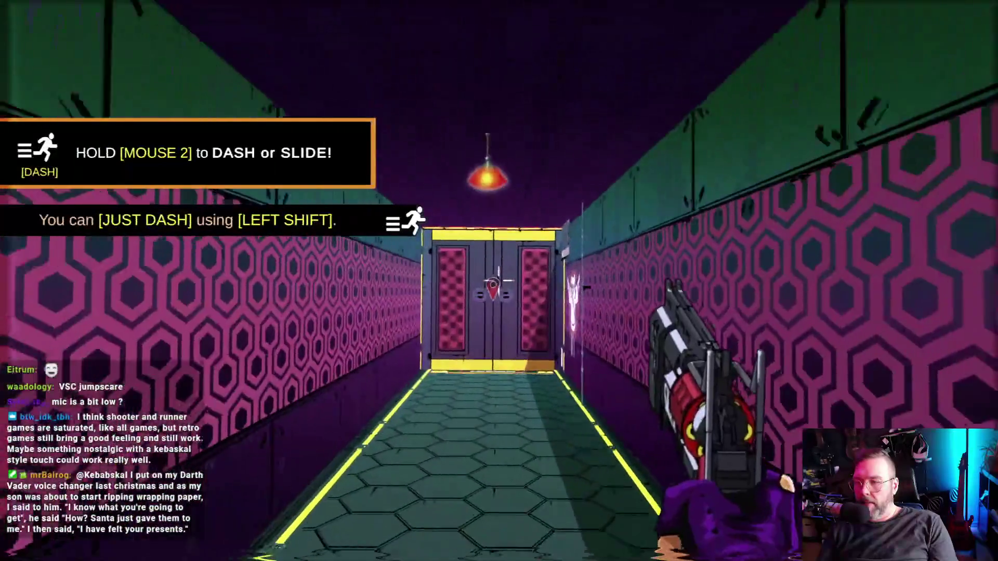
key("w")
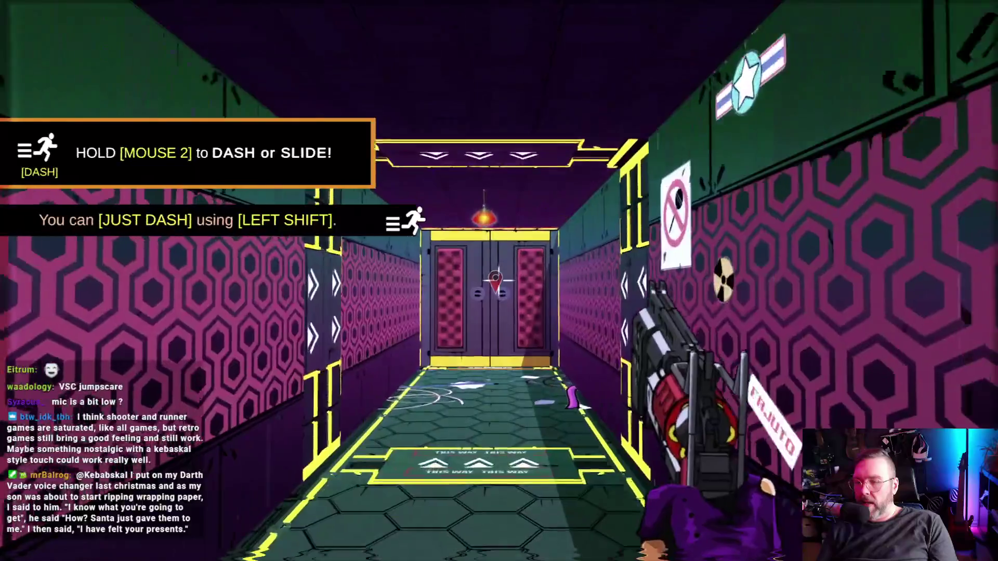
key("w")
Kill the bar enemy, the one by the target door, and those in the neon room.
left_click(499, 281)
left_click(499, 281)
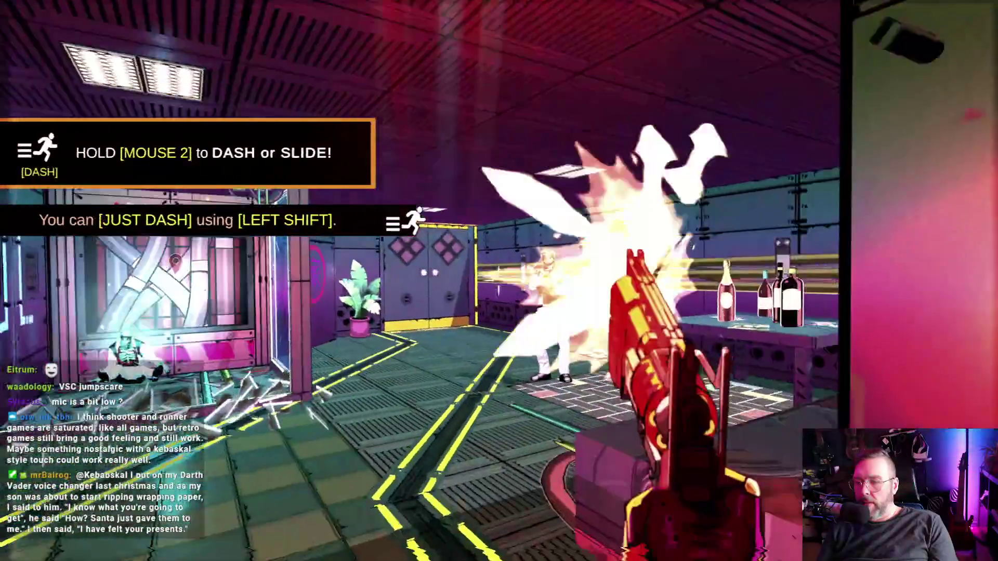
left_click(499, 281)
key("w")
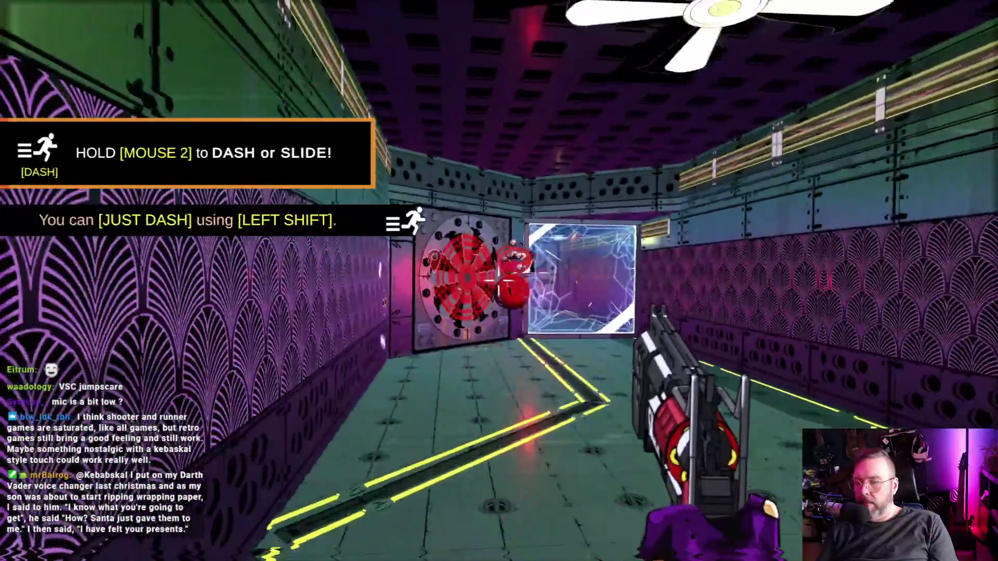
left_click(499, 280)
key("w")
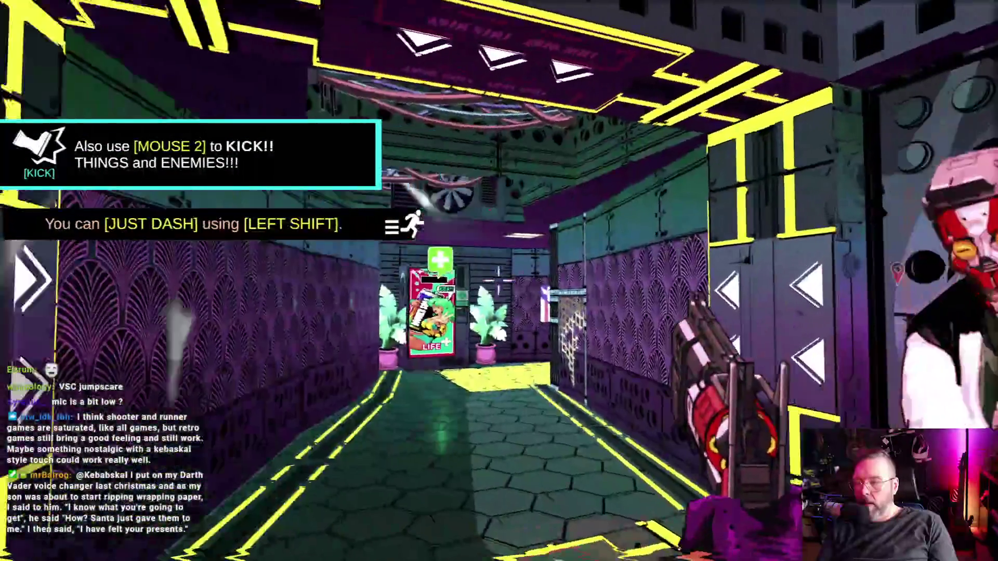
left_click(498, 281)
left_click(499, 281)
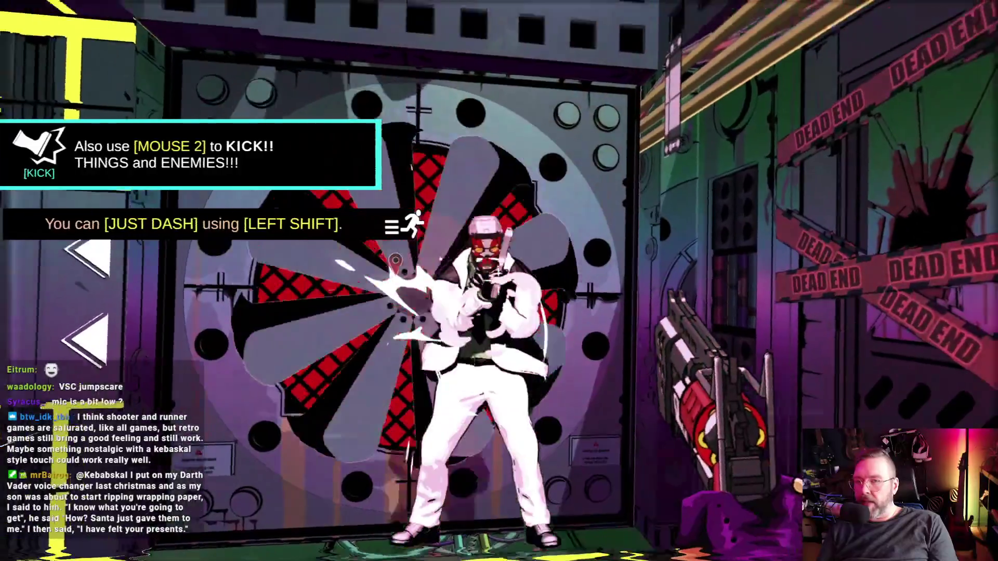
Kick the life vending machine for a soda, kick through the next door and finish its enemy.
key("w")
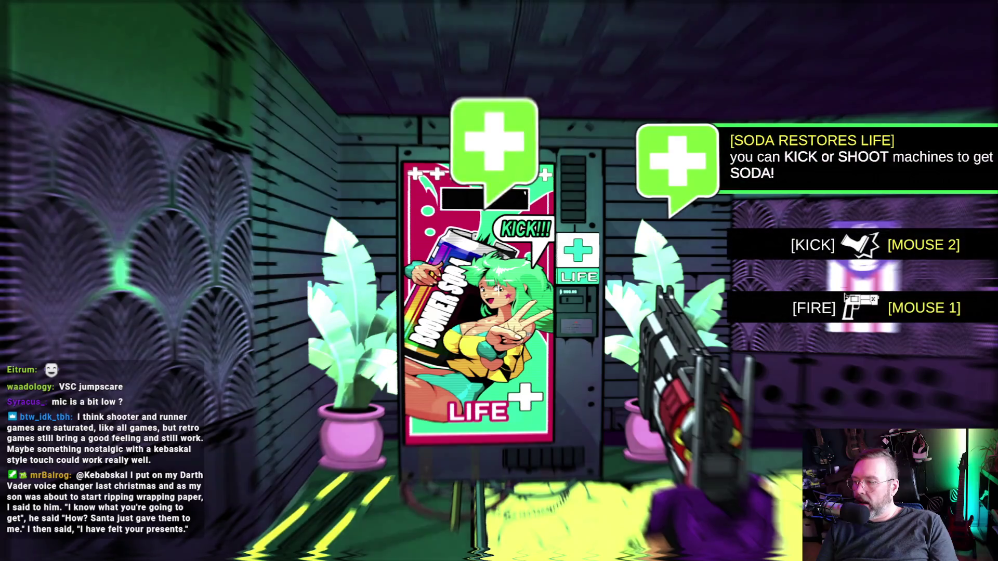
right_click(499, 281)
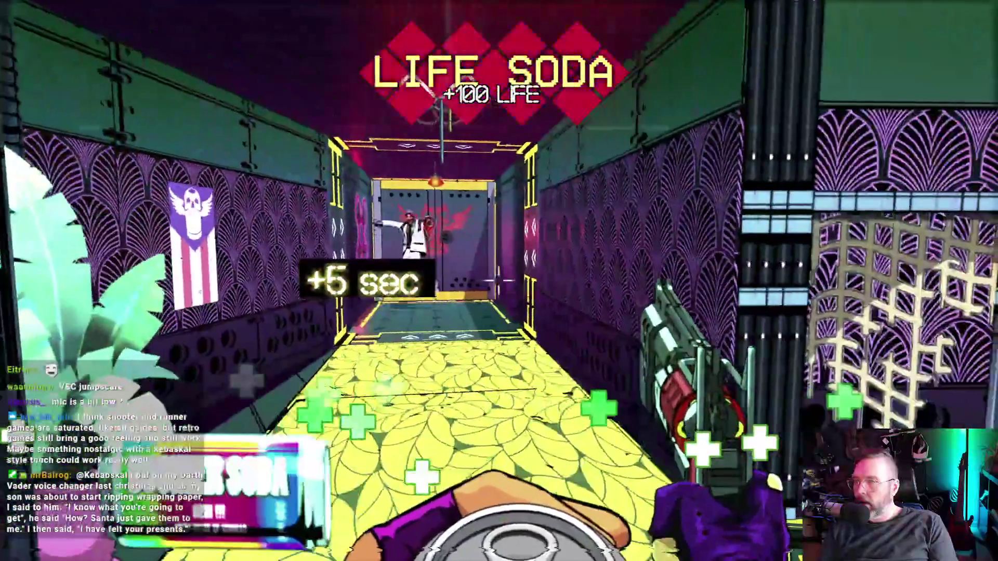
left_click(499, 281)
right_click(499, 280)
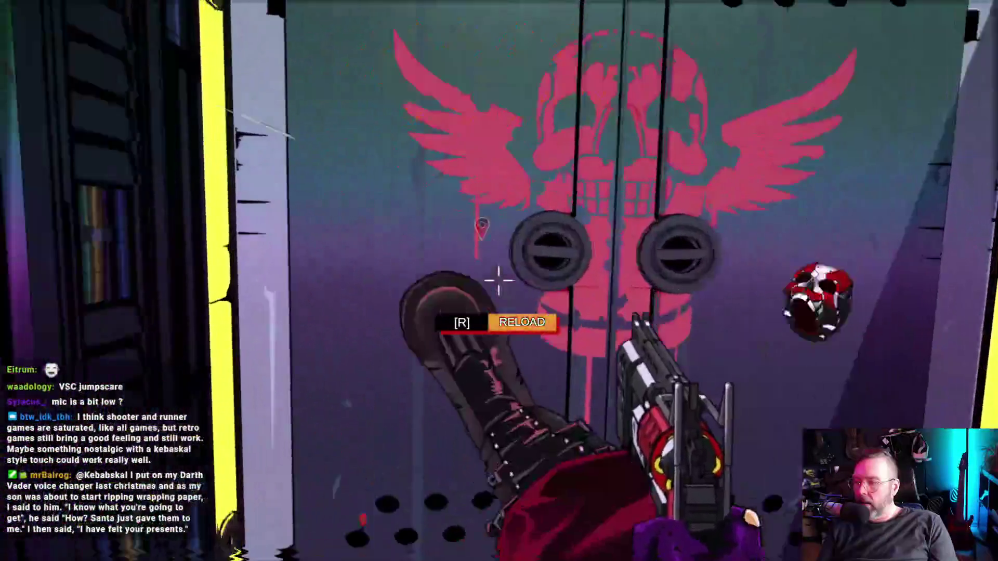
right_click(499, 281)
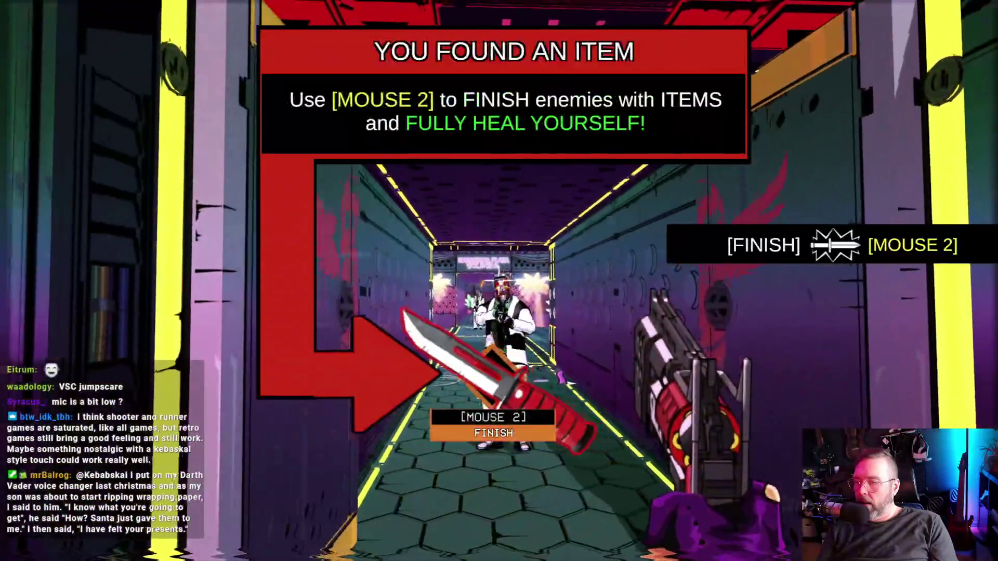
right_click(499, 281)
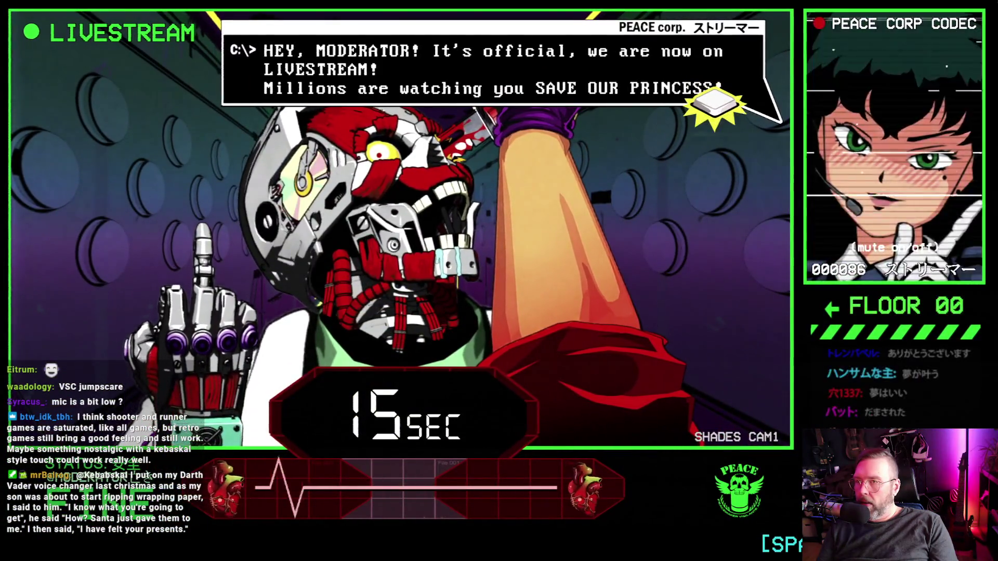
key("Escape")
key("Escape")
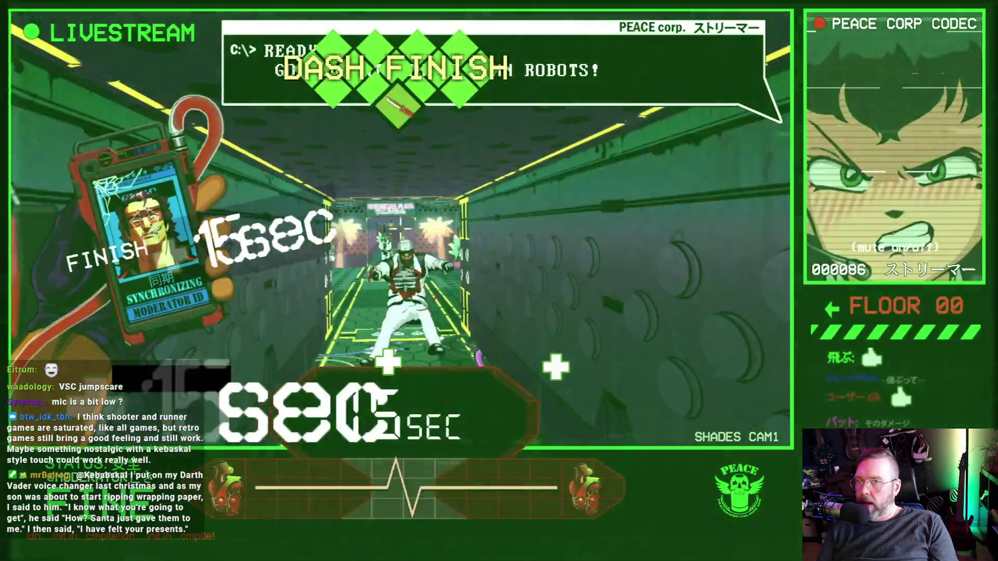
Kill the enemies in the new room, grab a life soda, and clear the corridor.
left_click(498, 281)
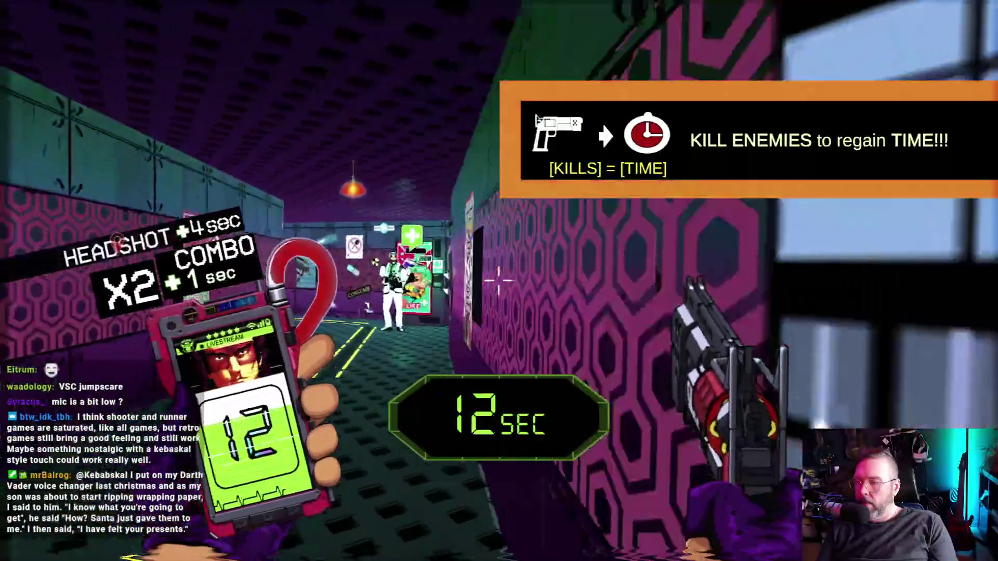
left_click(499, 280)
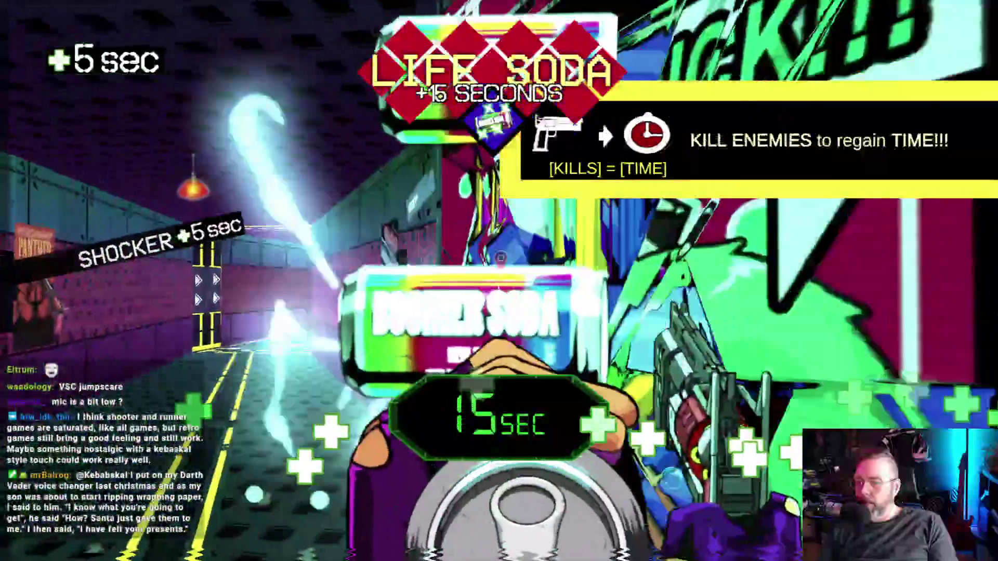
left_click(499, 280)
left_click(499, 281)
left_click(499, 280)
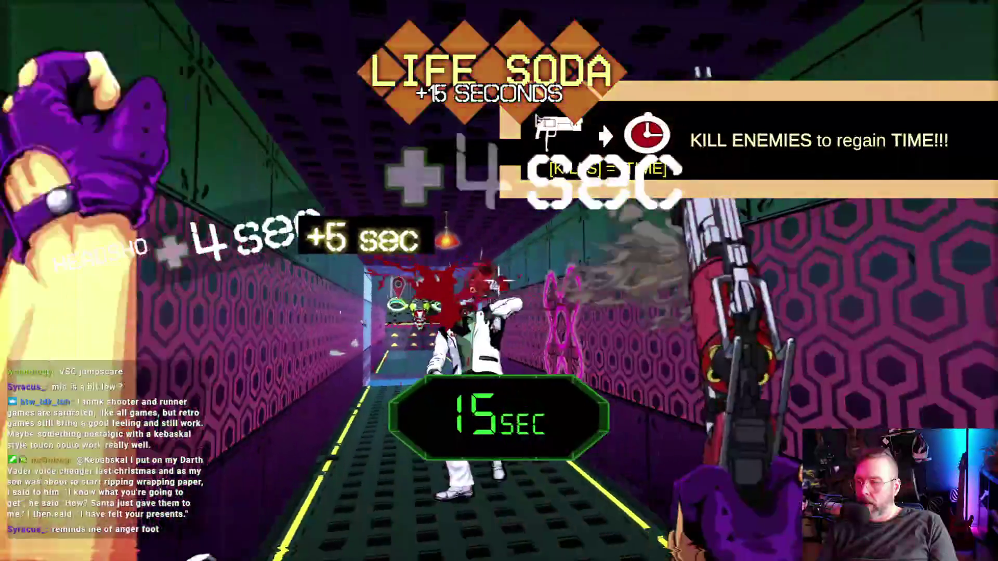
left_click(499, 281)
left_click(499, 280)
left_click(499, 281)
left_click(499, 281)
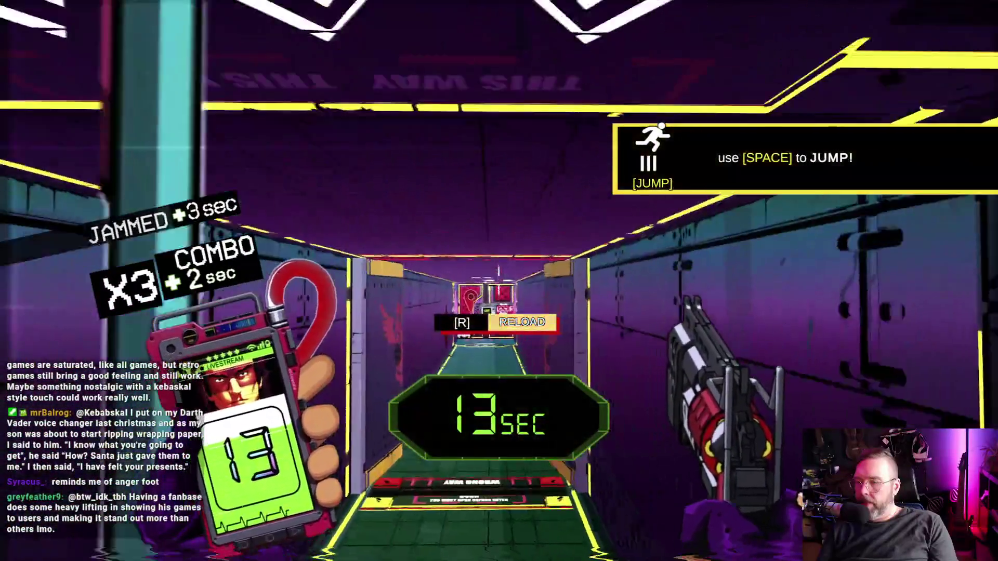
Jump the ledge into the exit room, skip the Floor 00 checkpoint dialogue, and pause.
key("space")
key("w")
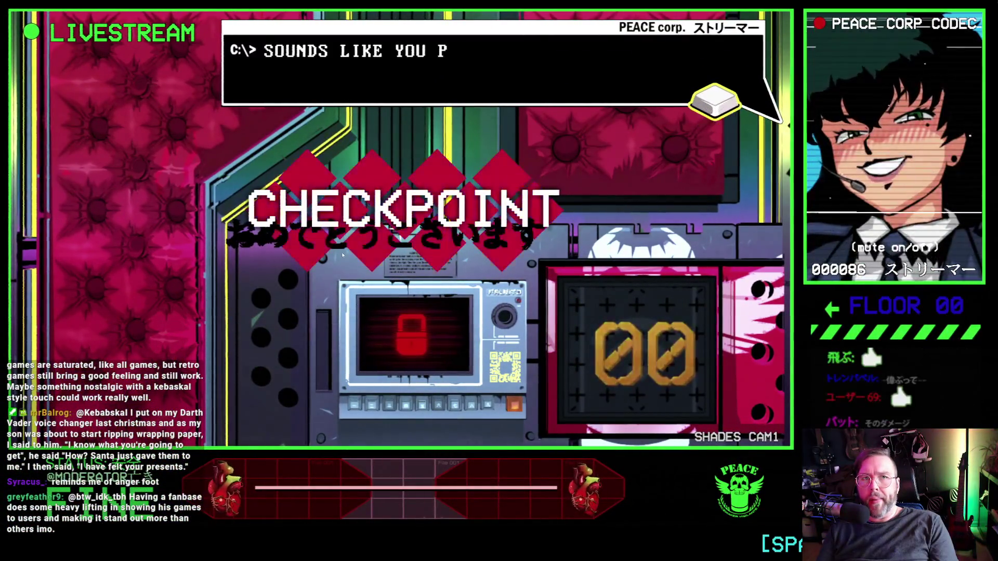
key("Escape")
key("Escape")
key("Escape")
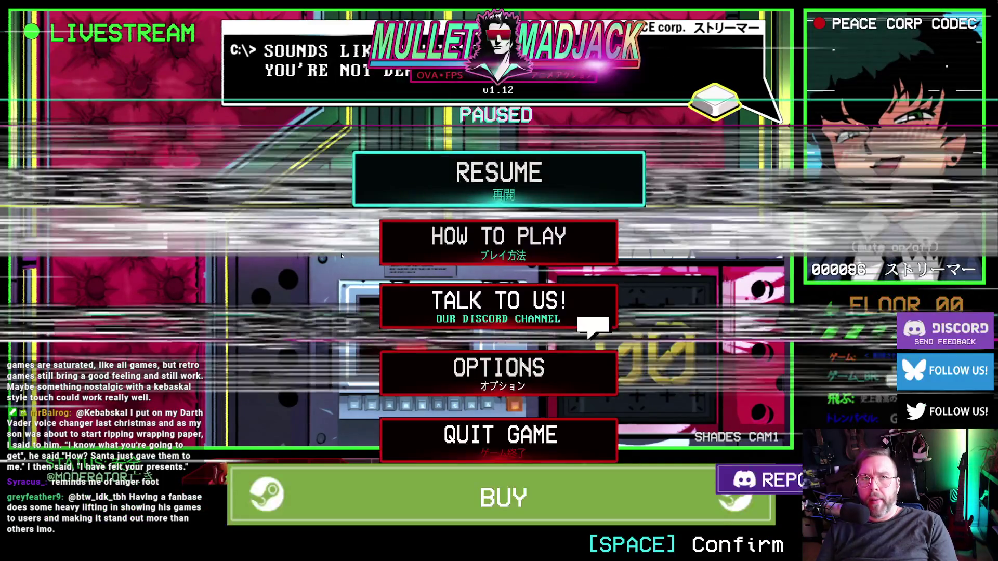
key("Escape")
key("space")
key("Escape")
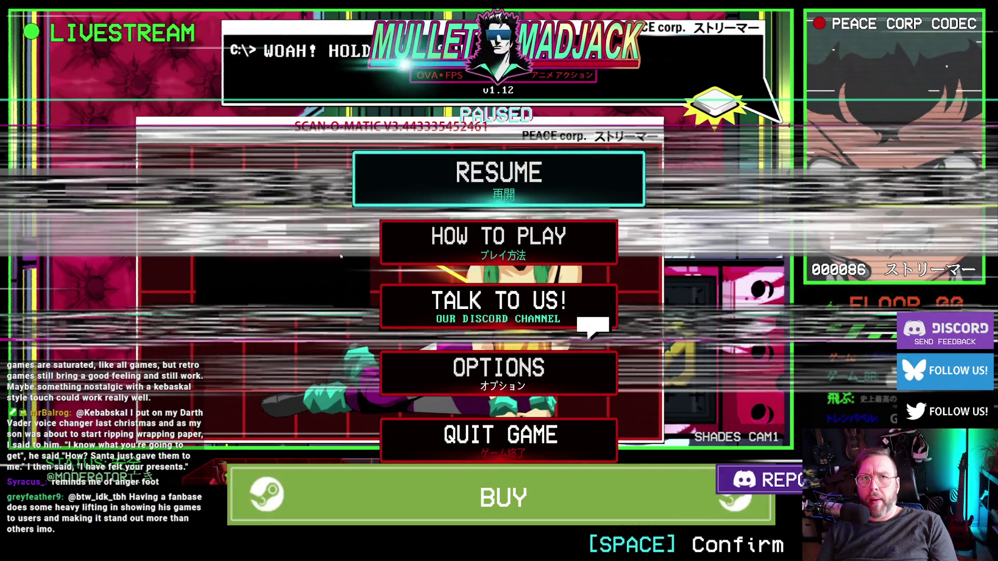
key("Escape")
key("Escape")
Skip the hostage scan and tracking briefing until Floor 01 loads with its 15-second timer.
key("Escape")
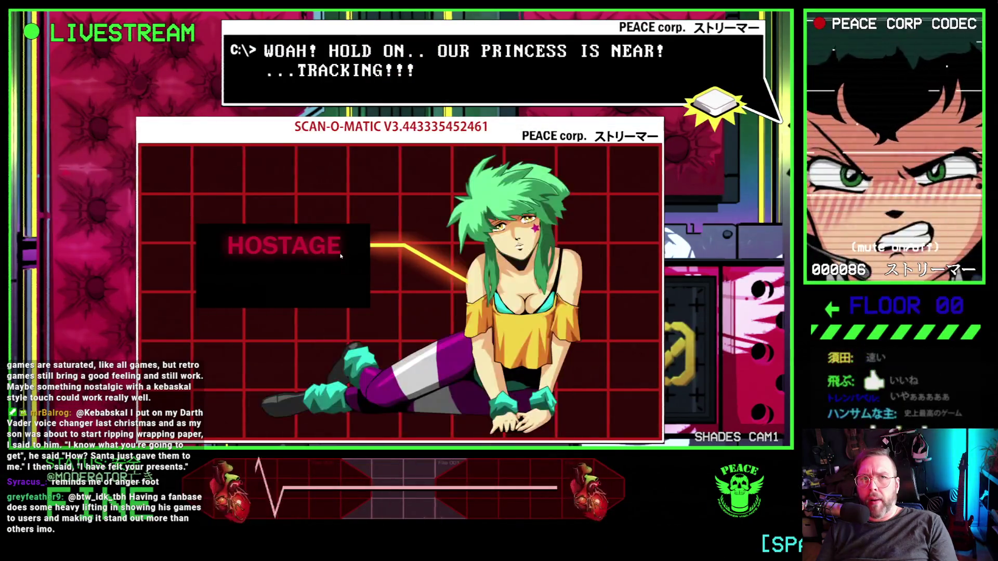
key("Escape")
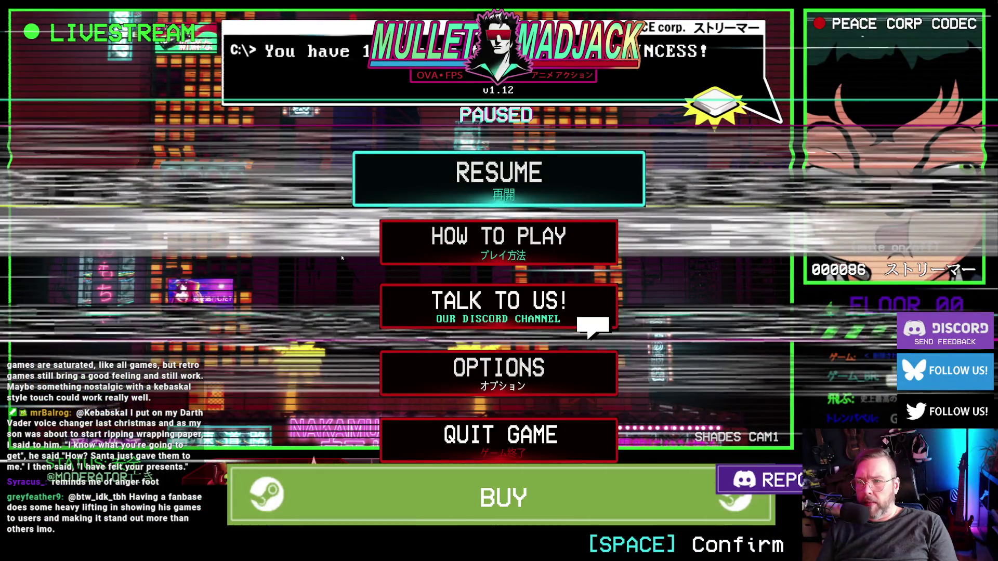
key("Escape")
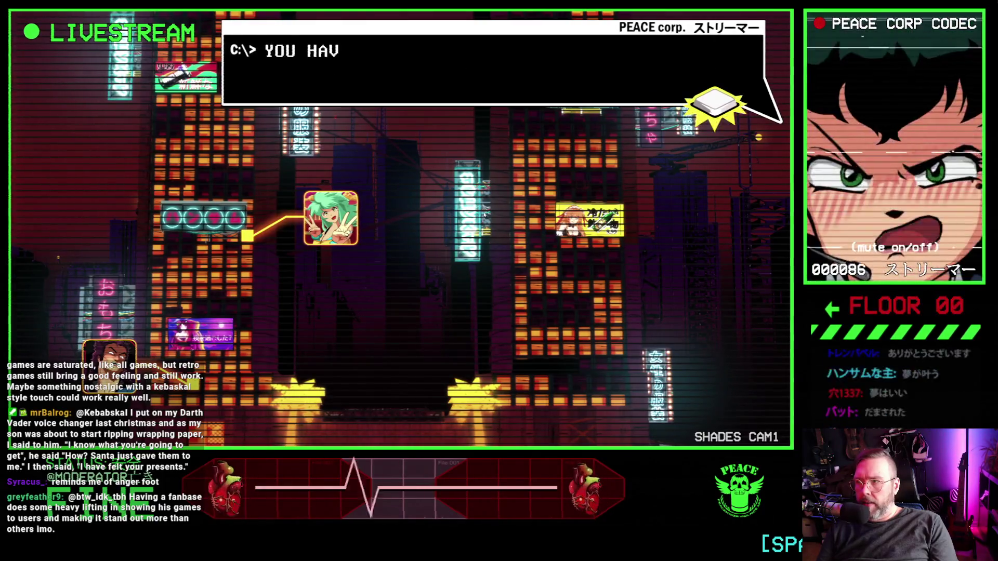
key("space")
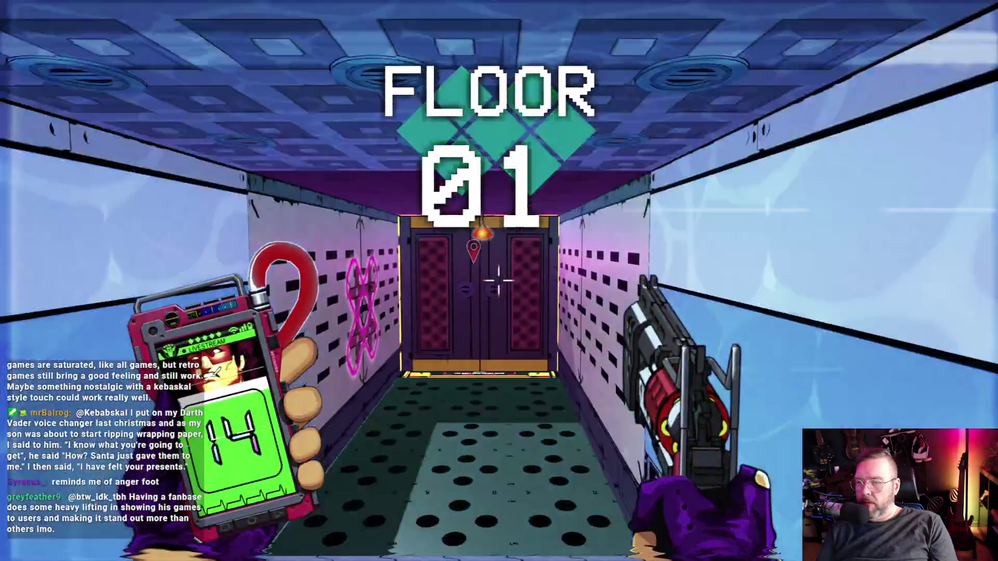
Kill the enemies in the first room and headshot the one down the corridor.
key("w")
left_click(499, 280)
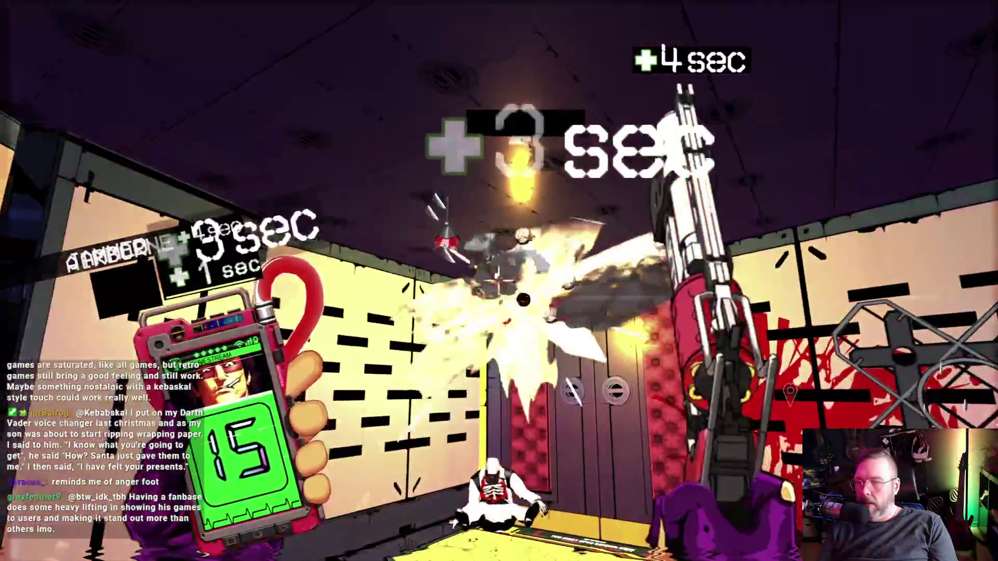
left_click(499, 280)
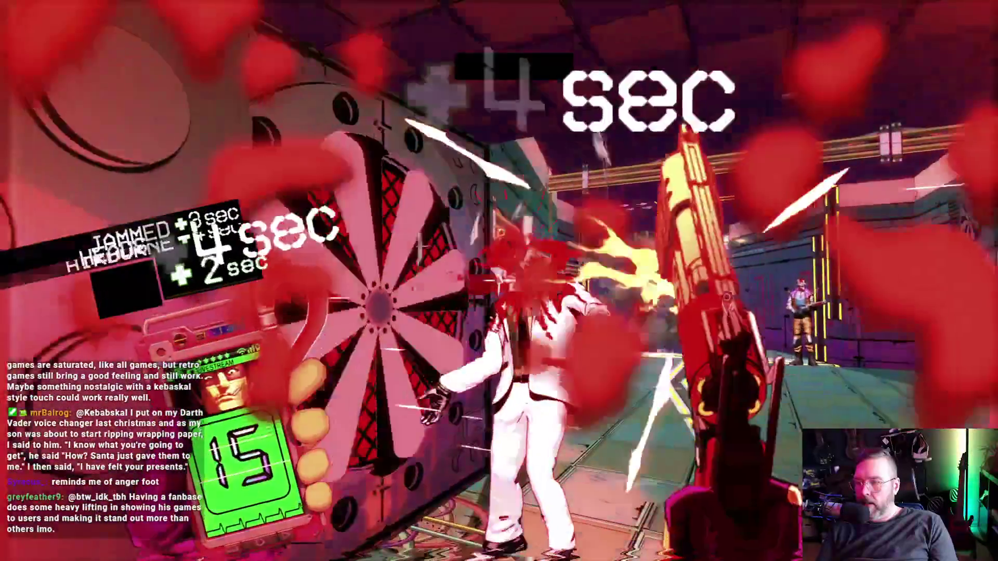
key("w")
key("w")
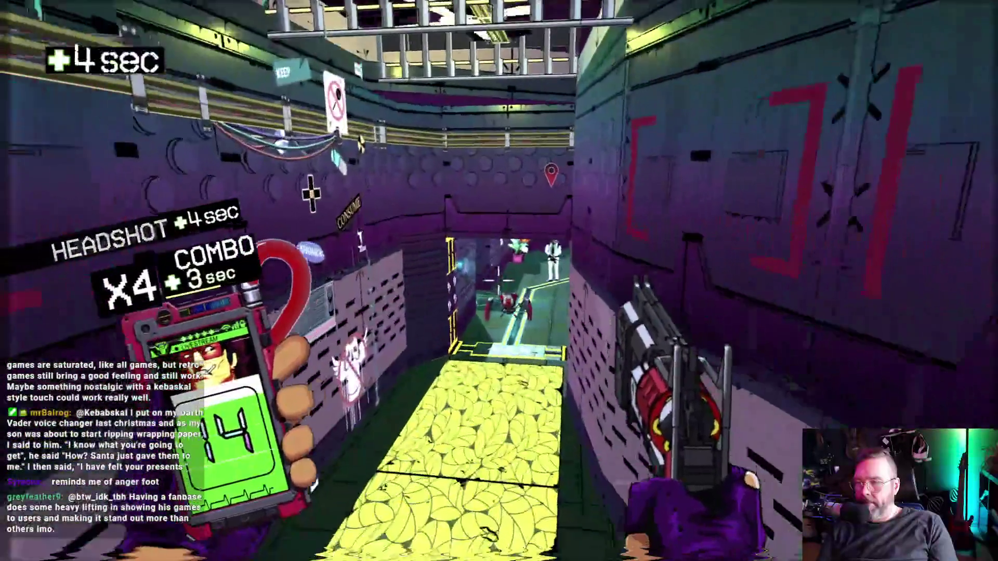
left_click(498, 281)
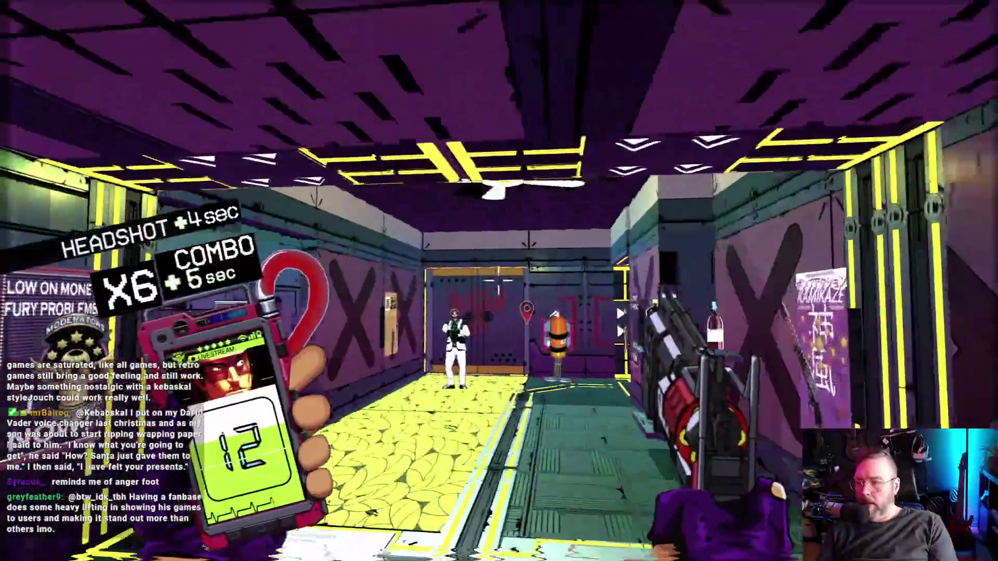
key("w")
key("w")
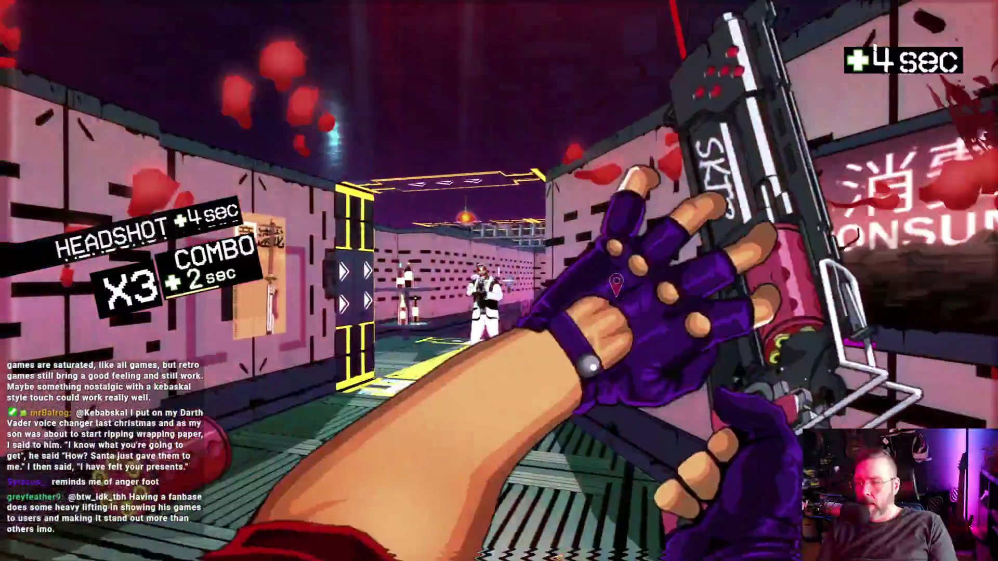
Shoot the white-suited enemy, grab a Life Soda, and take out the drone and nearby enemy.
key("w")
left_click(499, 281)
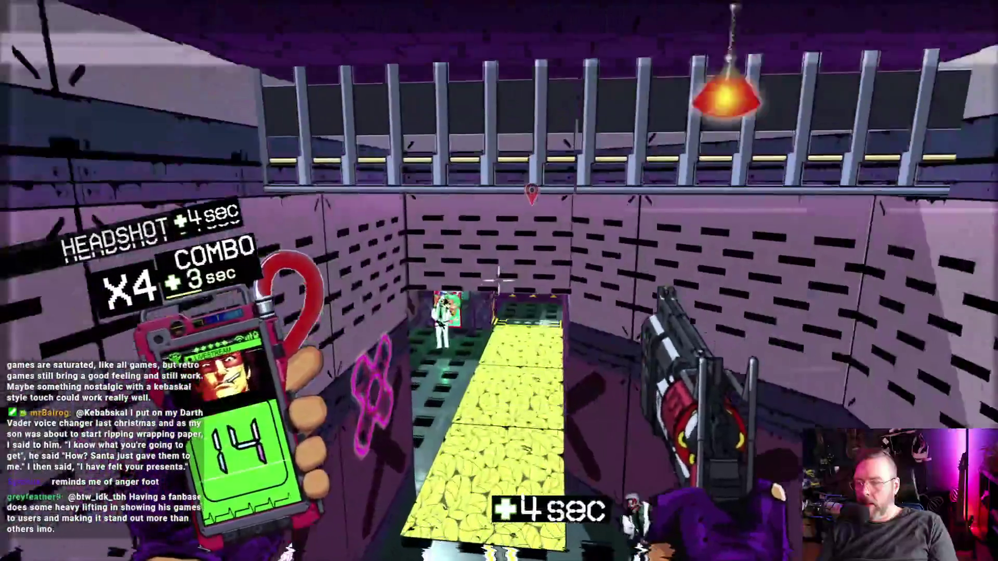
key("w")
left_click(499, 281)
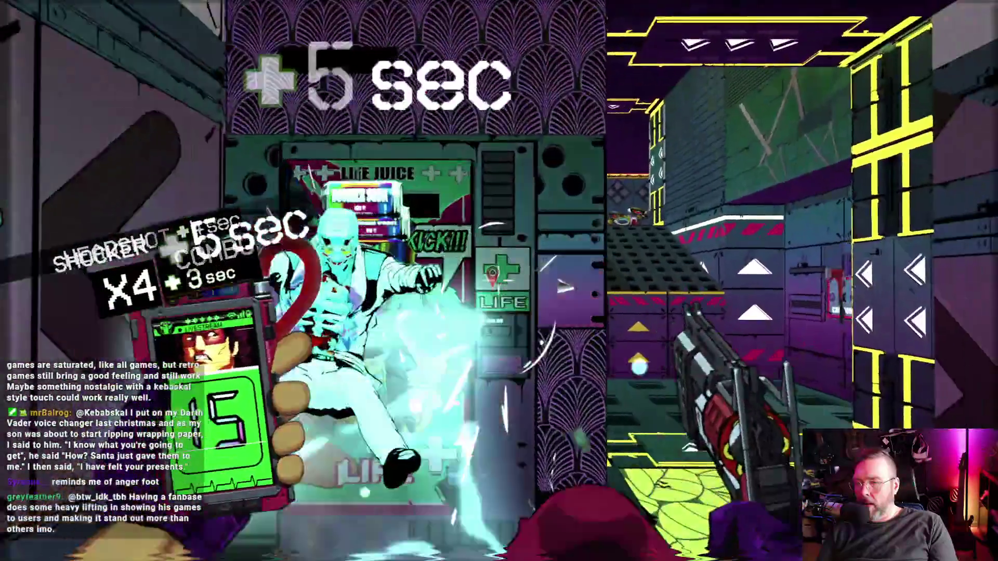
key("w")
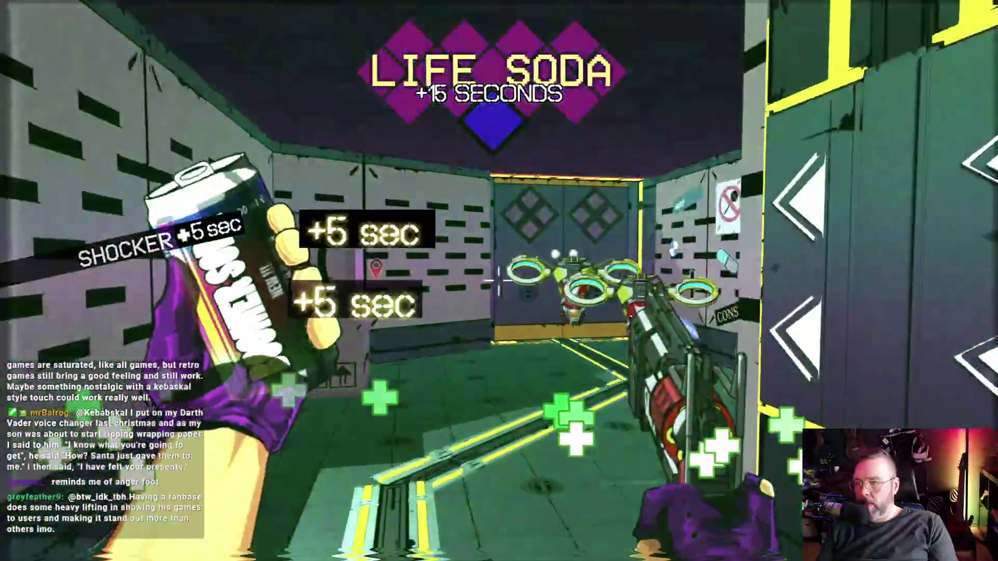
left_click(499, 280)
key("f")
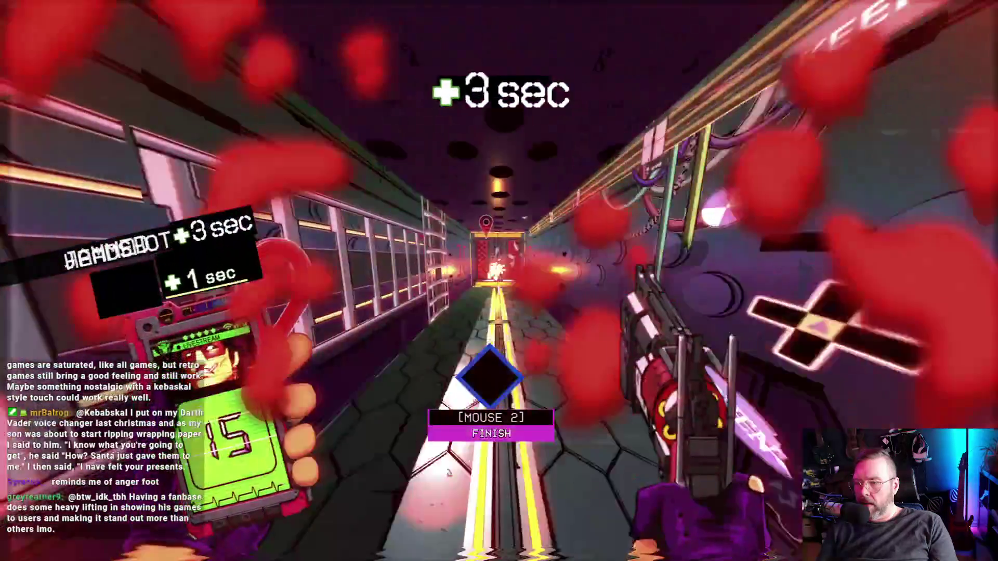
Shoot the next room's enemies, leap out through the window, and reload.
left_click(499, 280)
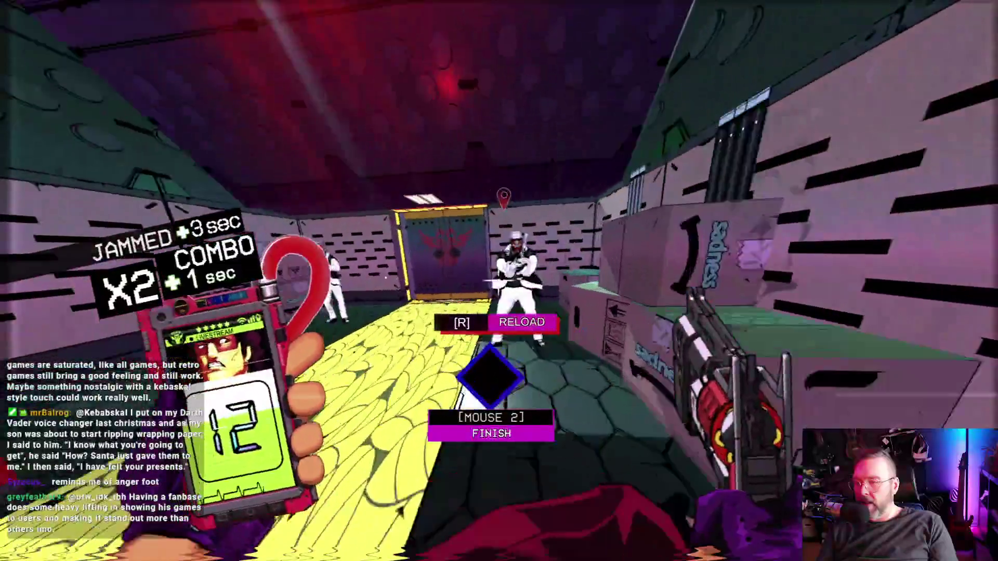
key("w")
key("space")
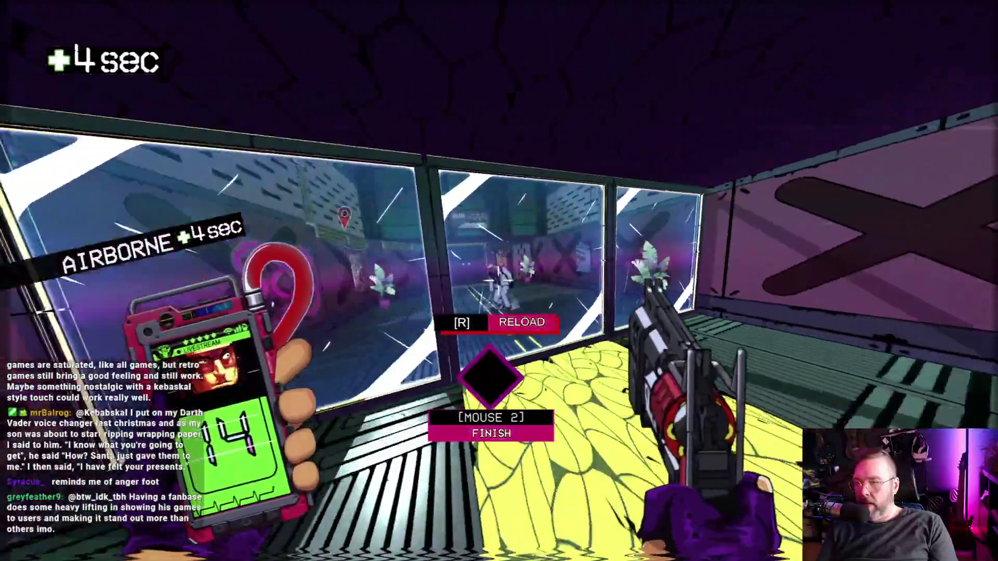
key("w")
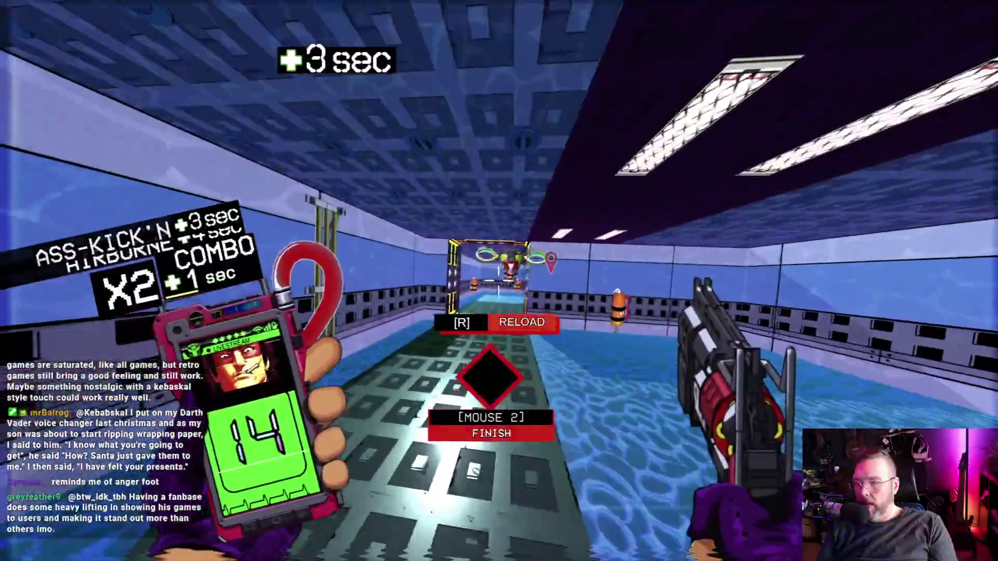
key("r")
Dash through the yellow gate building an X6 combo and run to the Floor 01 exit.
key("w")
left_click(499, 281)
left_click(499, 280)
key("w")
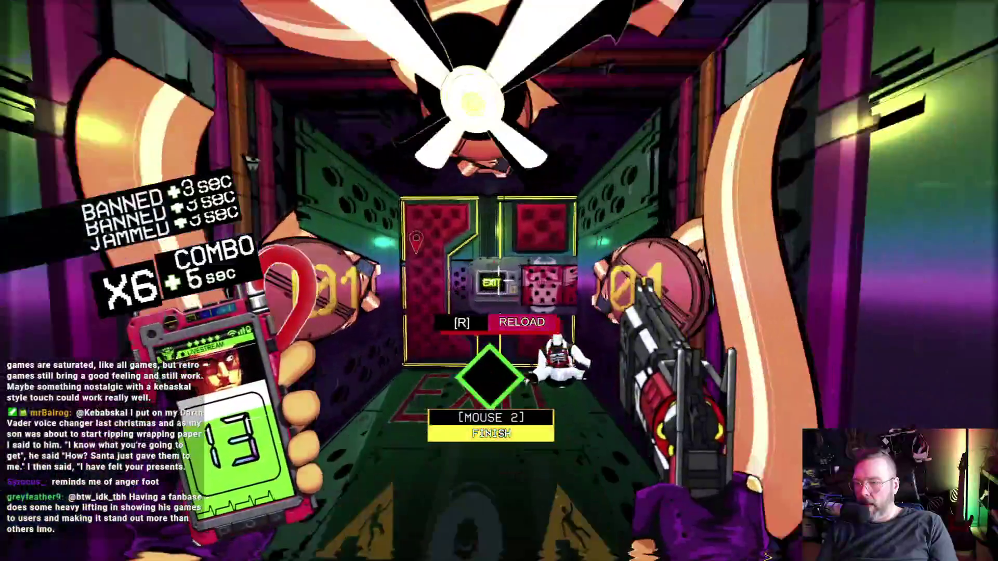
key("w")
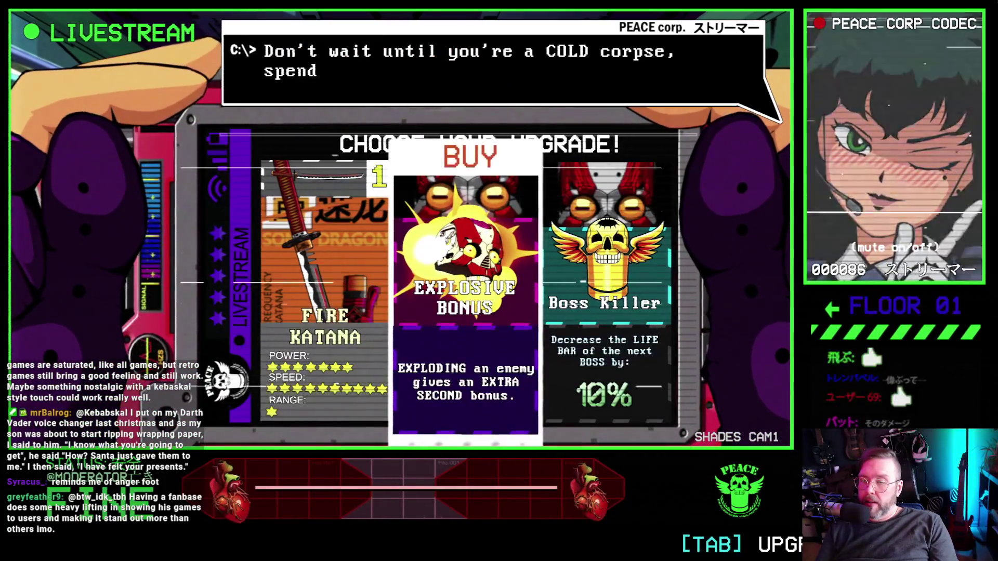
Pick the Explosive Bonus upgrade, break the vending machine, and finish the stunned corridor enemy.
left_click(447, 242)
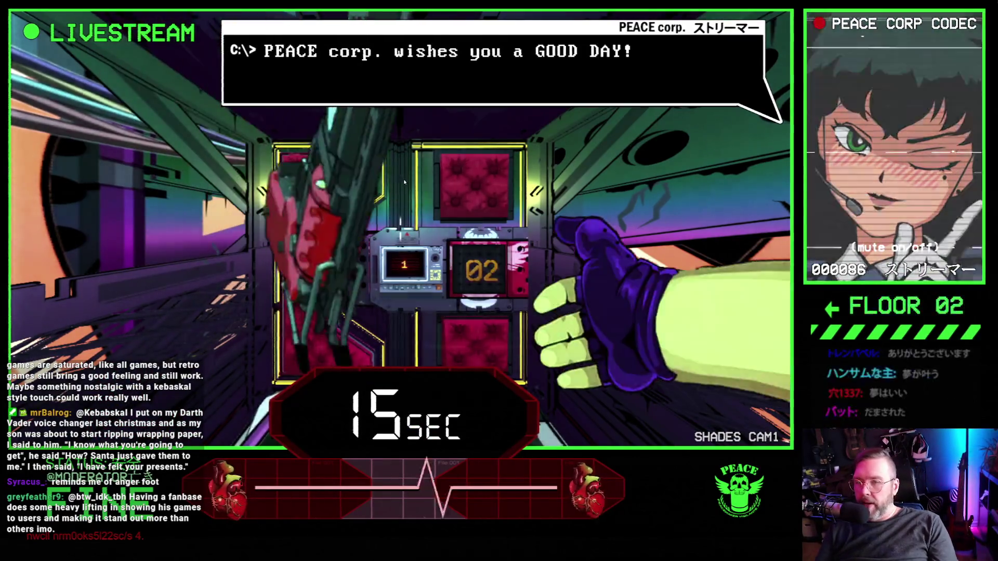
key("w")
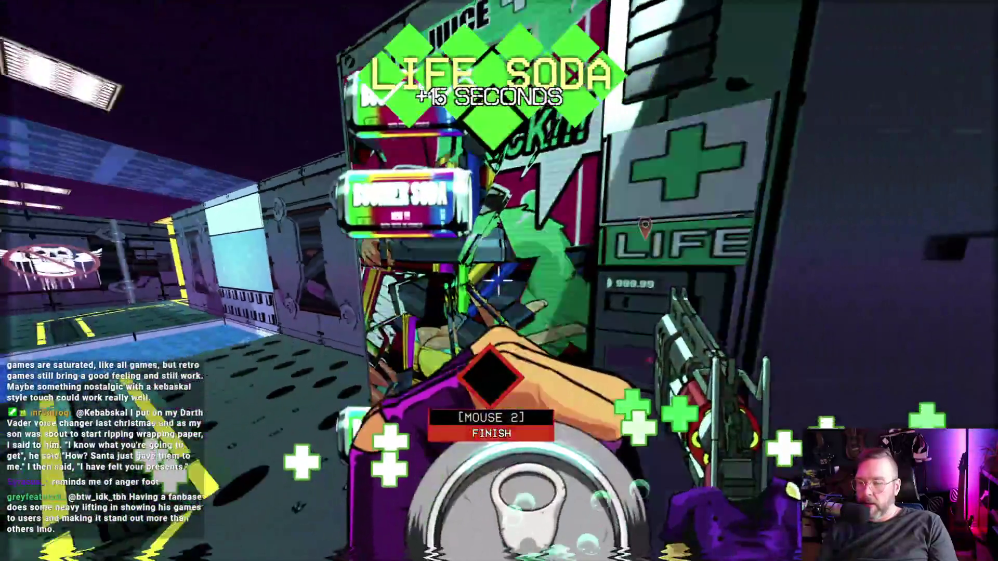
left_click(499, 281)
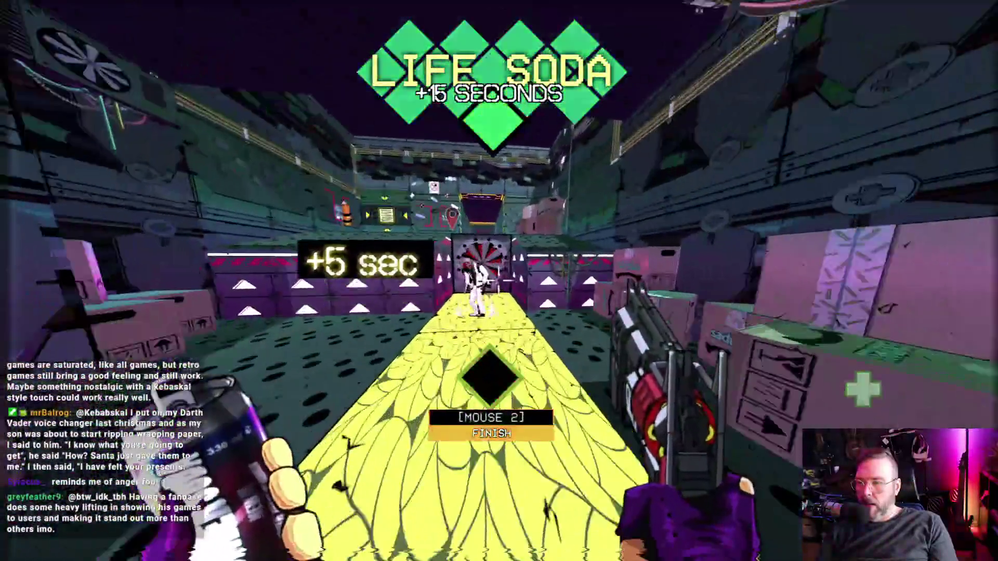
right_click(499, 281)
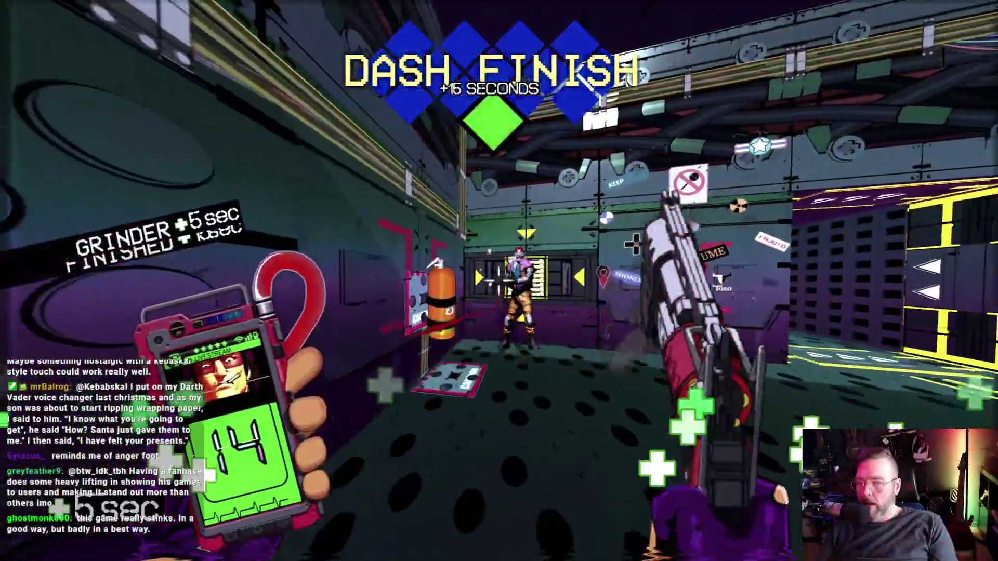
Kill the enemies and flying drone in the next rooms, then blast a group down the corridor.
left_click(499, 281)
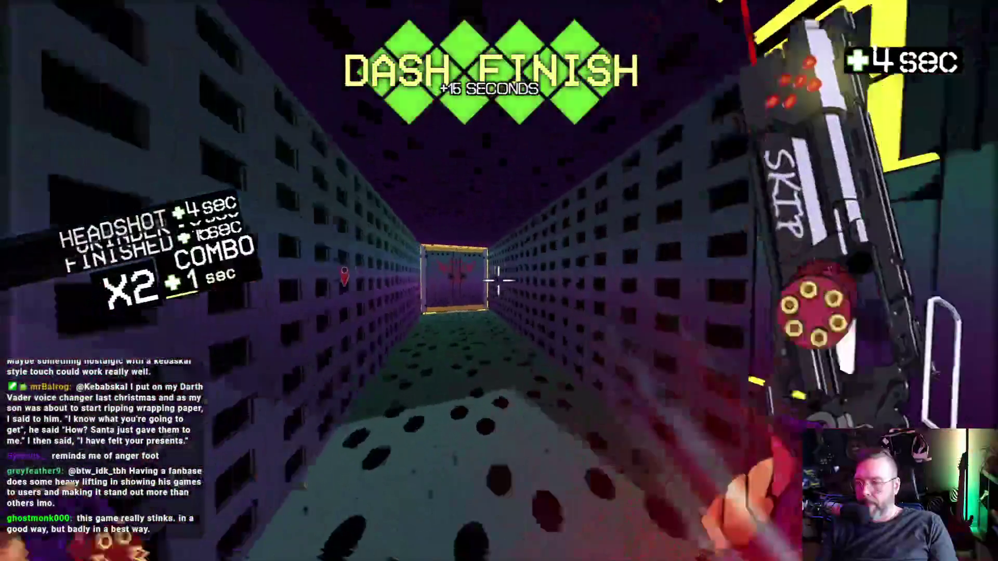
left_click(498, 281)
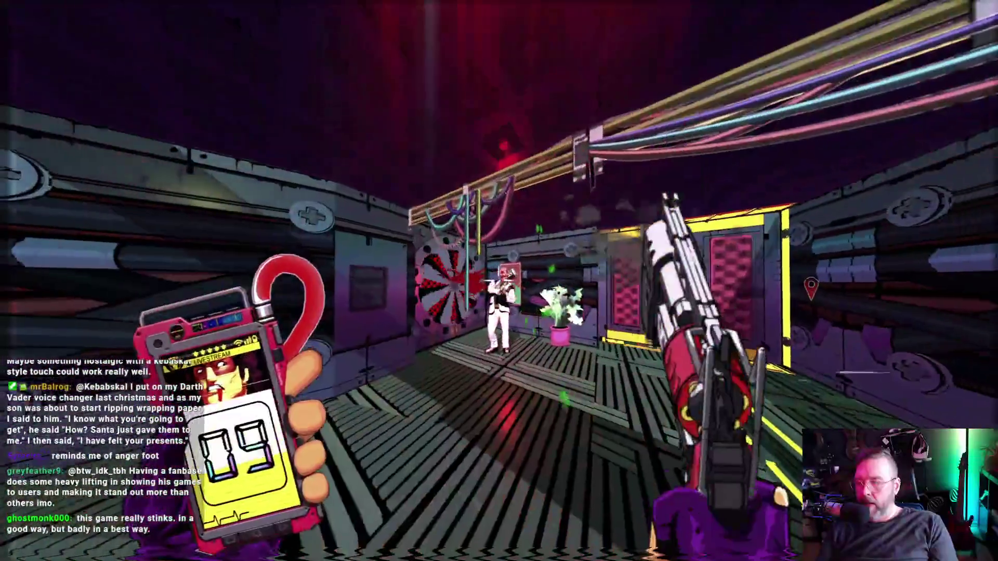
left_click(499, 280)
left_click(499, 281)
left_click(499, 281)
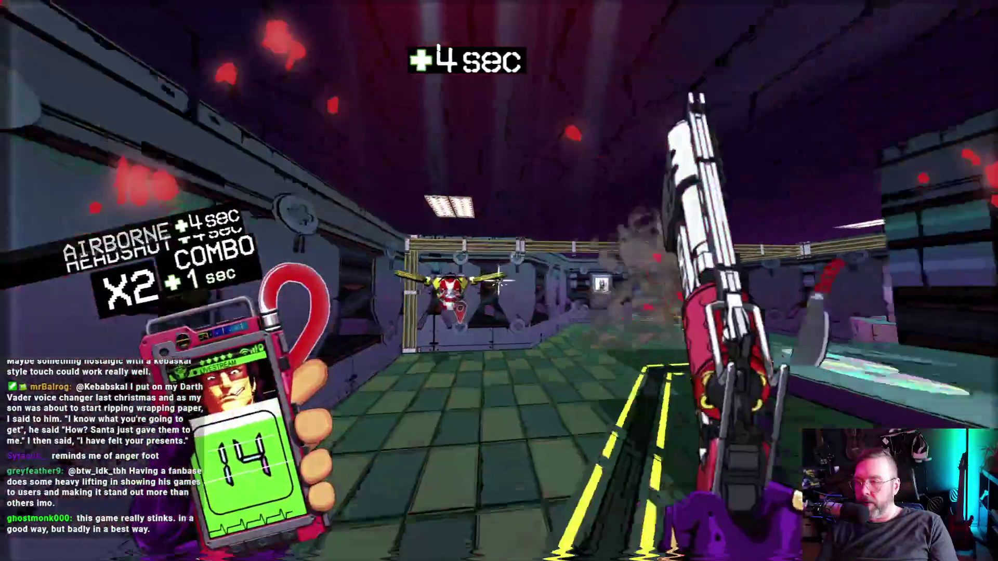
left_click(498, 280)
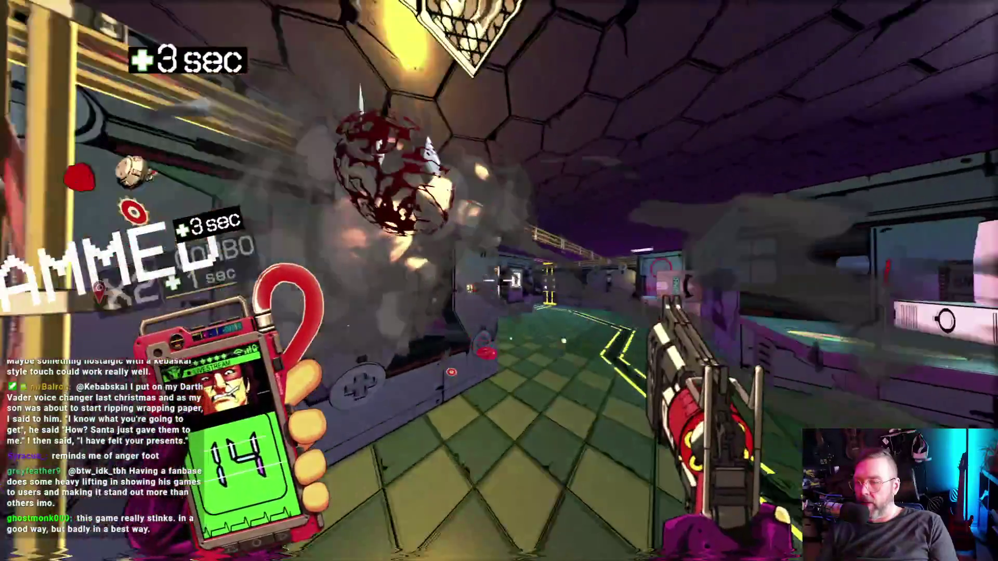
left_click(499, 281)
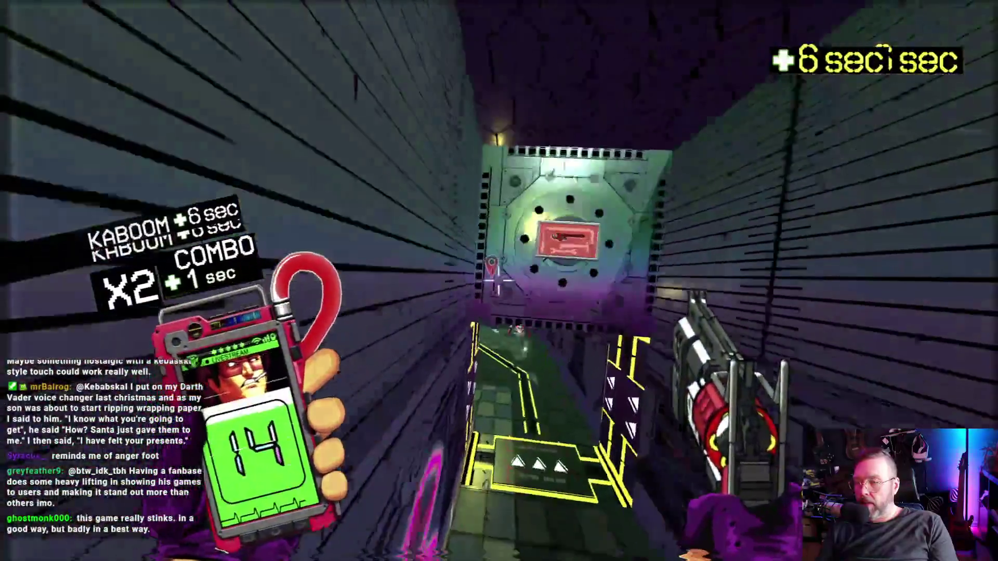
Clear the yellow-framed corridor and long hallway, reloading twice along the way.
left_click(498, 281)
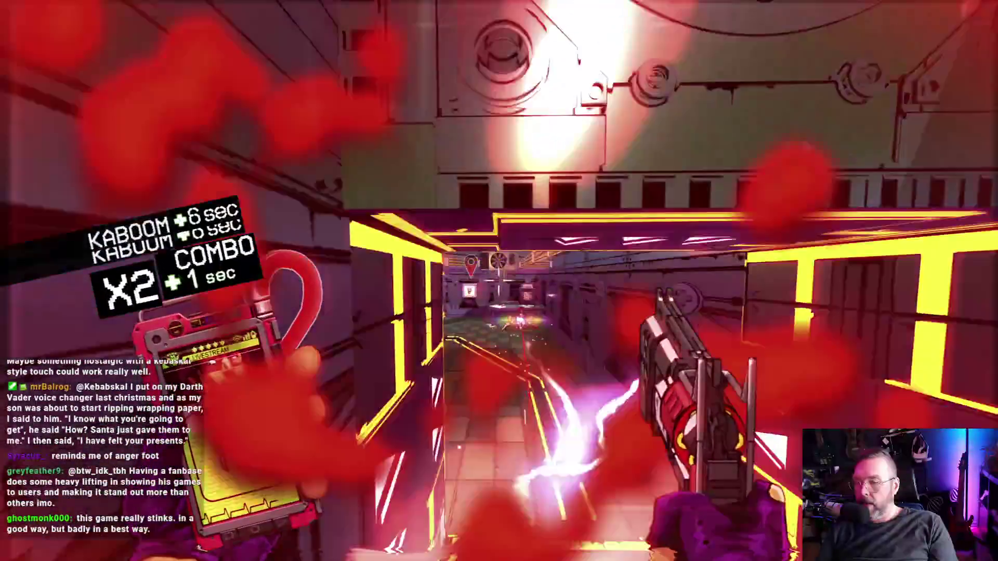
key("r")
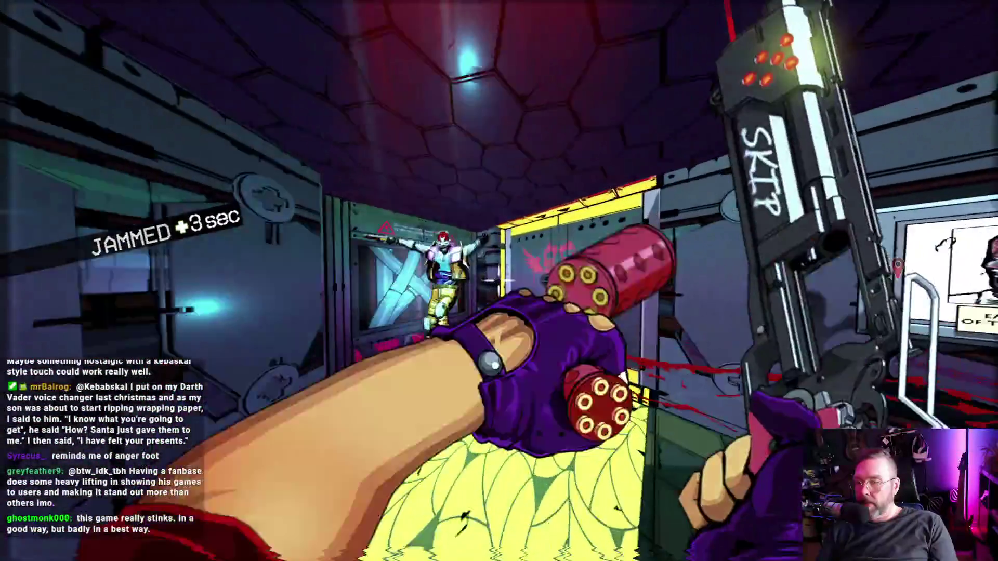
left_click(499, 281)
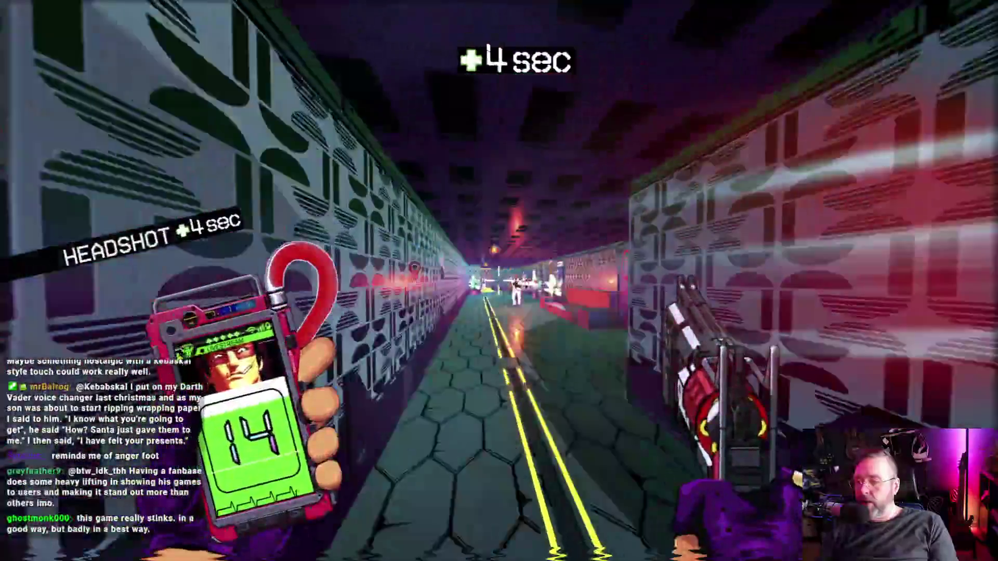
left_click(499, 281)
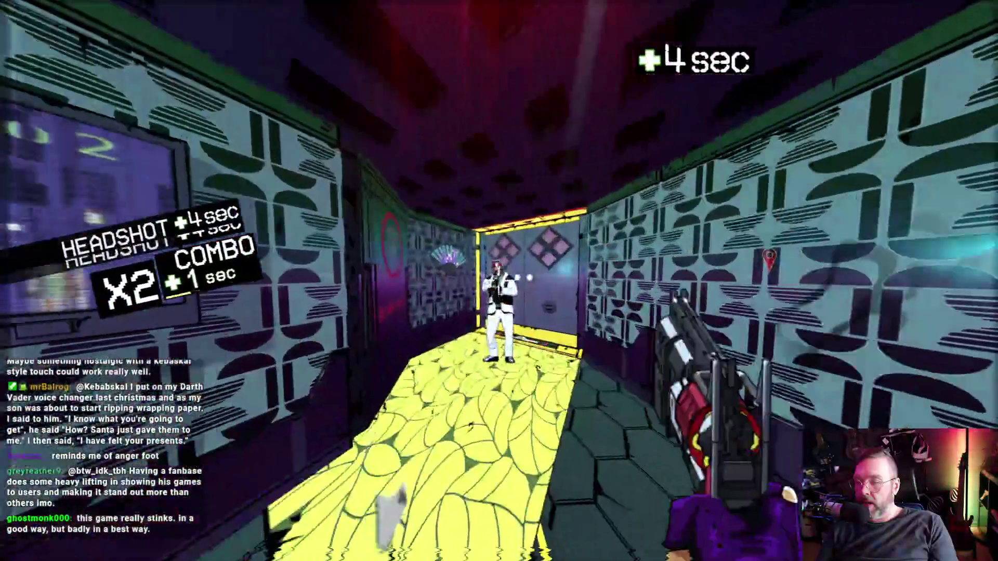
left_click(499, 281)
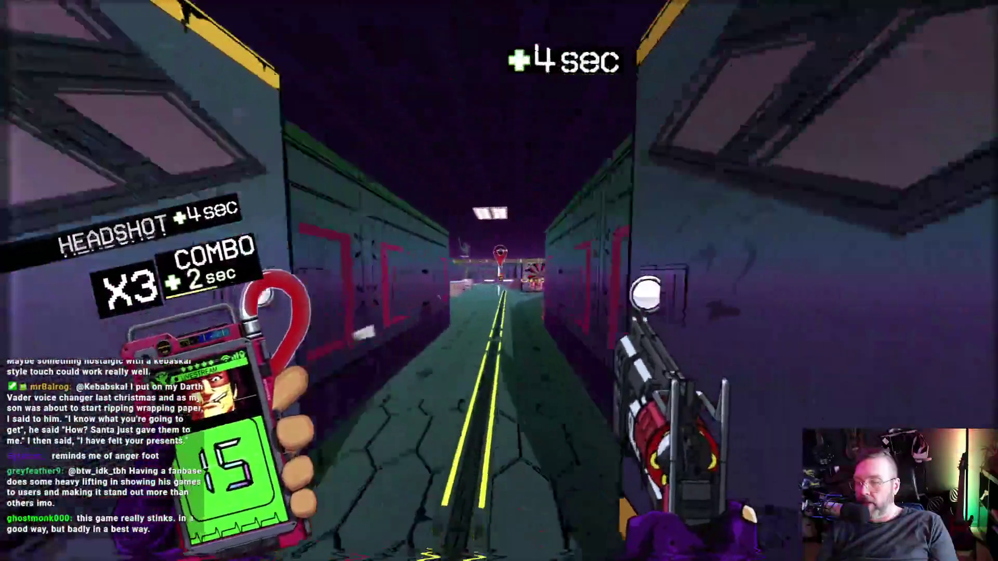
left_click(499, 281)
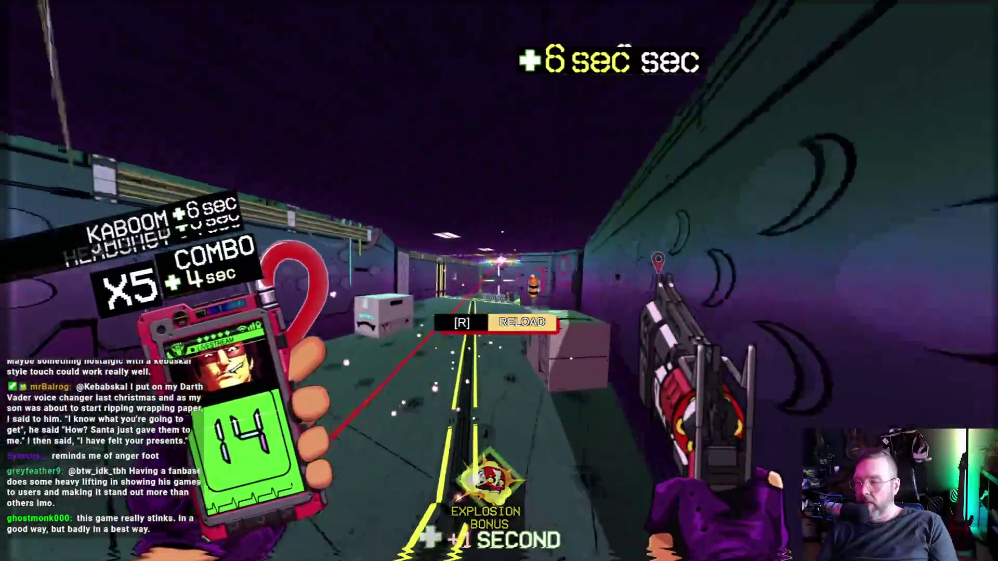
key("r")
Shoot through the corridors, reload, and kick the vending machine for a Life Soda.
left_click(499, 280)
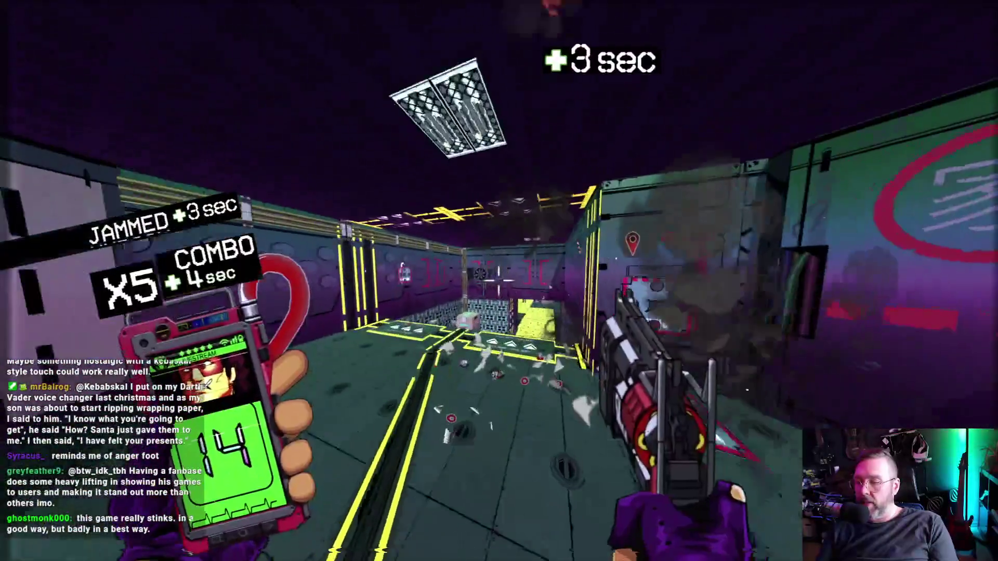
left_click(499, 281)
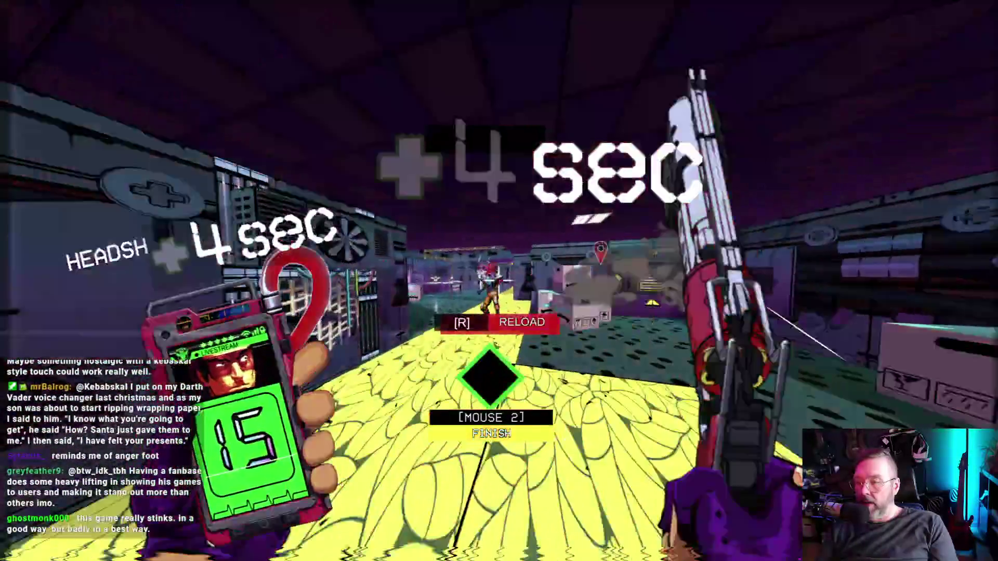
key("r")
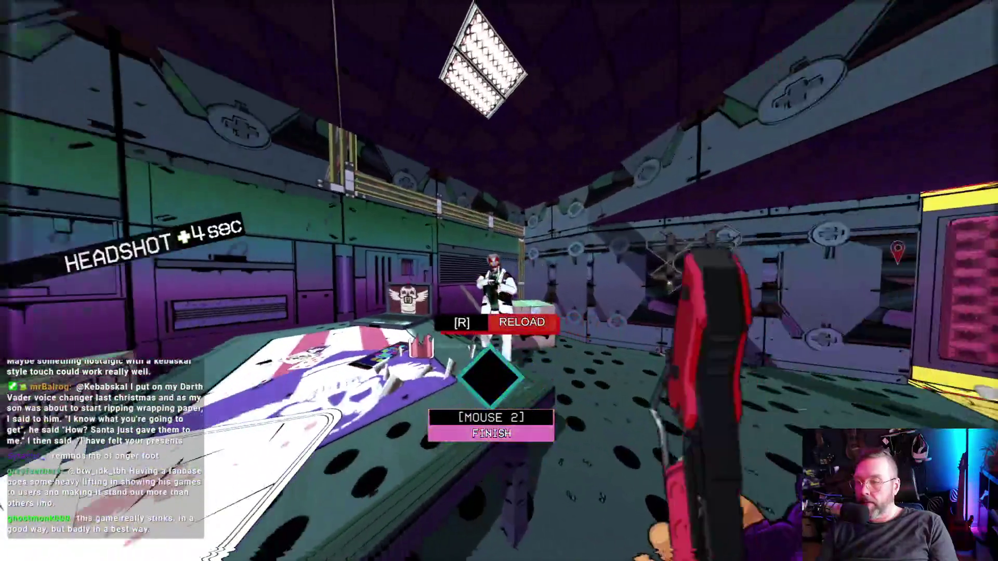
left_click(499, 281)
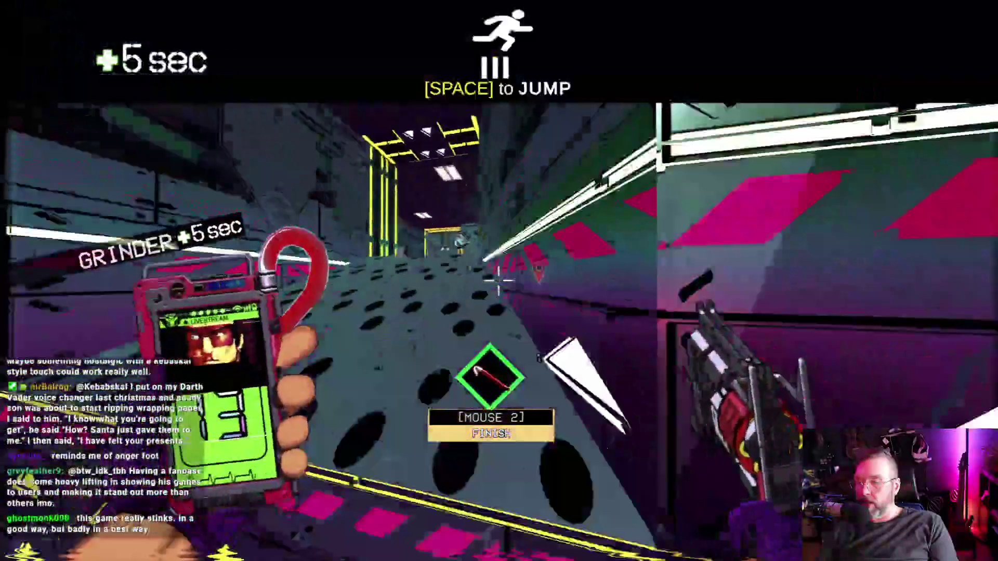
left_click(499, 280)
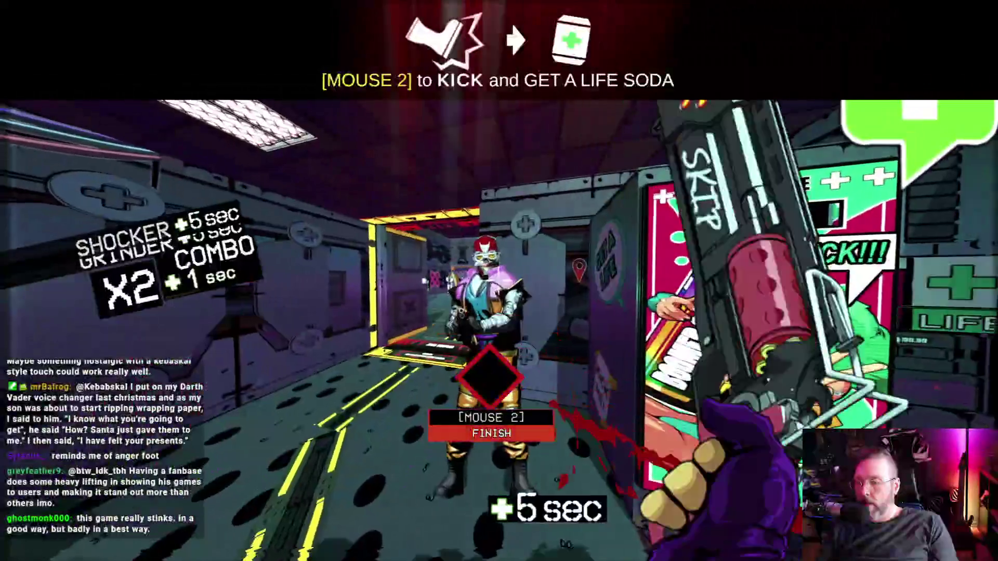
left_click(499, 280)
right_click(499, 280)
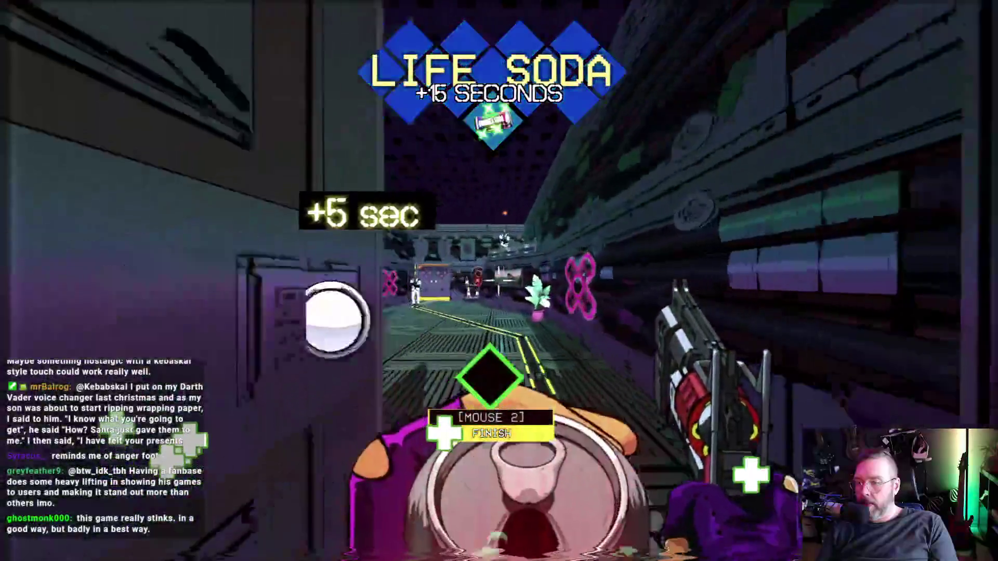
Clear the bar room and final rooms to finish floor 02 in 01:03.3.
left_click(499, 281)
left_click(499, 281)
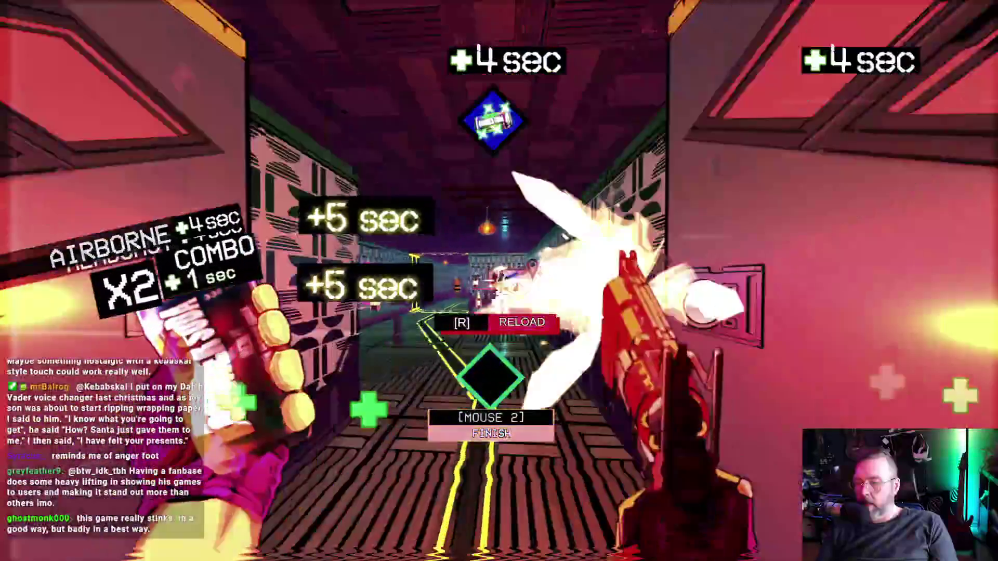
key("r")
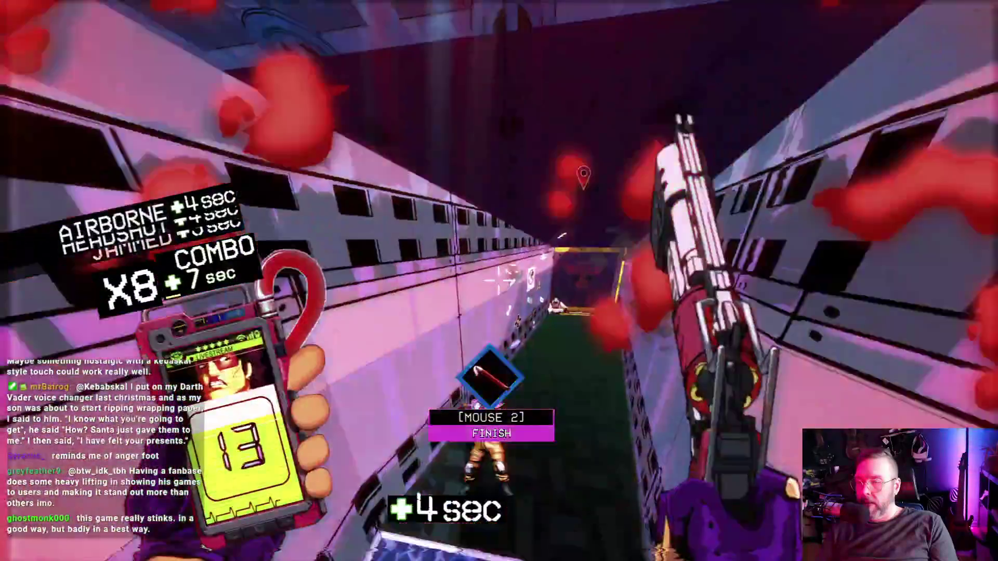
left_click(499, 281)
left_click(499, 281)
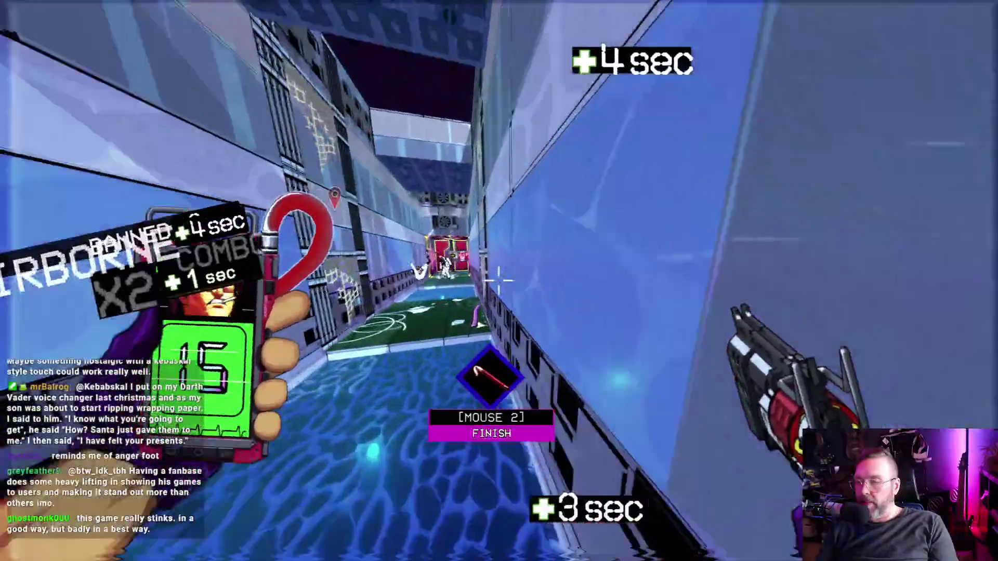
left_click(498, 280)
left_click(499, 281)
left_click(499, 281)
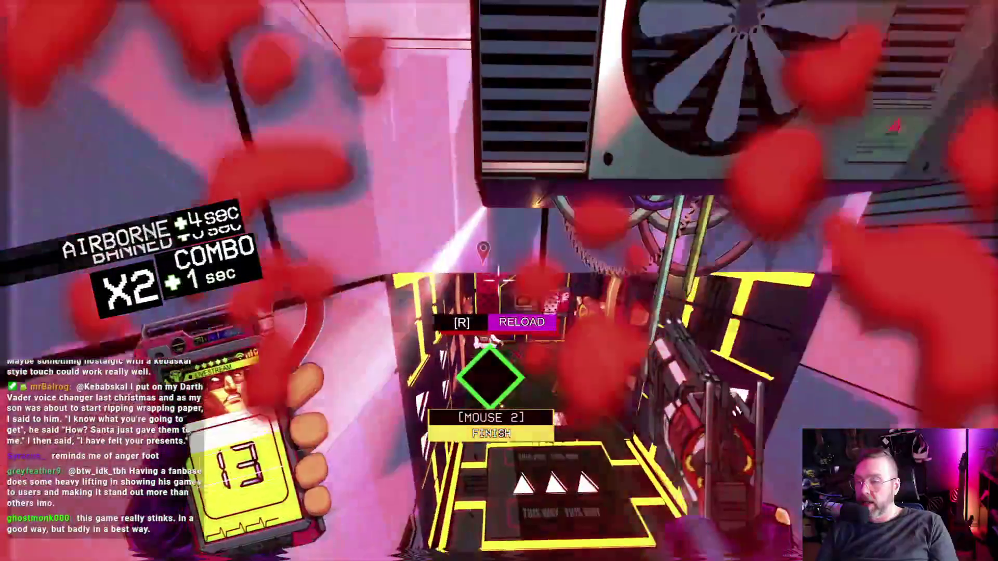
left_click(498, 281)
left_click(499, 280)
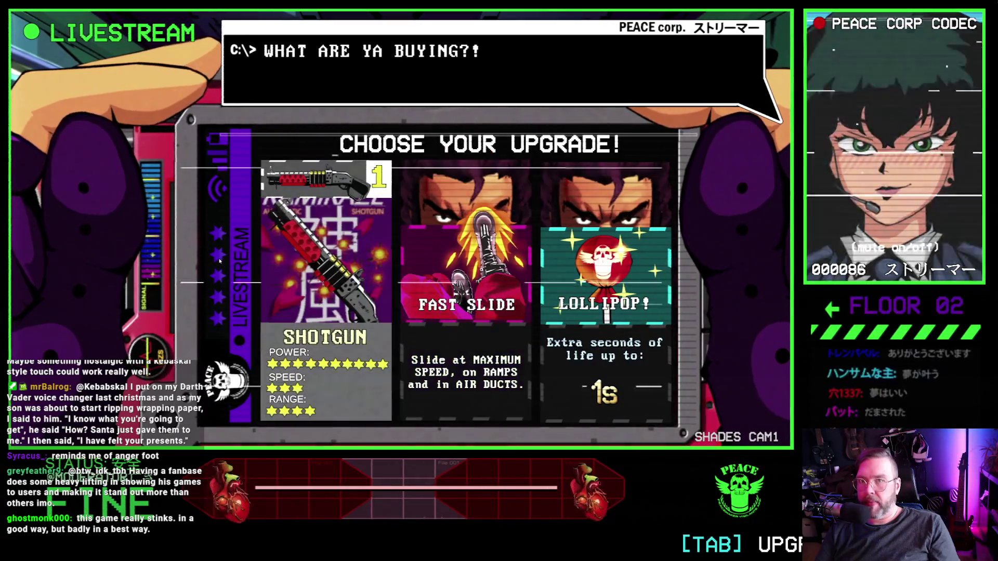
Resume from pause, buy the Shotgun upgrade at weapon level 1, and begin Floor 03.
key("Escape")
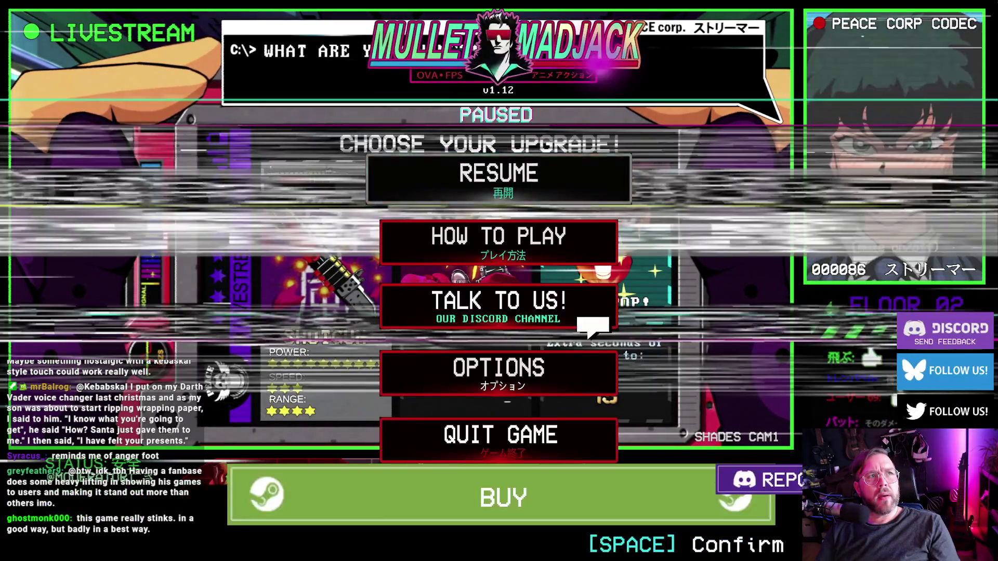
left_click(421, 177)
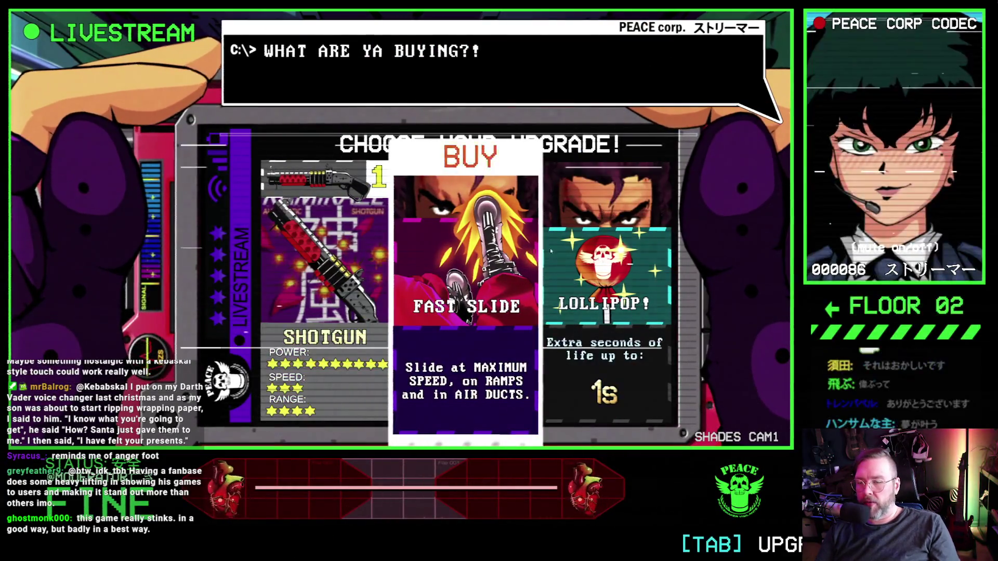
left_click(394, 239)
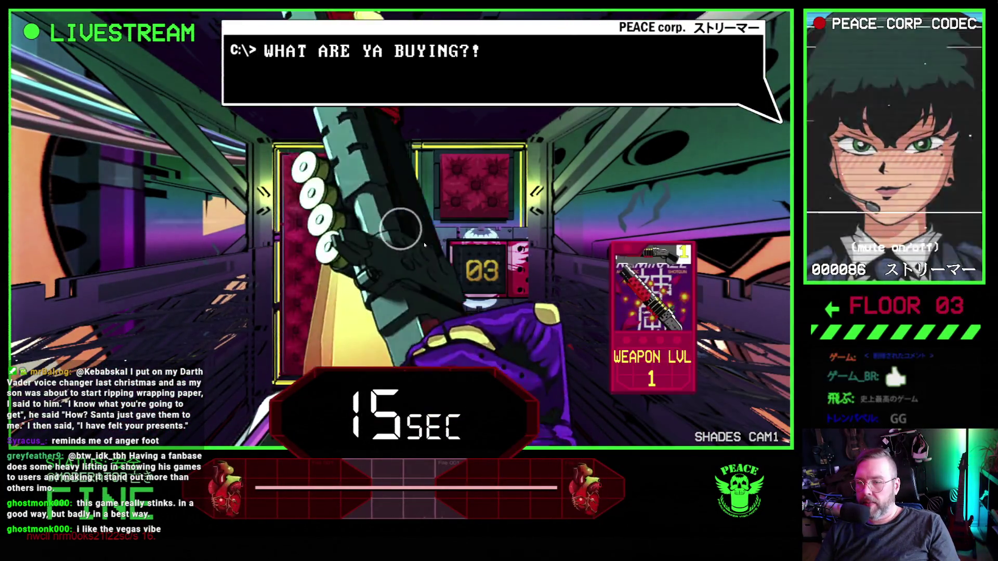
key("w")
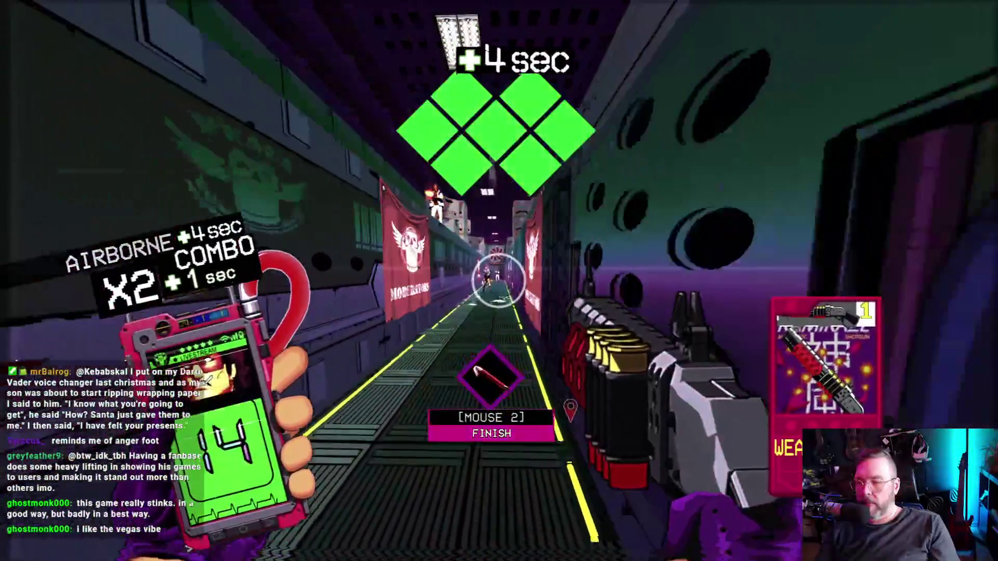
Shoot the first corridor's enemies and kick the Life Soda machine for extra time.
left_click(498, 281)
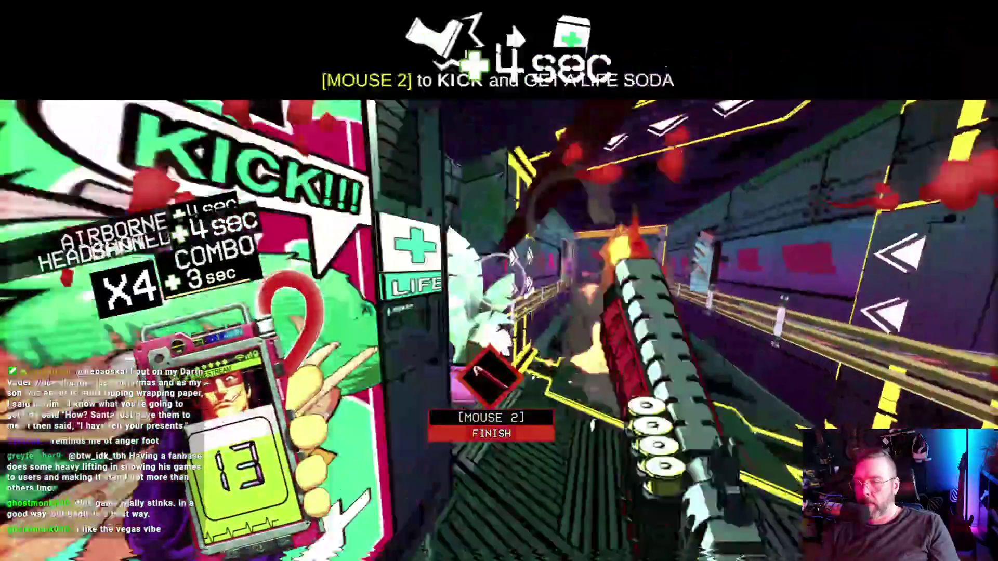
left_click(498, 280)
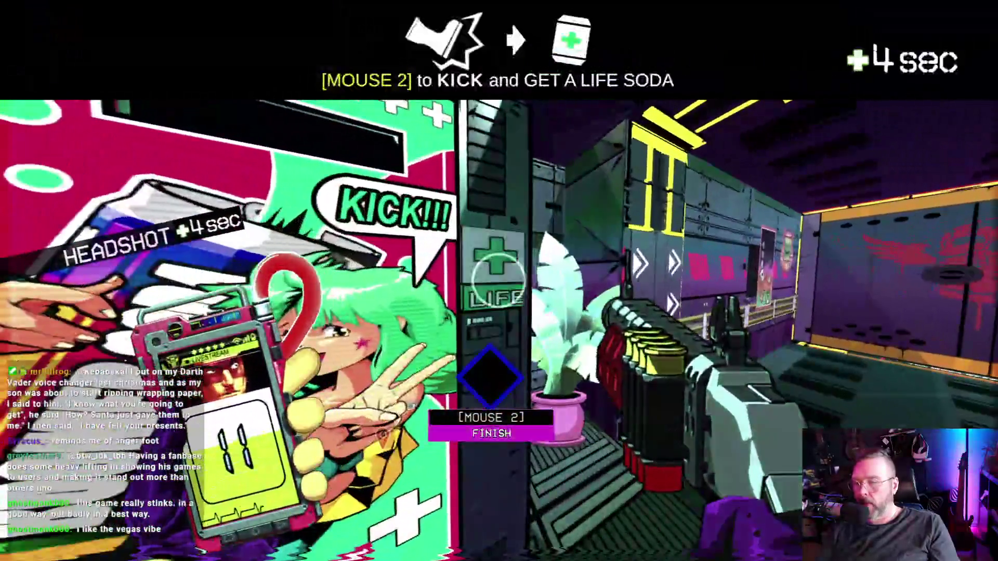
right_click(498, 281)
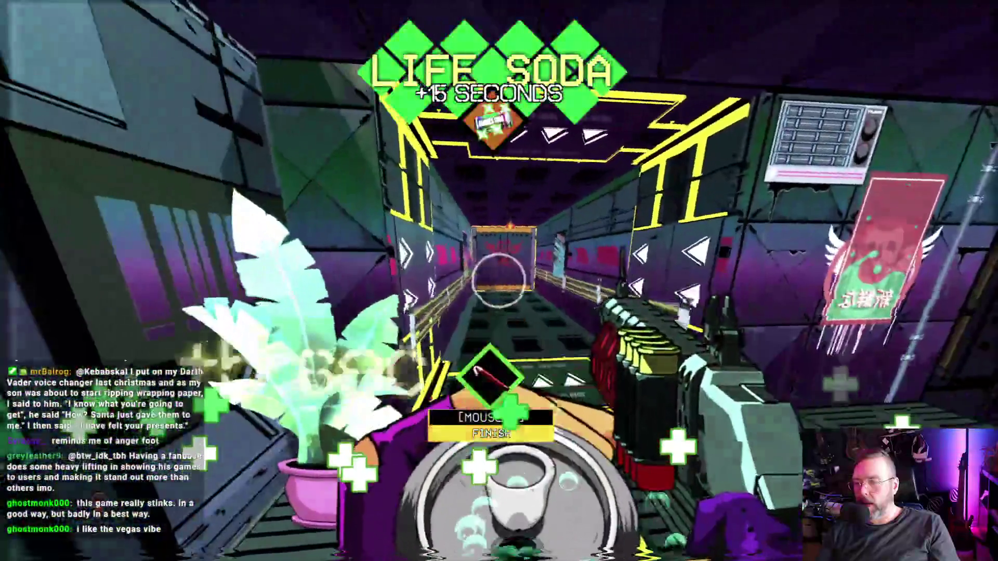
left_click(498, 281)
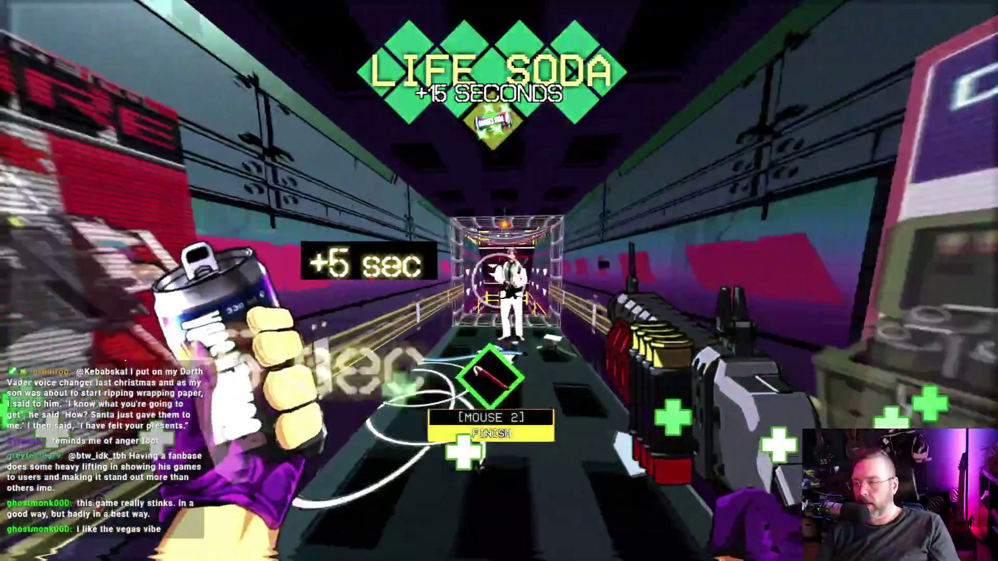
left_click(498, 280)
left_click(498, 281)
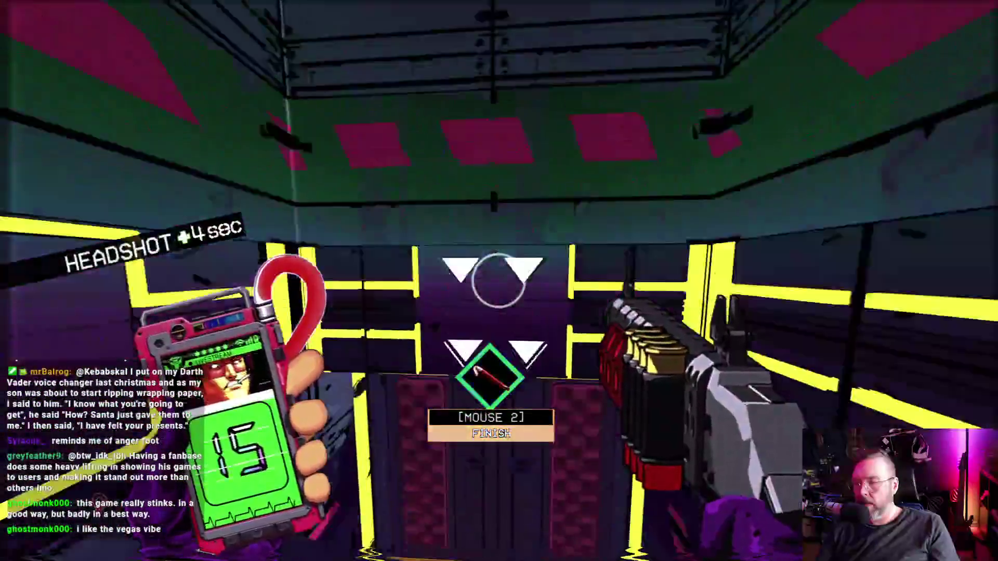
Clear the zigzag corridor with the shotgun, blowing up the enemy drone to raise the combo.
left_click(498, 280)
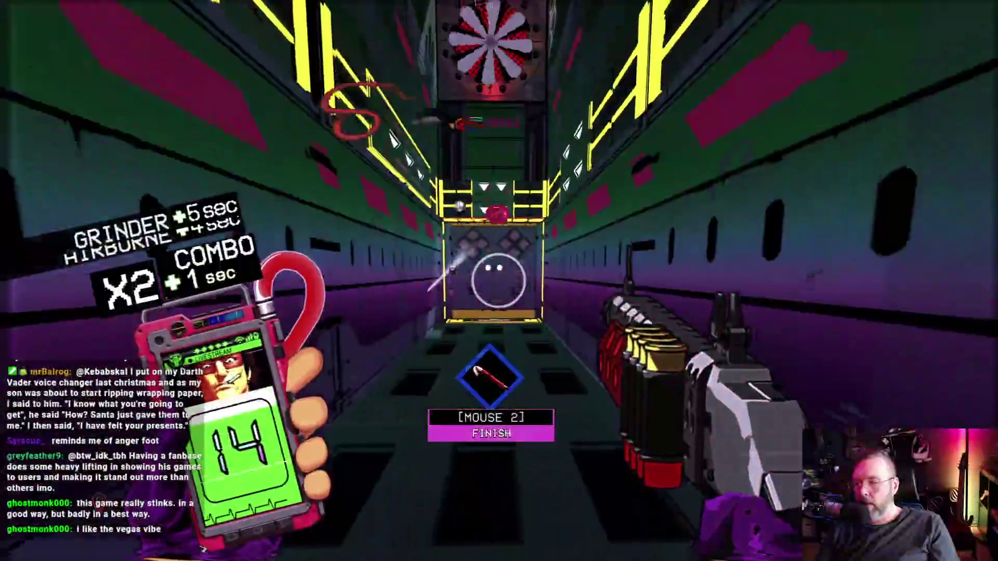
left_click(498, 281)
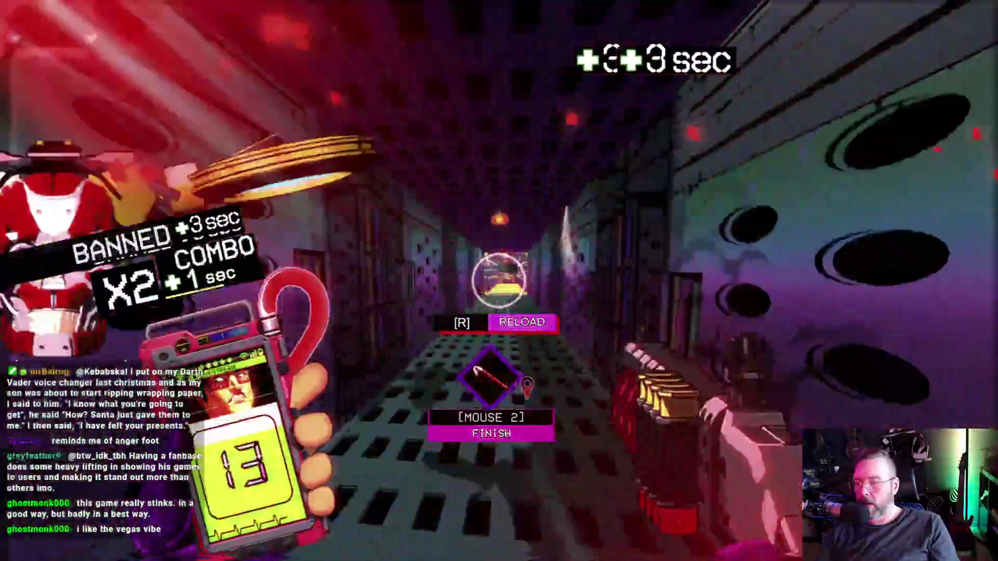
left_click(498, 281)
left_click(498, 280)
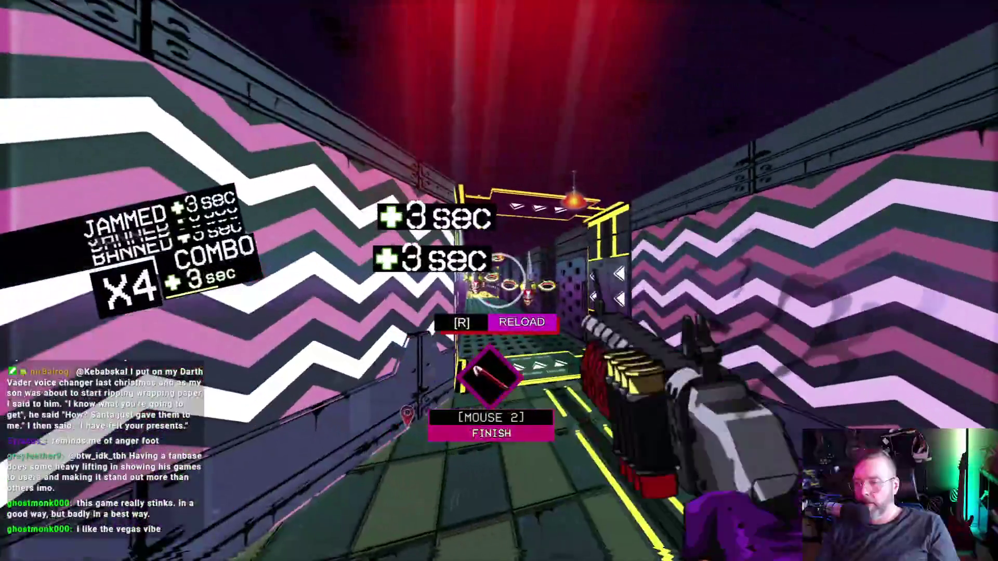
left_click(497, 280)
left_click(498, 280)
left_click(498, 281)
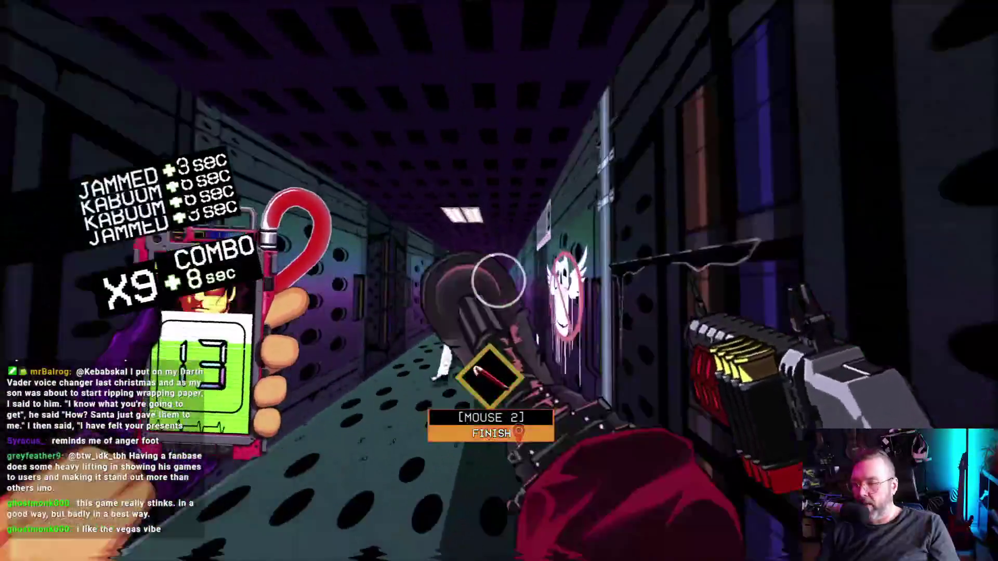
Kill enemies in the dark corridor and yellow path, then slide down the neon track shooting.
left_click(498, 281)
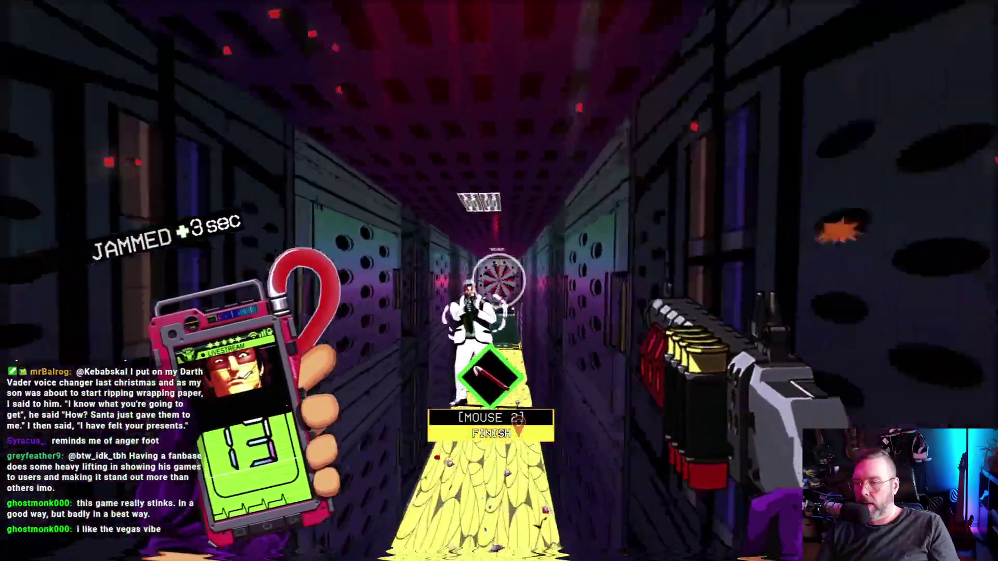
left_click(498, 281)
left_click(498, 281)
key("w")
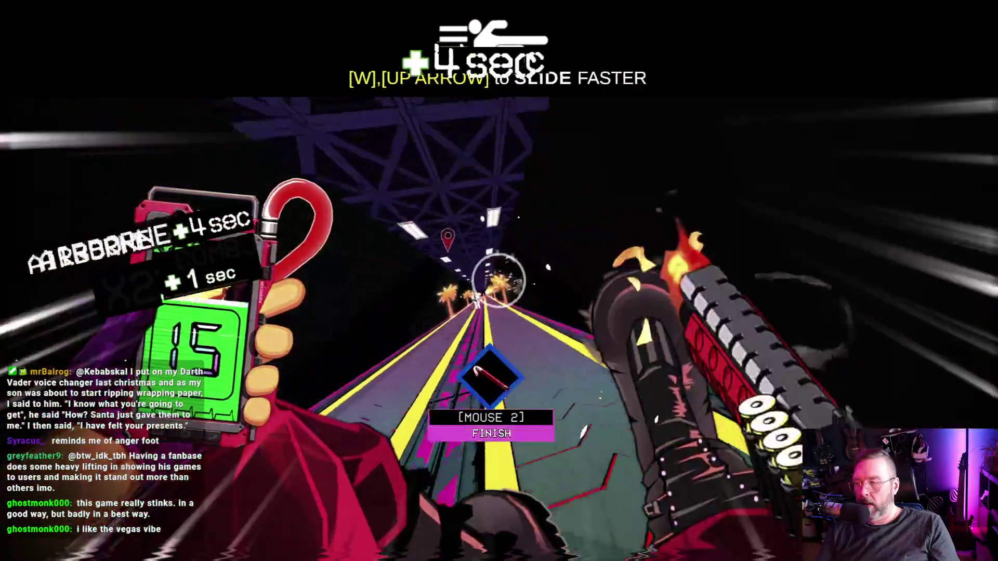
left_click(498, 281)
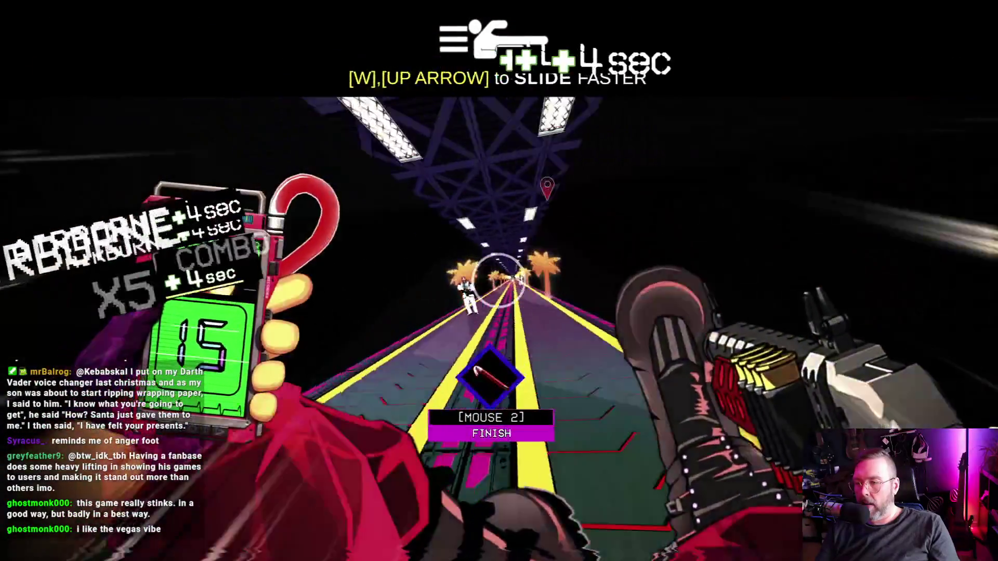
left_click(498, 281)
left_click(498, 281)
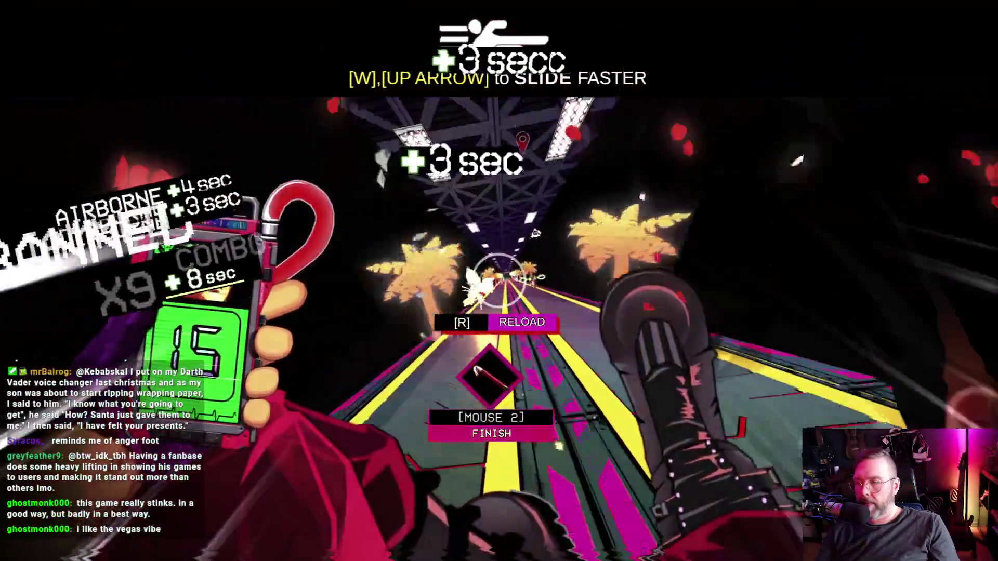
Clear the green and blue corridors and finish the last enemy, clearing floor 03 in 00:39.9.
left_click(497, 280)
left_click(498, 281)
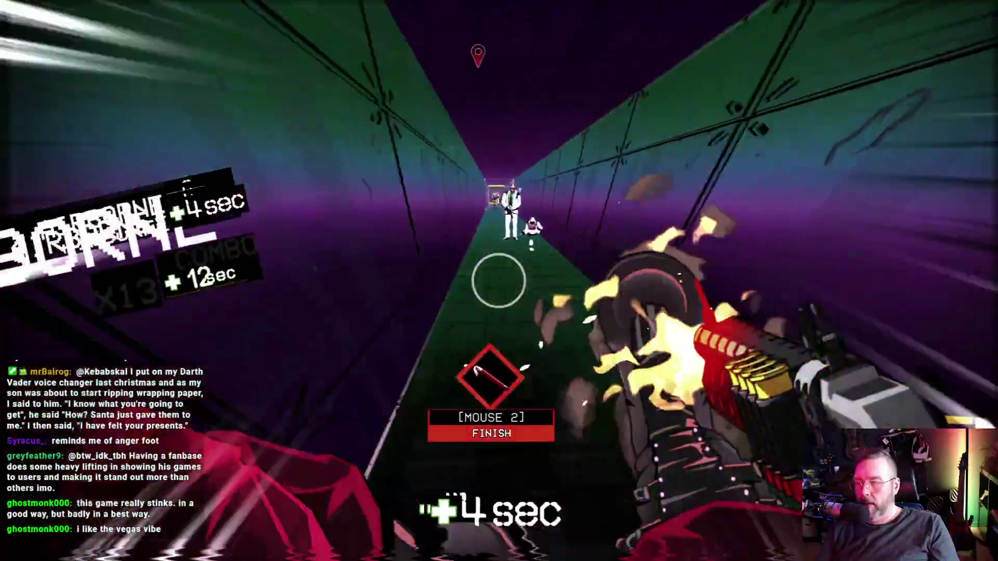
left_click(497, 281)
left_click(497, 281)
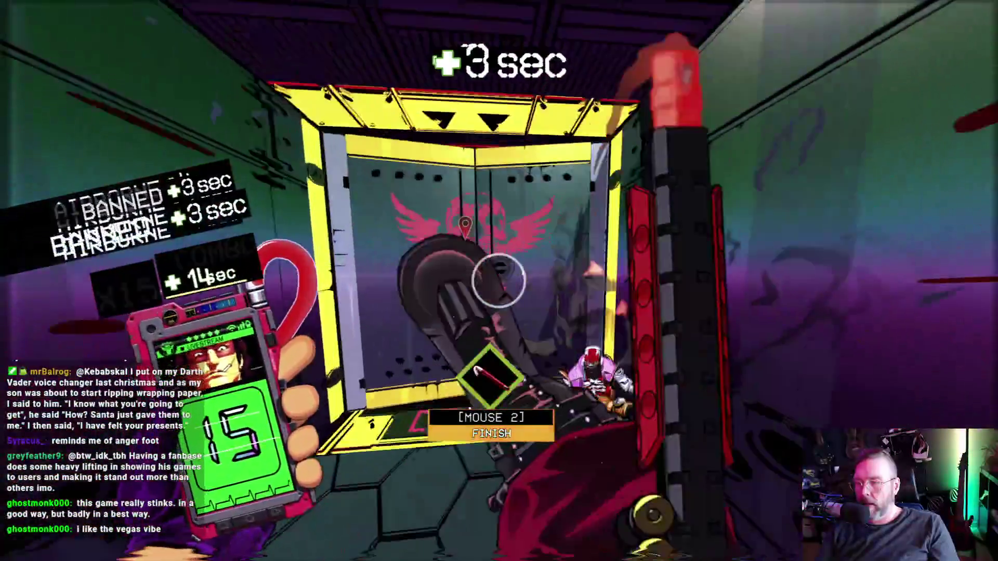
left_click(498, 280)
left_click(498, 281)
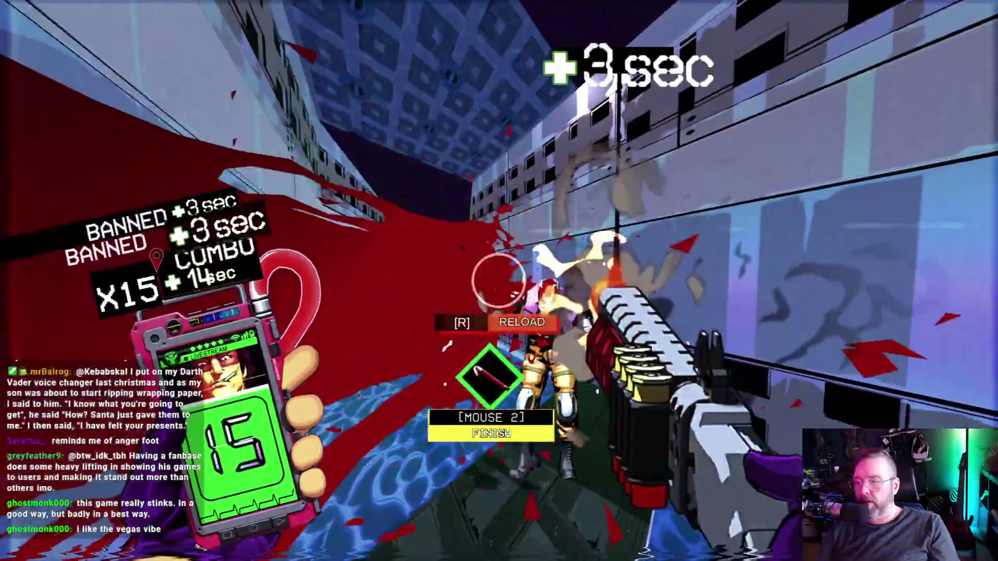
left_click(498, 280)
left_click(497, 281)
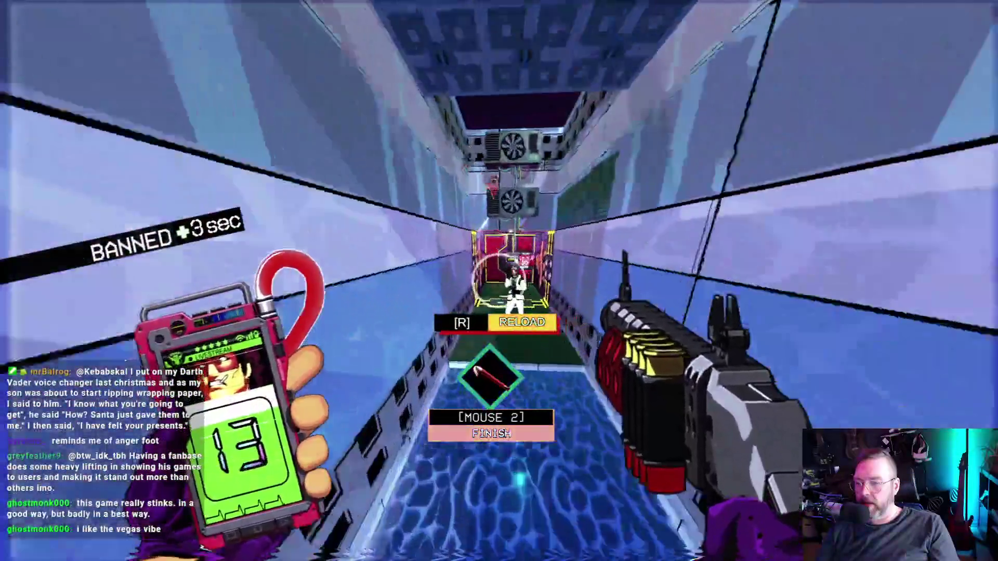
left_click(498, 281)
right_click(498, 280)
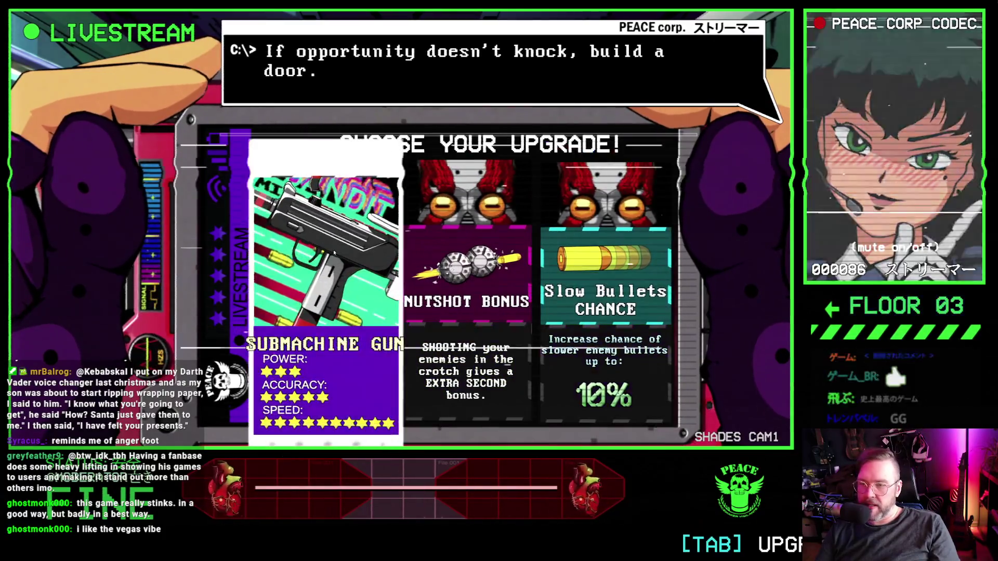
Buy the Nutshot Bonus upgrade instead of the Submachine Gun and start floor 04.
left_click(392, 242)
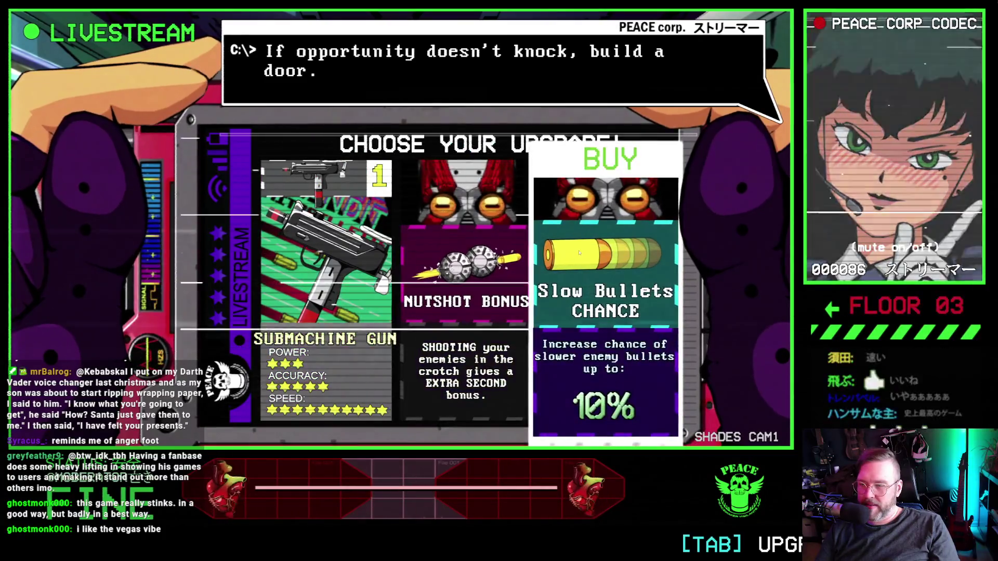
left_click(438, 234)
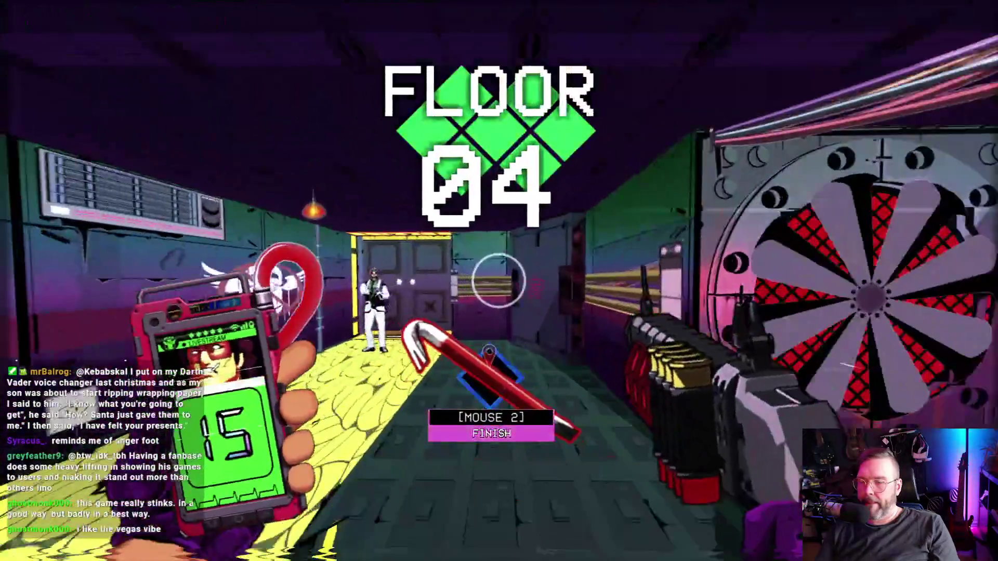
Shoot the opening enemies on floor 04 and push into the dark room with a headshot.
left_click(499, 281)
left_click(499, 280)
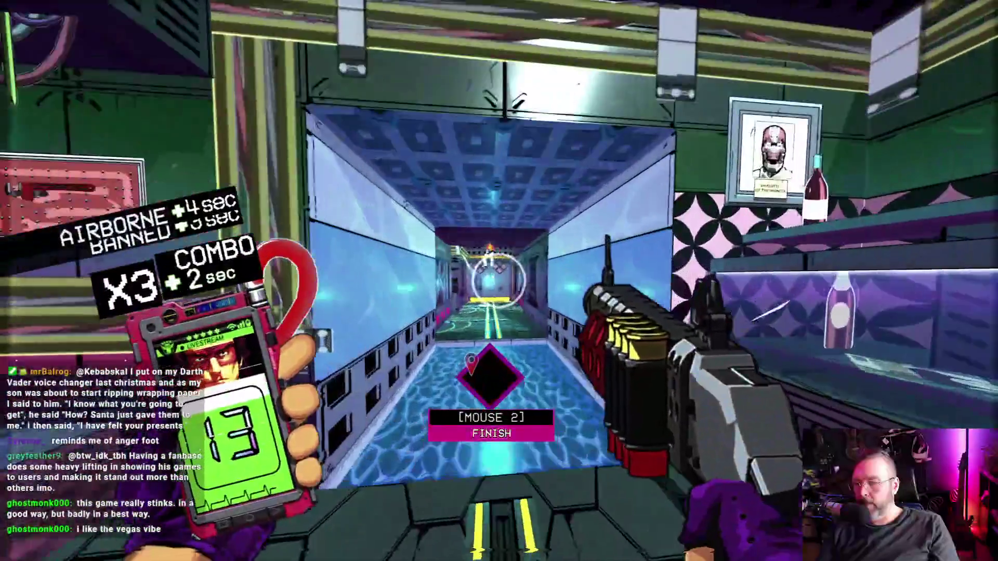
left_click(499, 281)
key("w")
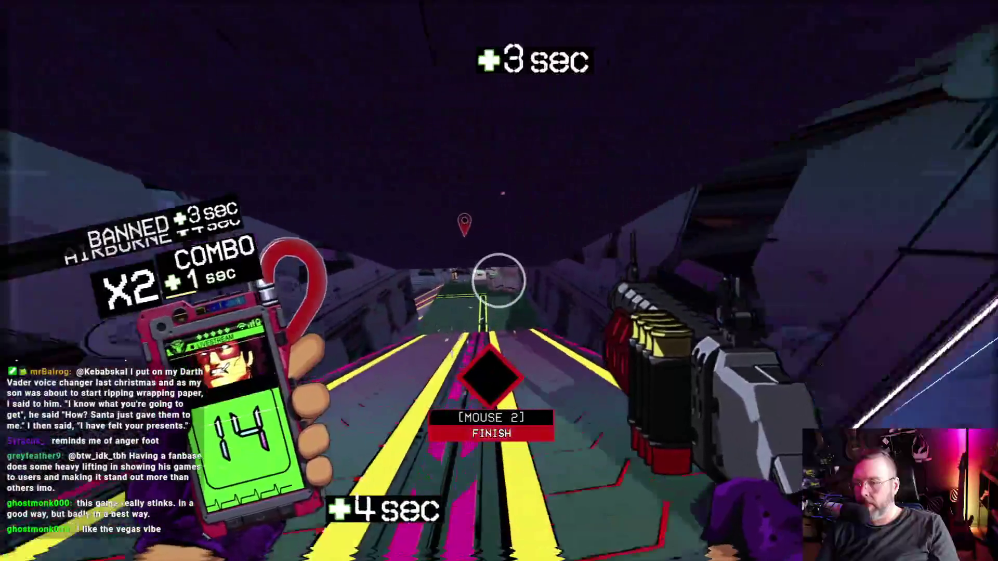
left_click(499, 281)
left_click(499, 280)
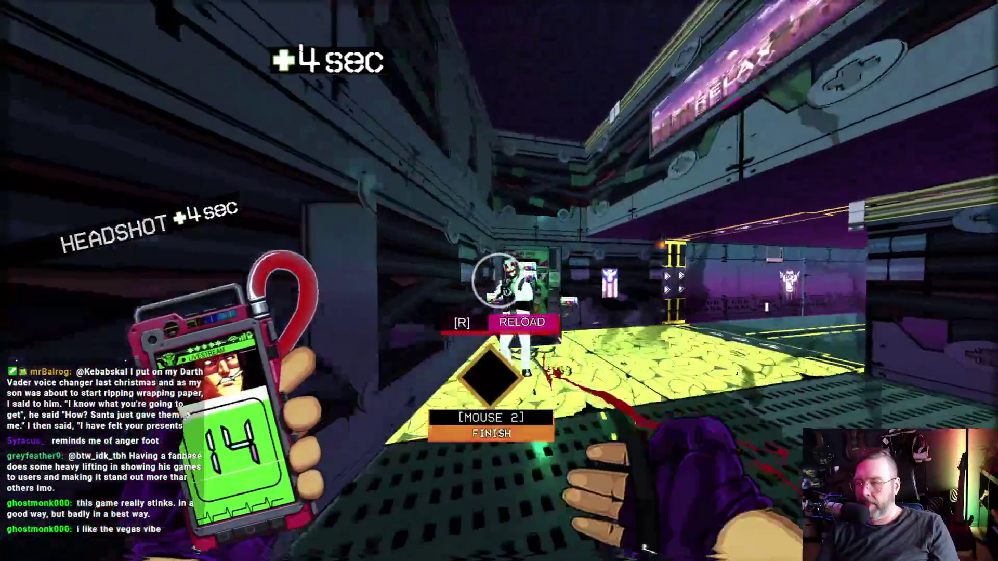
Kill the corridor enemies for an explosion bonus, then reload the shotgun.
left_click(499, 281)
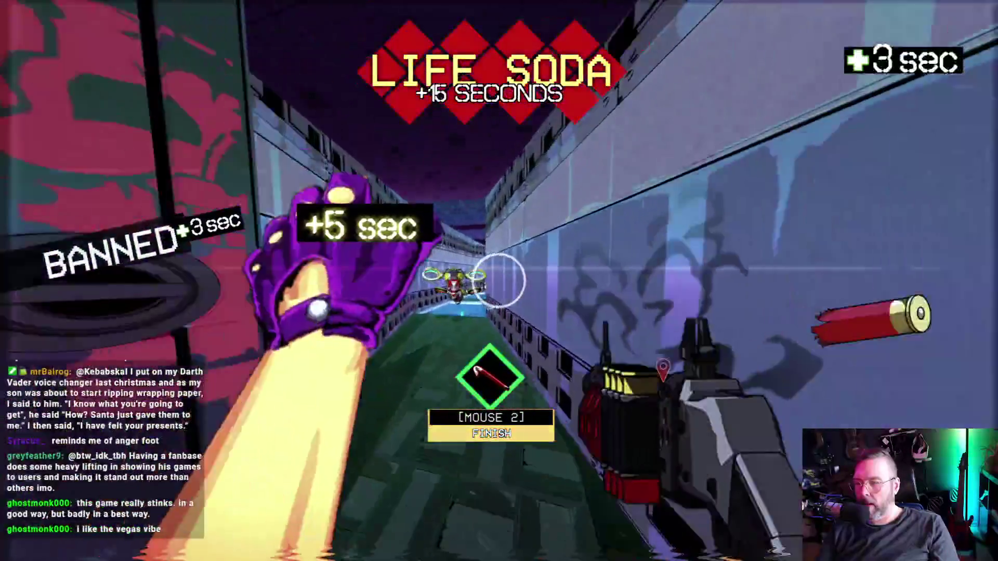
left_click(499, 281)
left_click(499, 281)
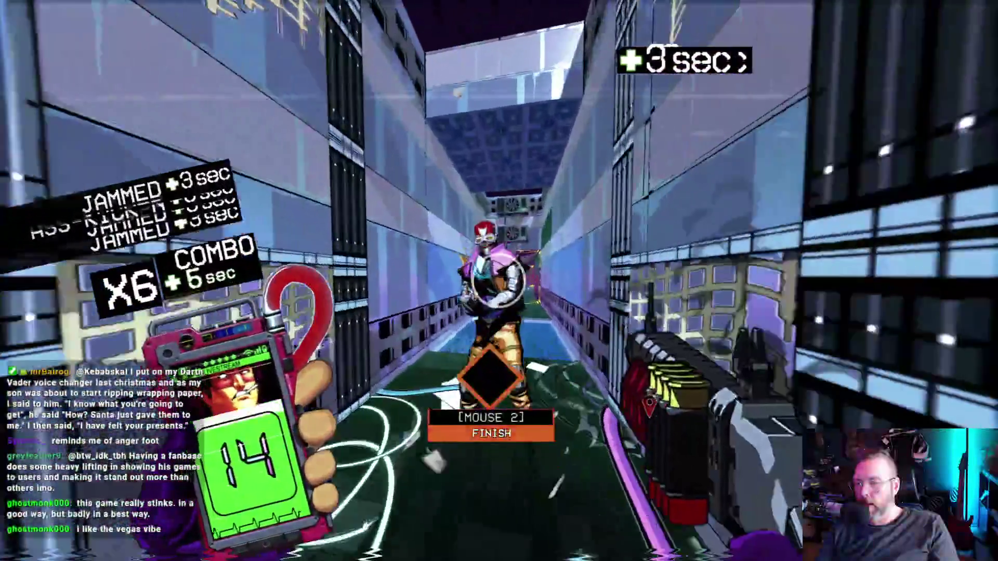
left_click(498, 281)
left_click(499, 280)
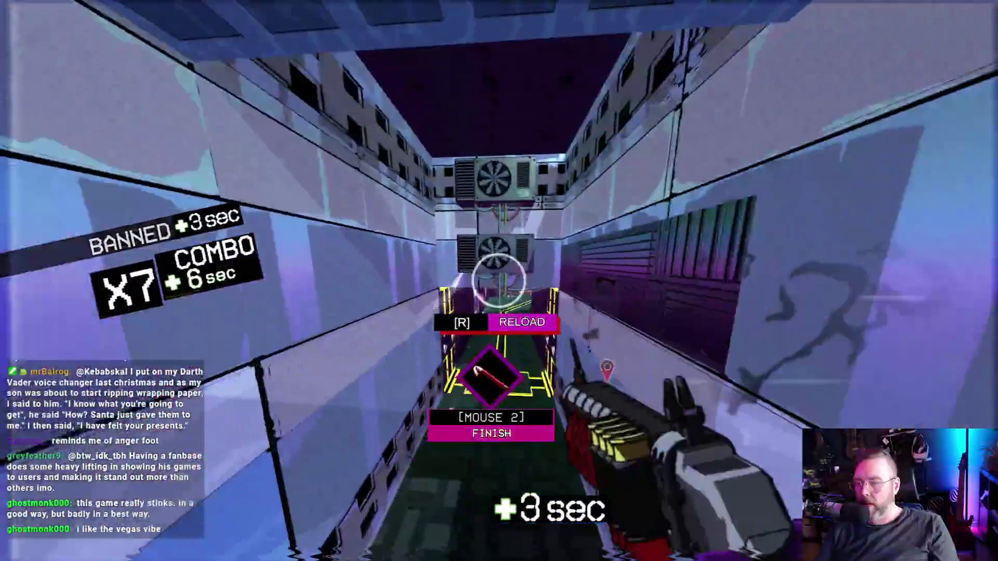
key("r")
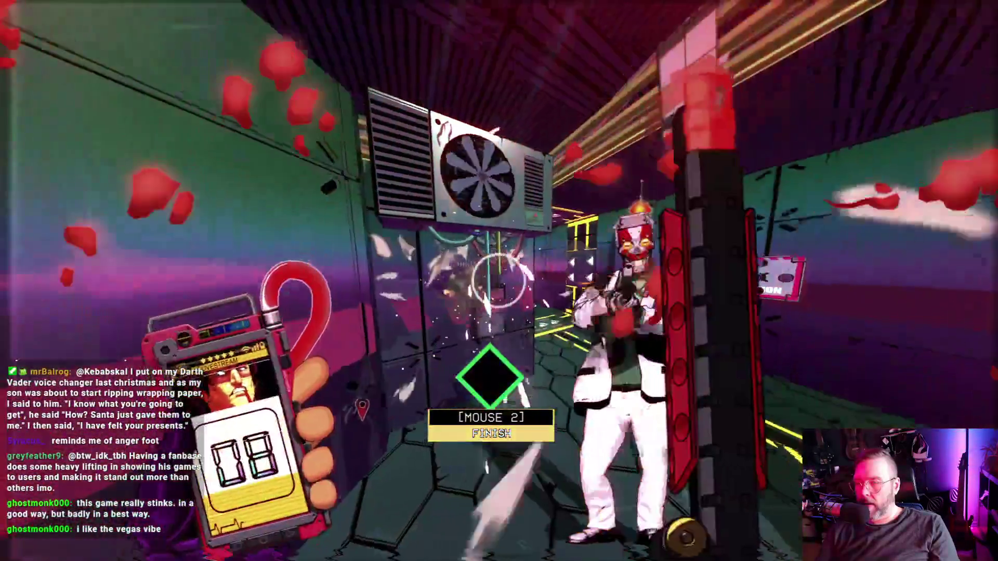
Clear the rooms past the door at an X7 combo and finish the stunned enemy at the exit.
left_click(499, 281)
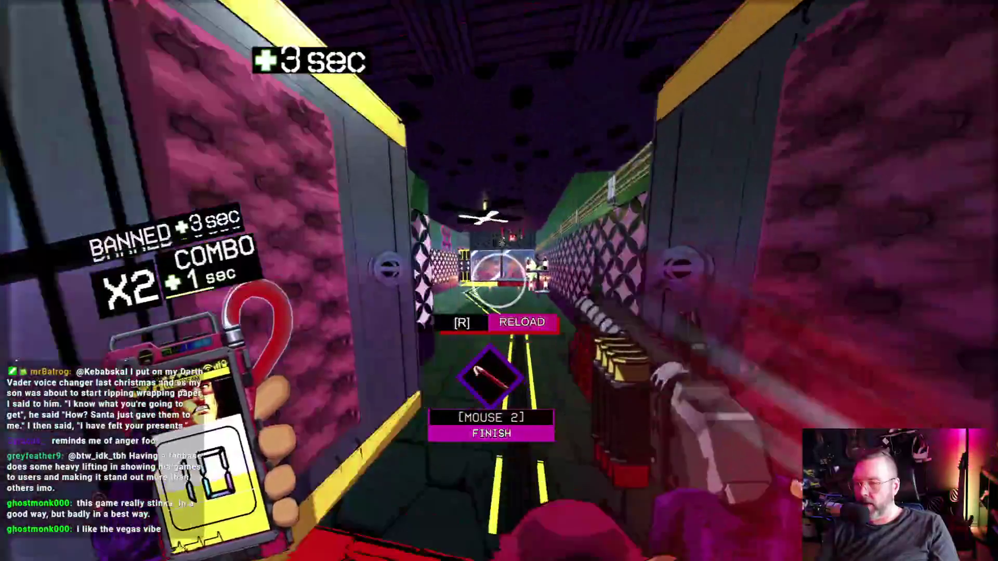
left_click(499, 281)
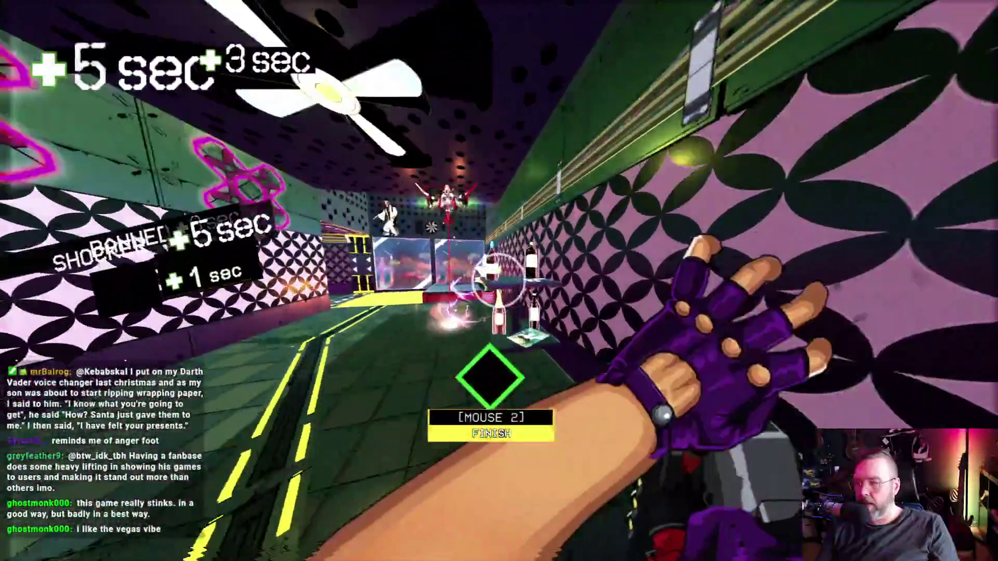
left_click(499, 281)
left_click(499, 281)
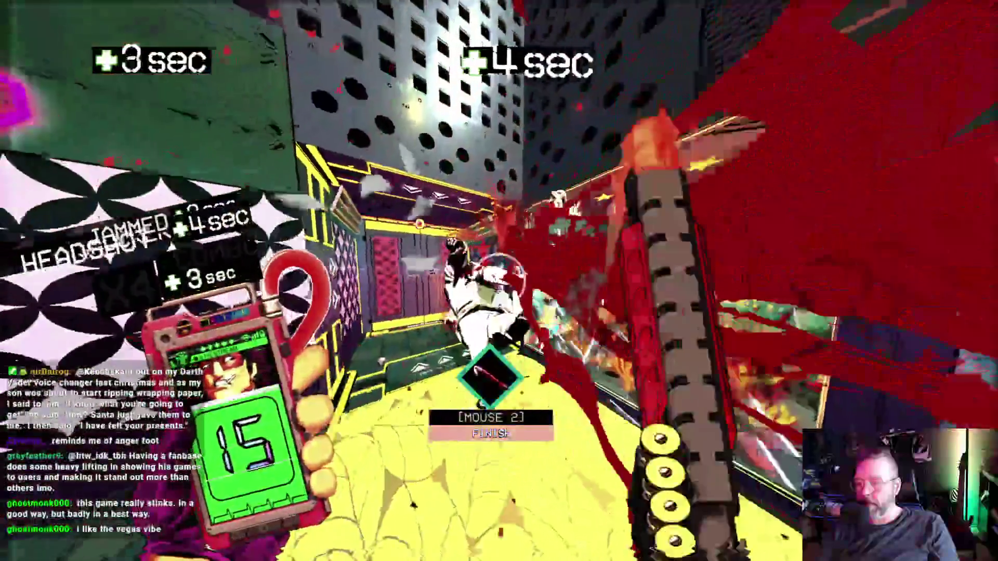
left_click(499, 280)
left_click(499, 281)
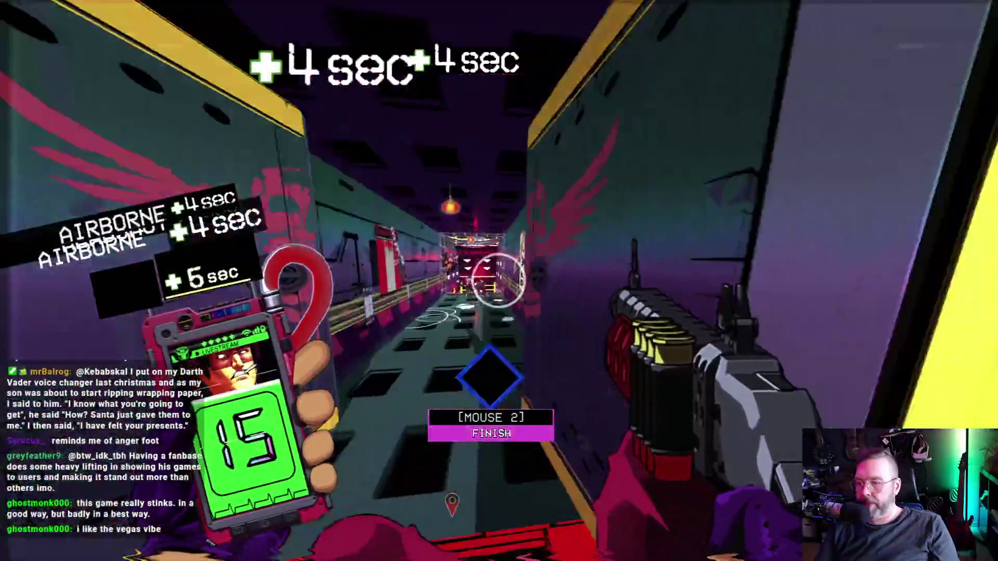
left_click(499, 281)
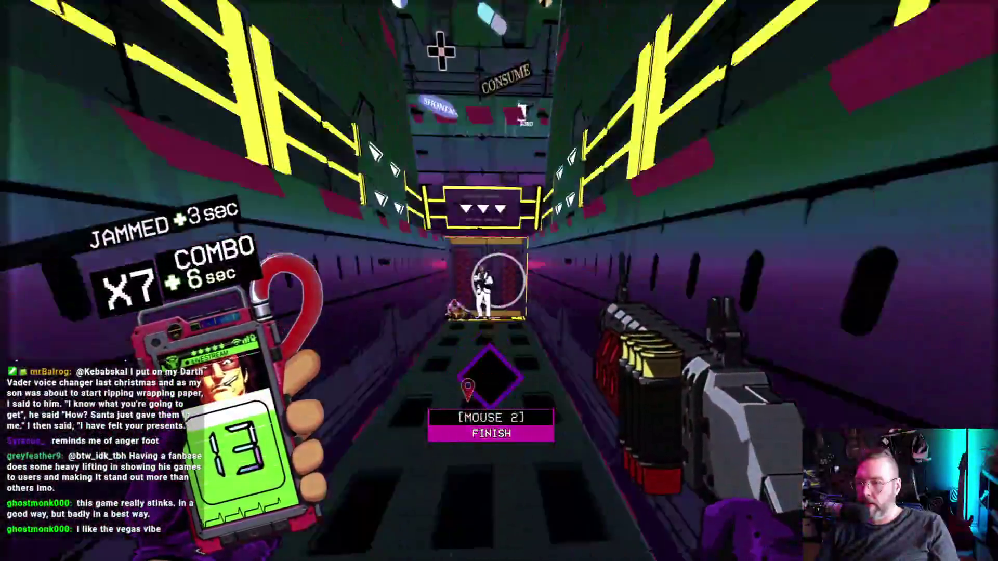
left_click(499, 280)
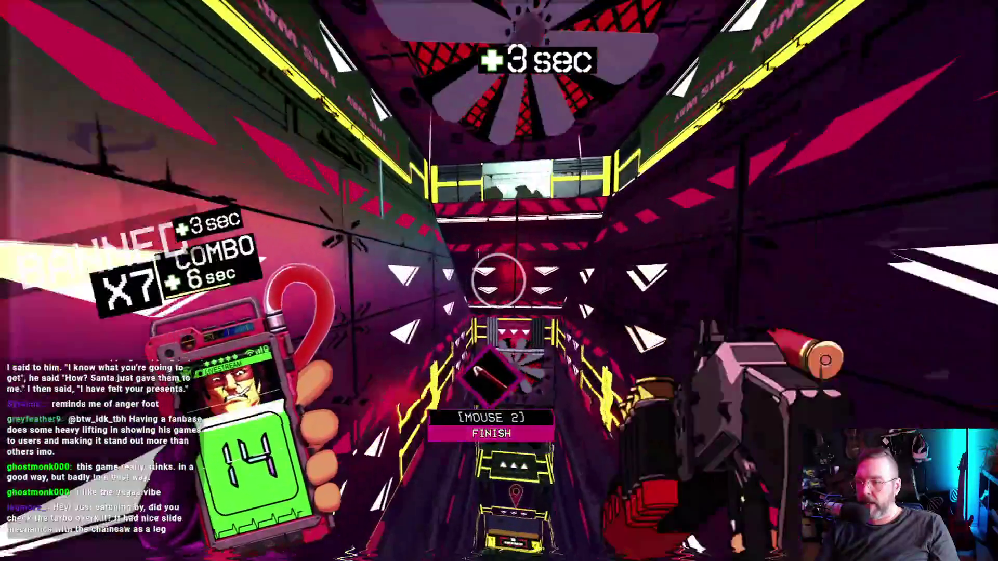
left_click(498, 281)
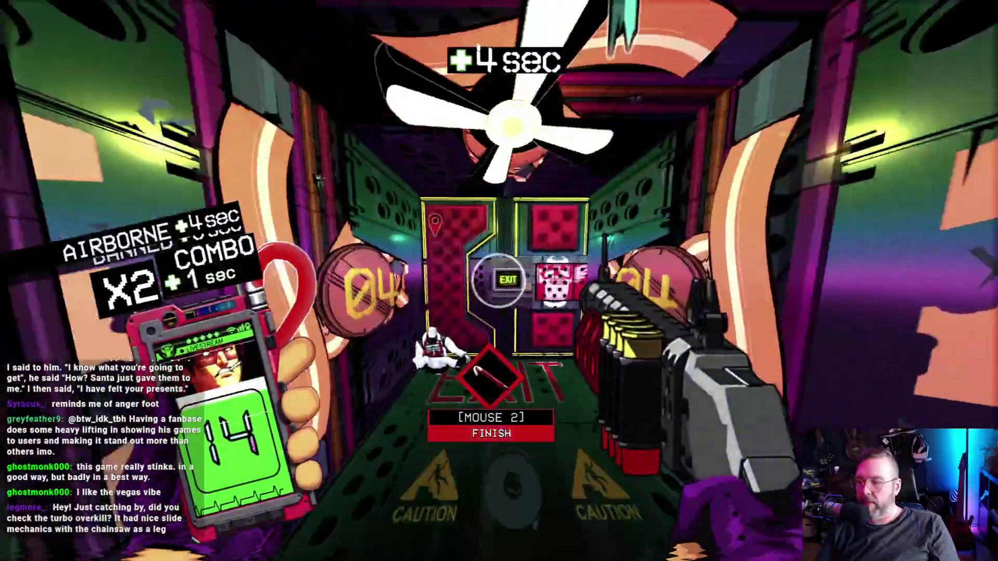
right_click(498, 280)
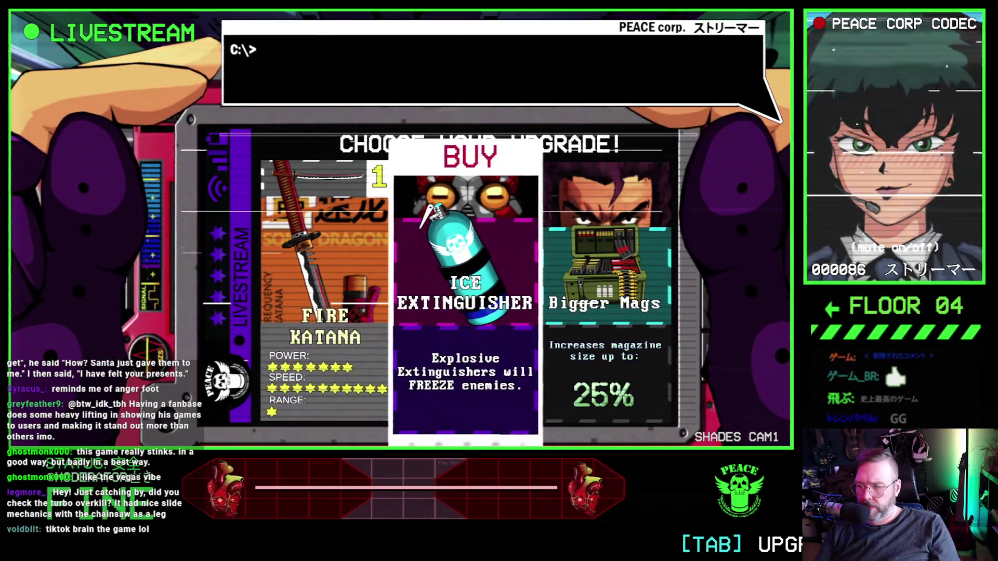
Buy the Bigger Mags card from the floor 04 shop to begin floor 05.
left_click(571, 291)
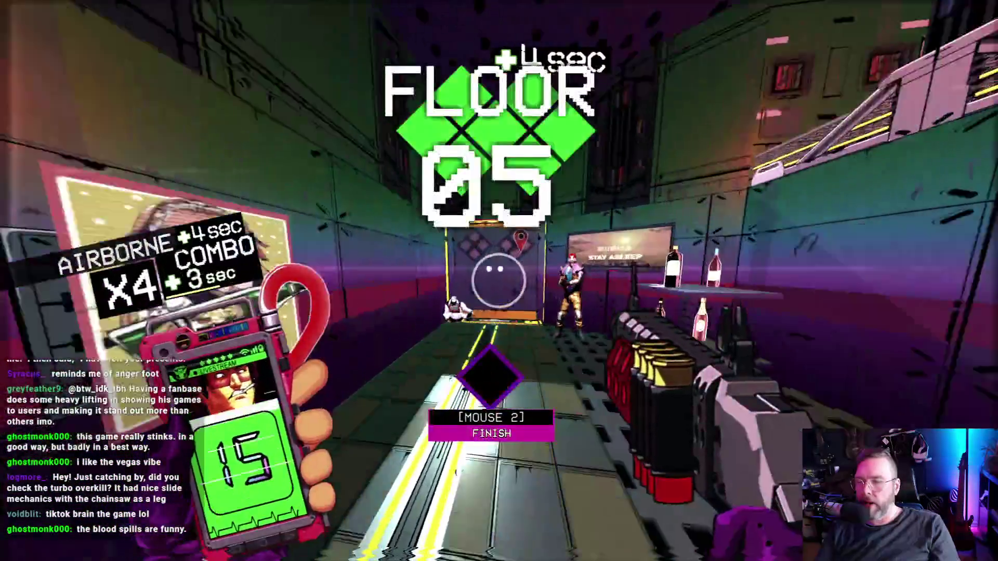
Clear the enemies in the bar room, raising the combo to X4.
left_click(499, 281)
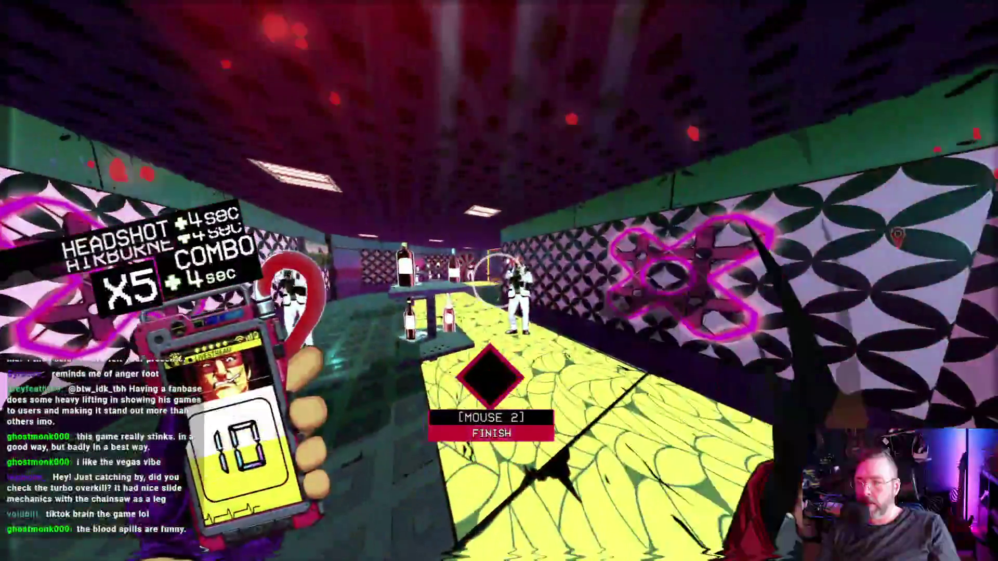
left_click(499, 281)
left_click(499, 281)
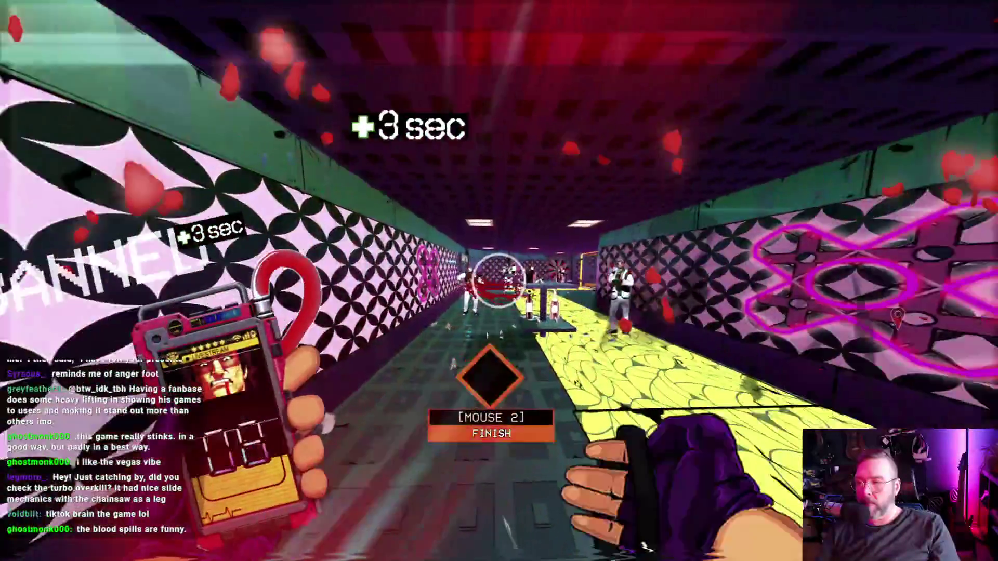
left_click(499, 280)
left_click(499, 281)
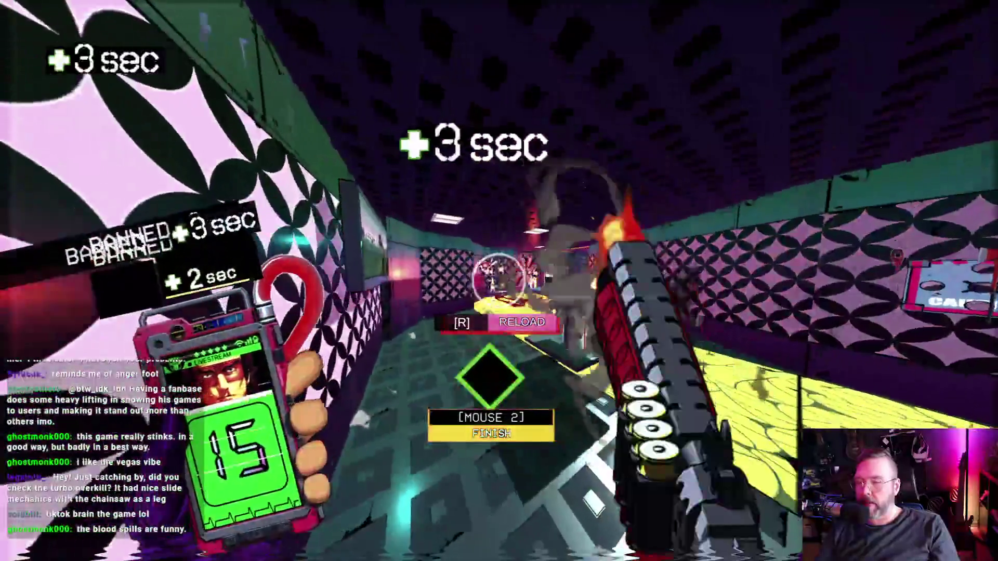
left_click(499, 281)
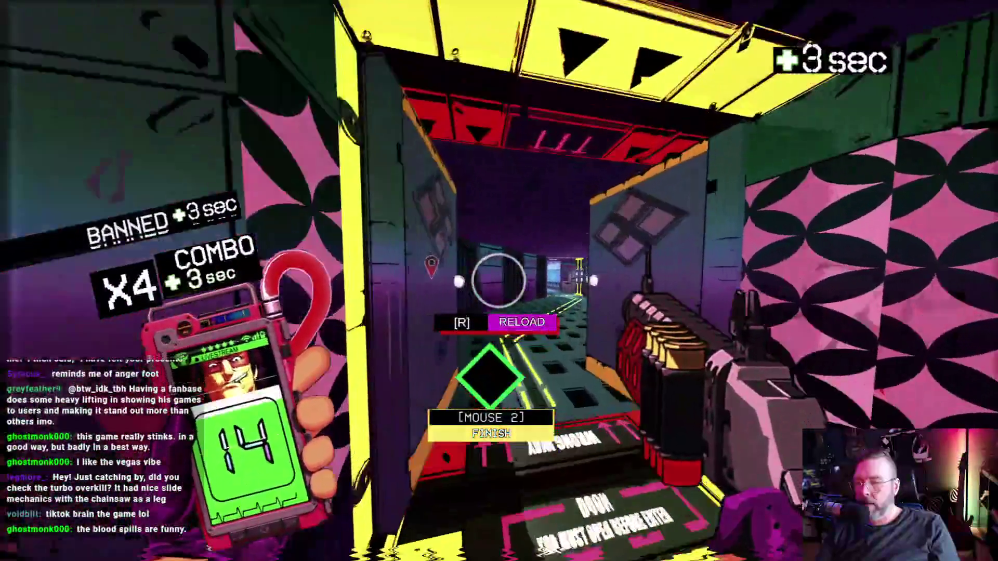
Kill the shocker and glowing enemies through the corridors, then finish the staggered enemy for bonus time.
left_click(499, 281)
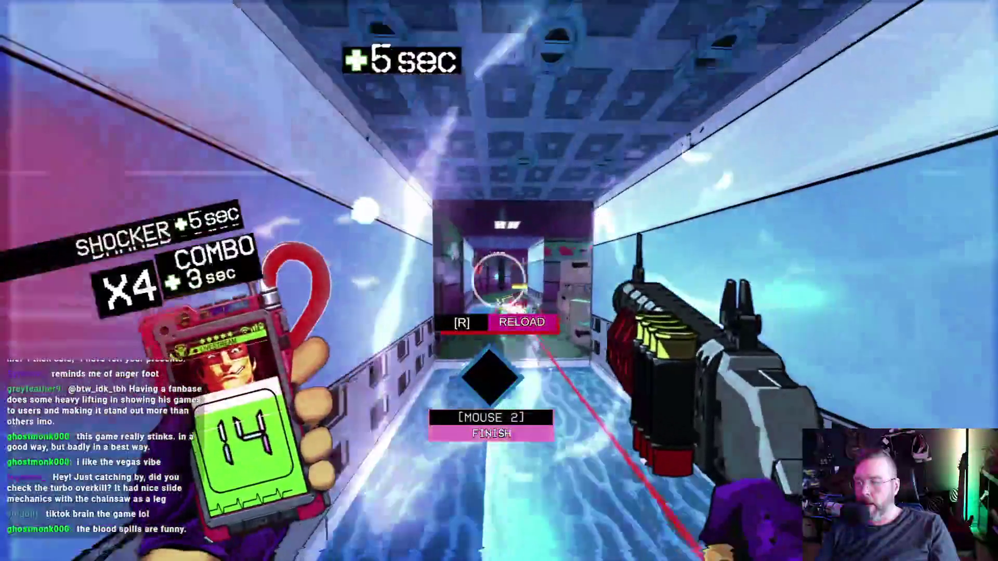
left_click(499, 280)
left_click(499, 281)
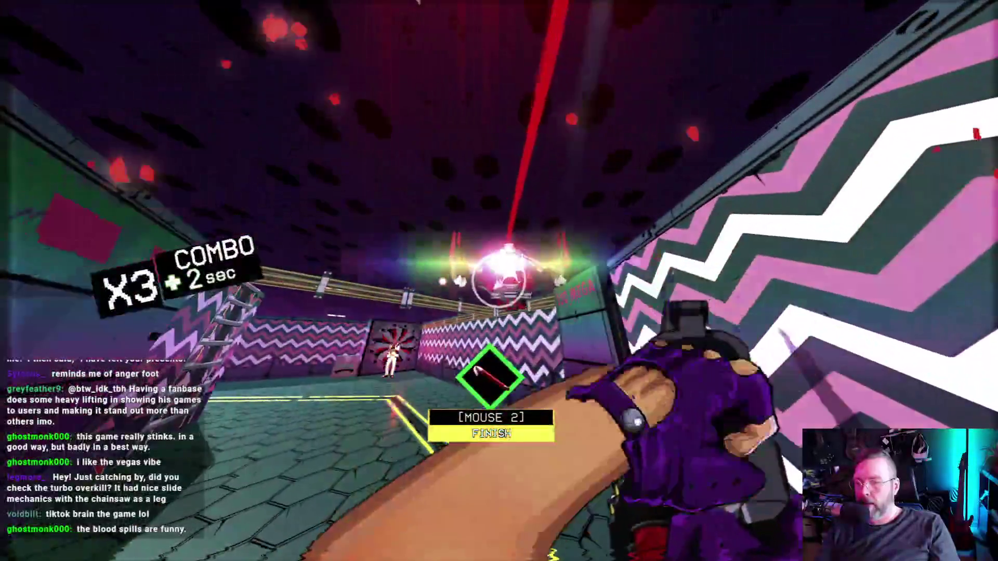
left_click(499, 281)
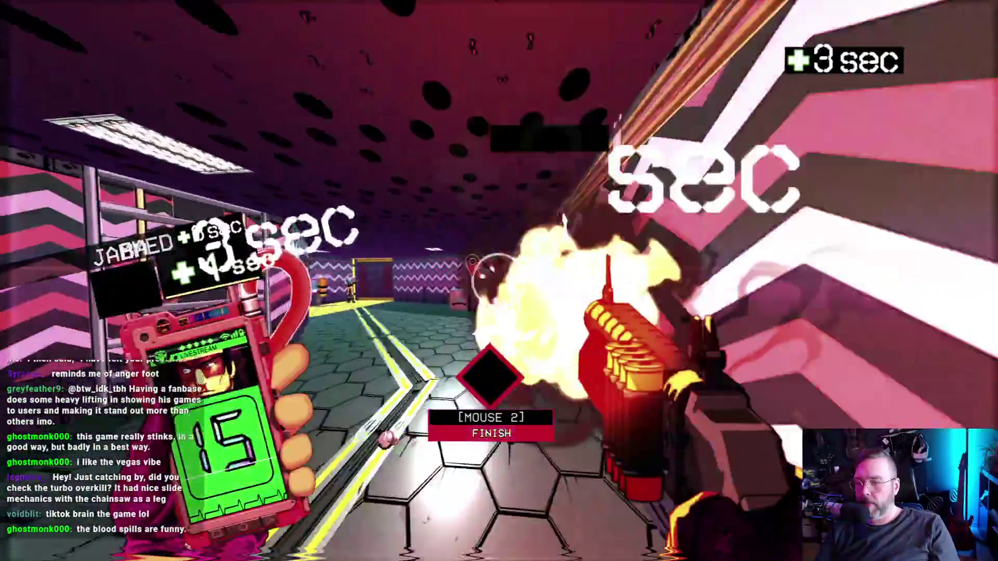
left_click(499, 281)
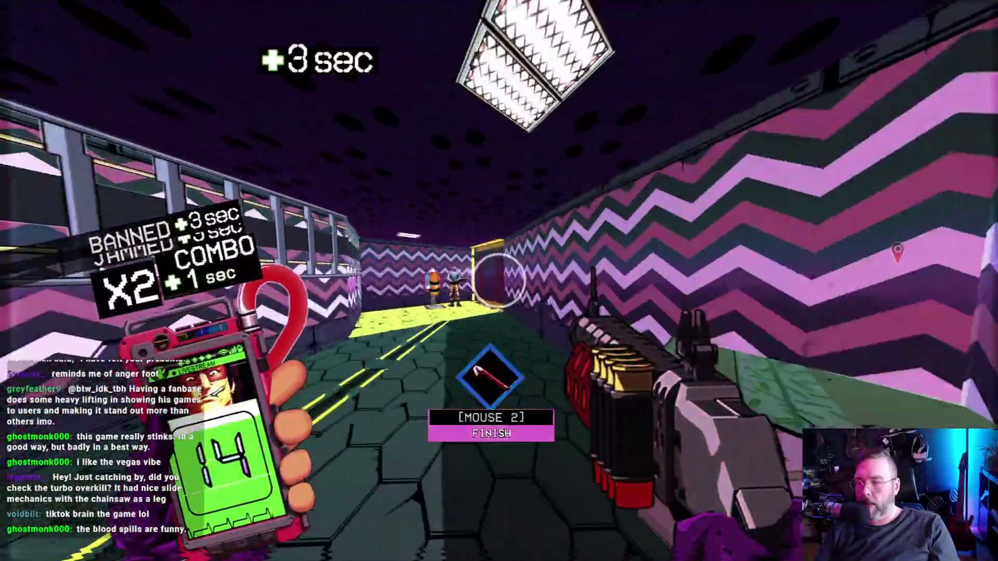
left_click(499, 281)
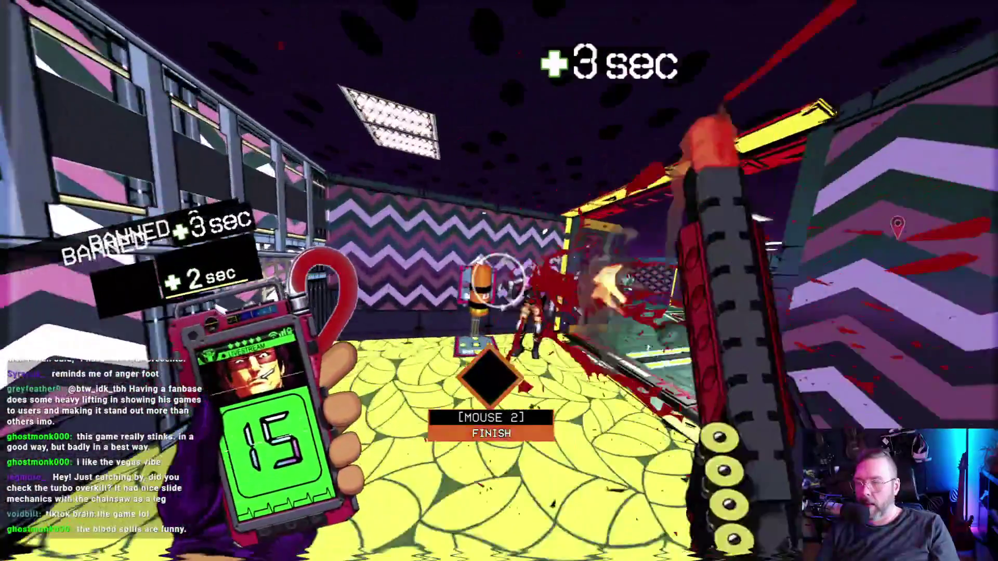
left_click(499, 281)
left_click(499, 281)
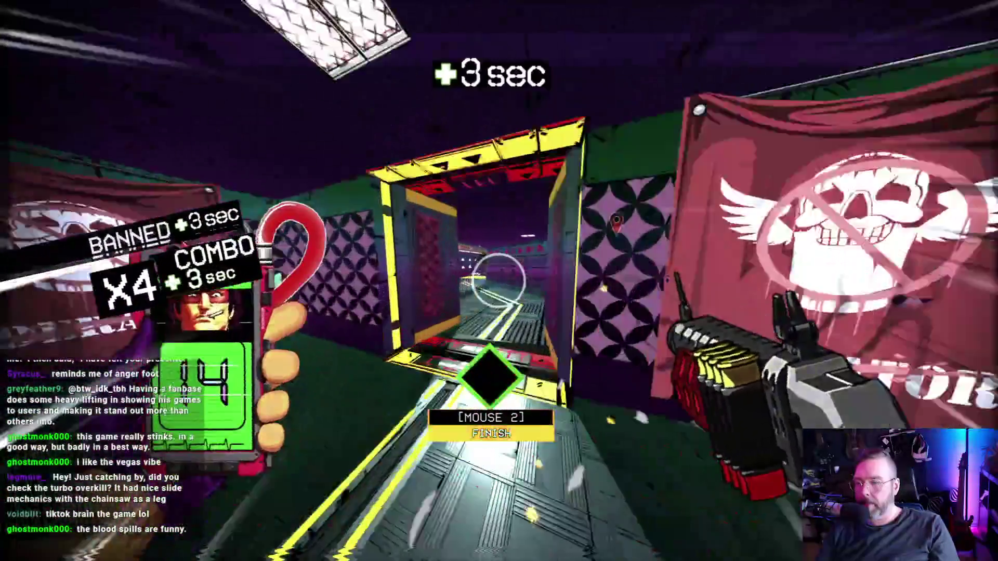
right_click(499, 280)
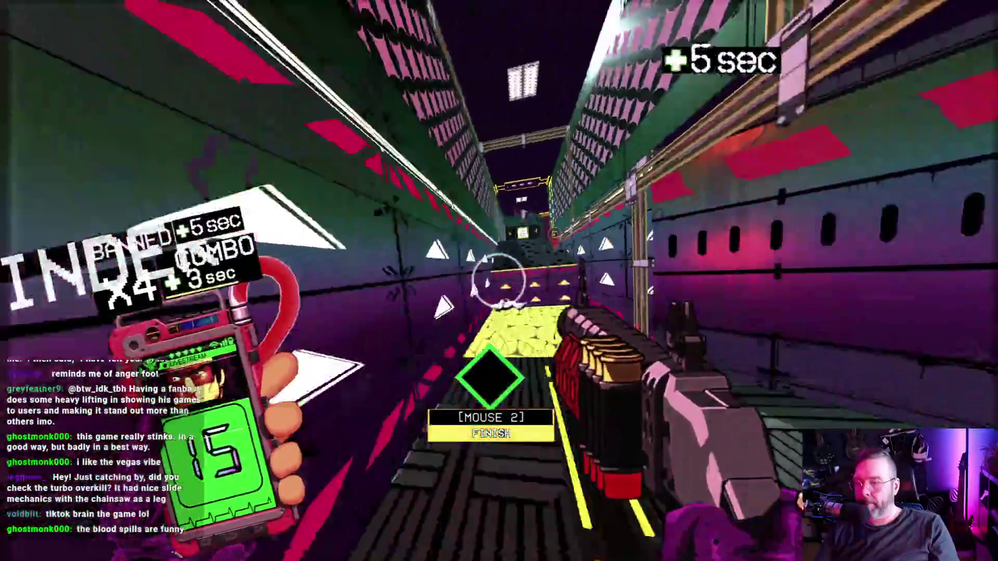
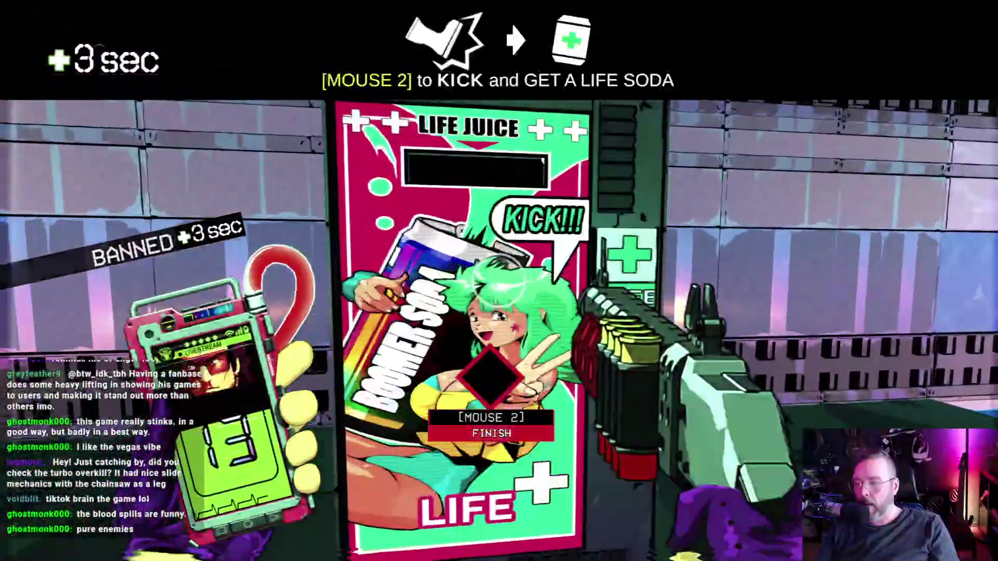
Kick the Life Juice machine, dash to the exit to end floor 5, and buy Weapon Buyer.
right_click(499, 281)
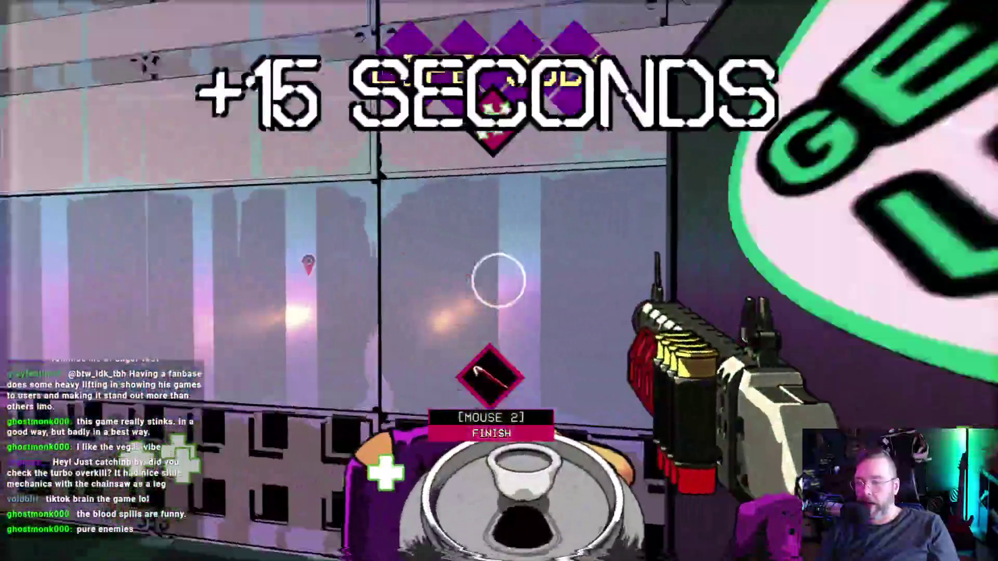
right_click(499, 281)
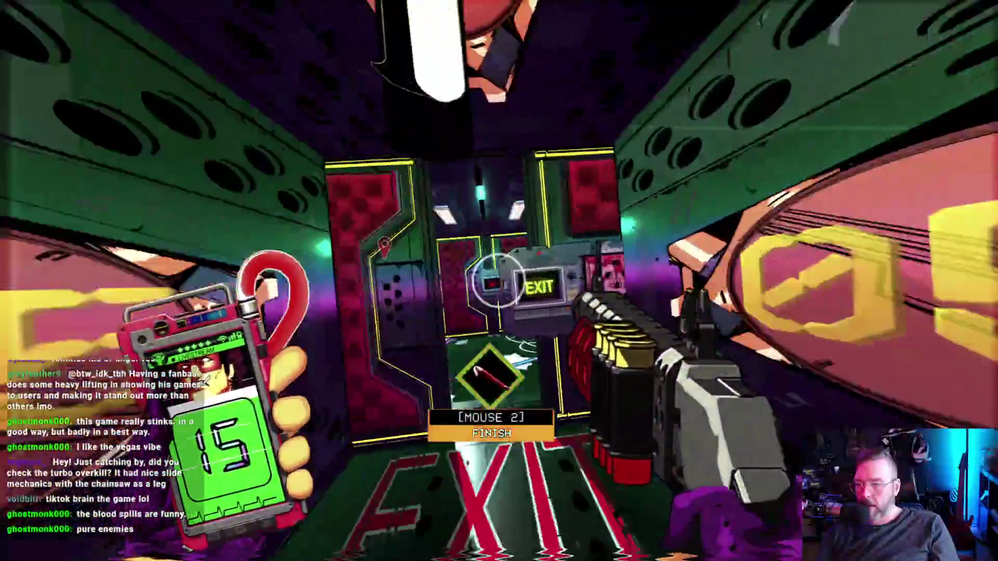
right_click(499, 281)
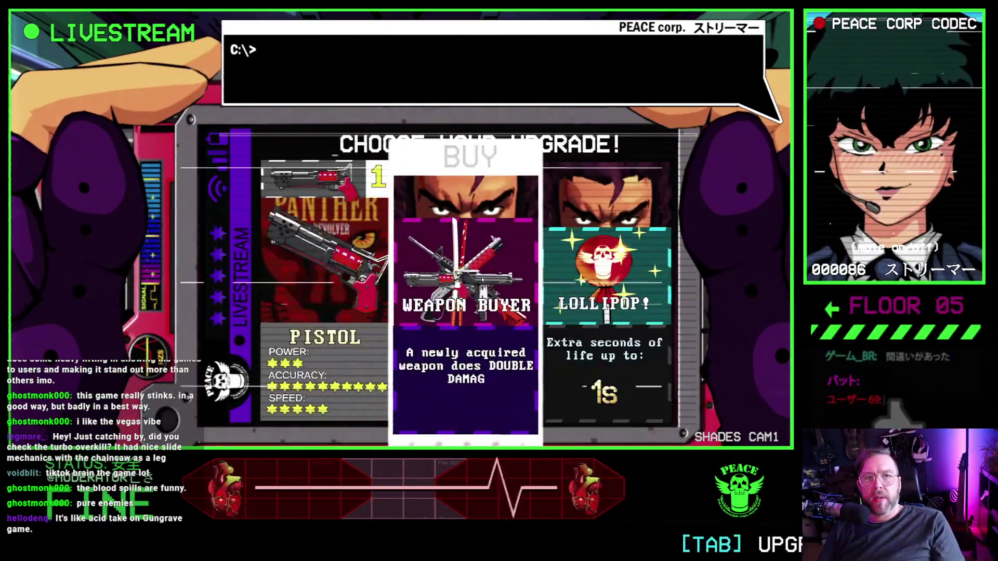
left_click(499, 281)
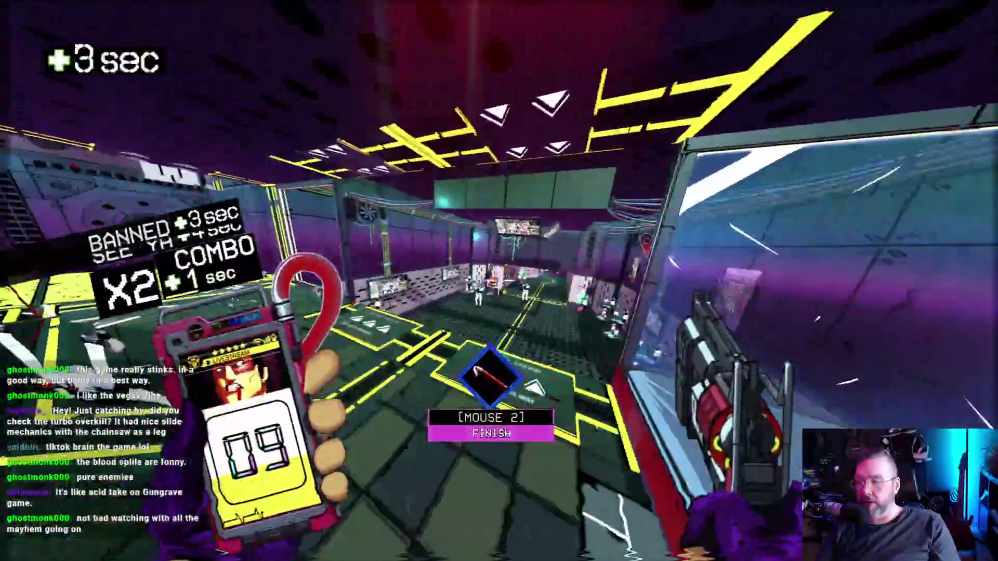
Gun down the corridor enemies with headshots and a dash-finish, then blast through the door.
left_click(499, 281)
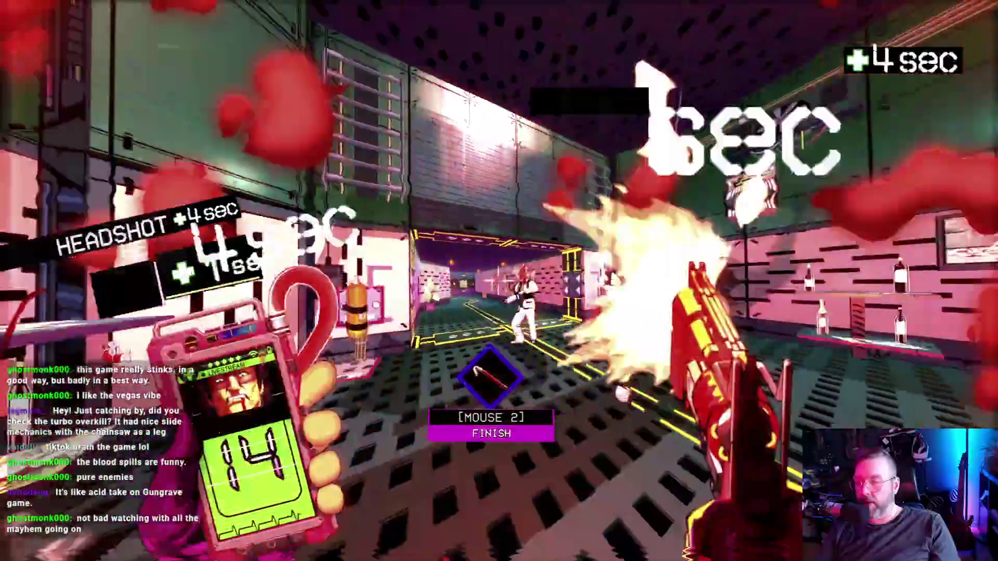
left_click(499, 281)
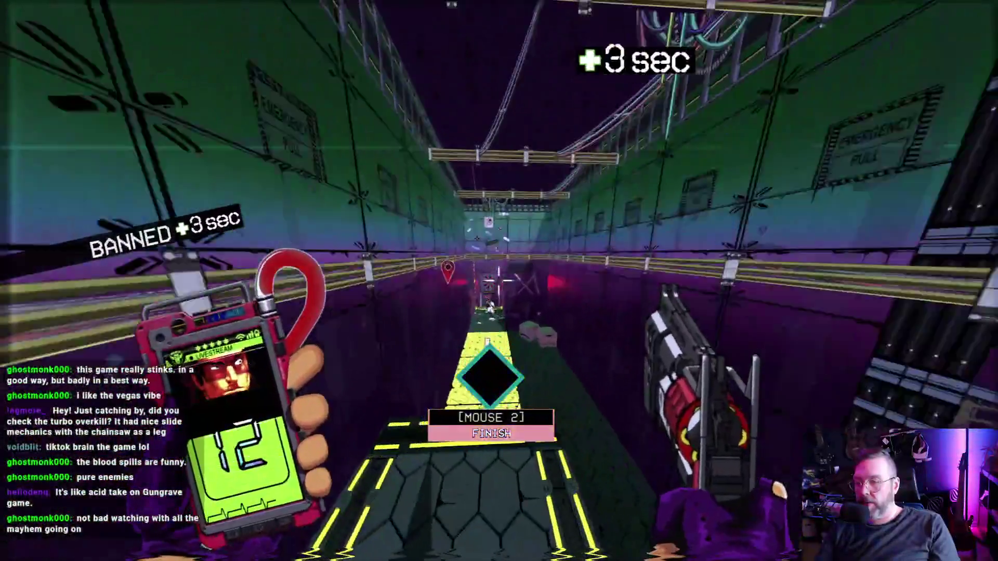
left_click(499, 281)
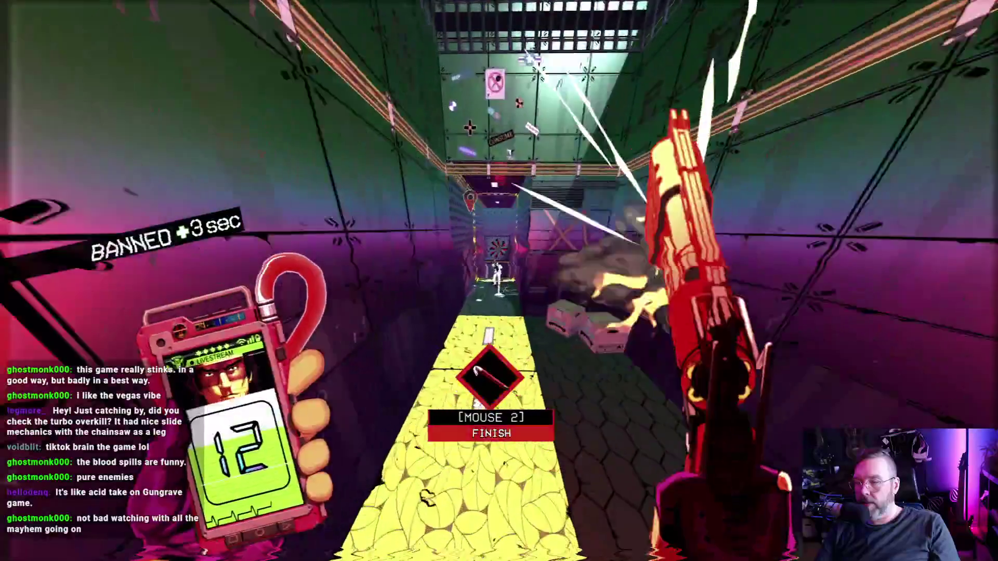
right_click(499, 280)
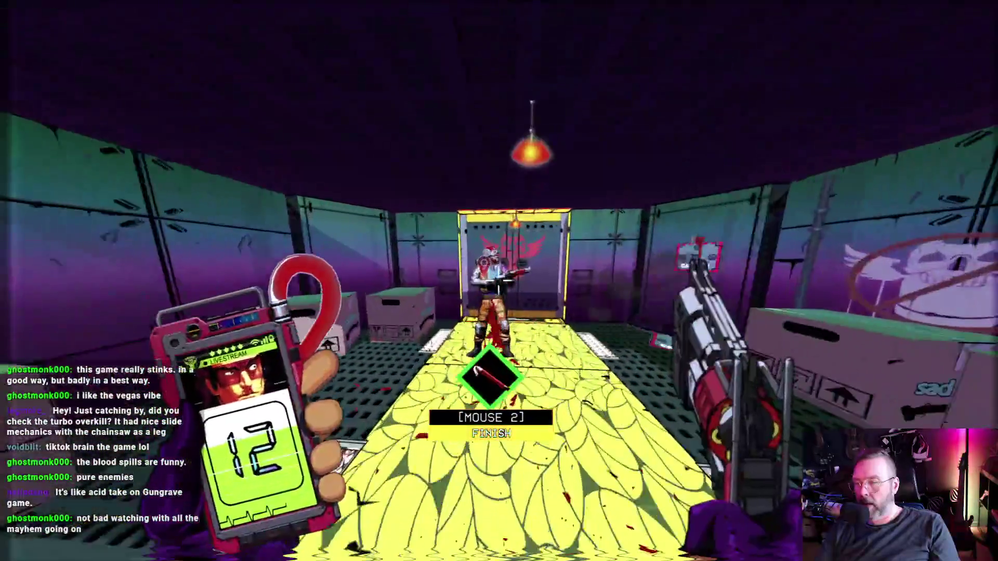
left_click(498, 281)
left_click(499, 281)
left_click(499, 282)
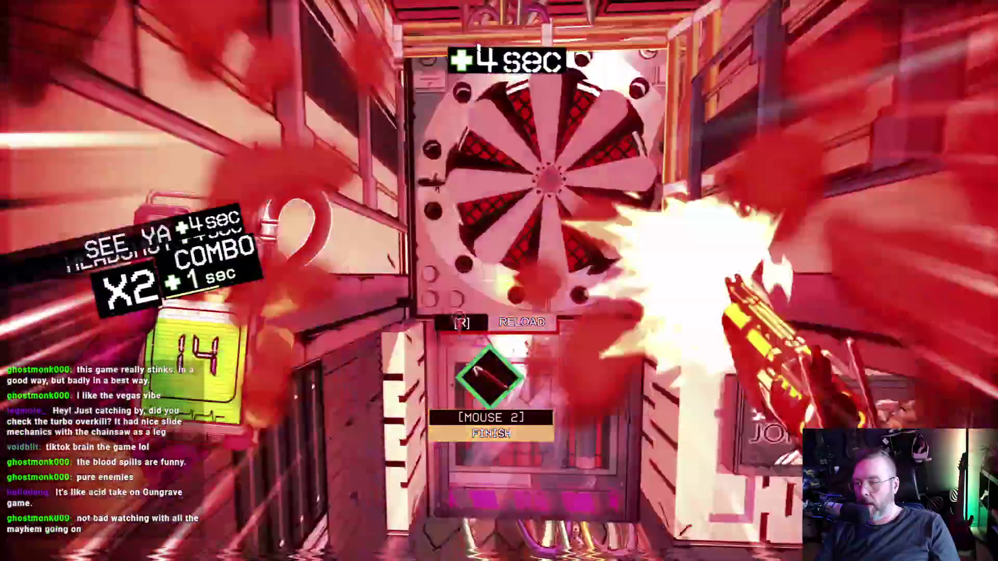
left_click(499, 280)
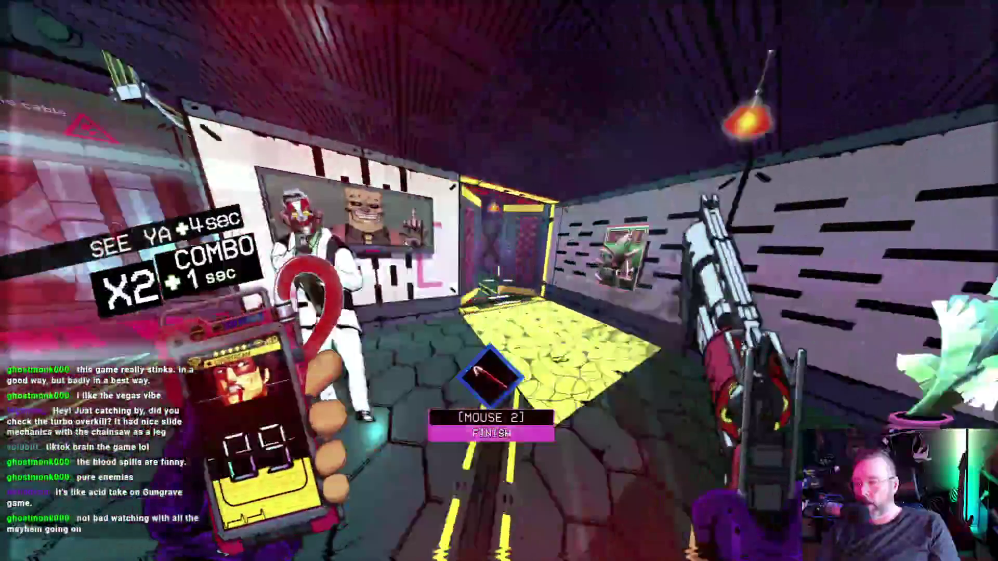
Clear the purple corridor, finishing an enemy for a life soda and landing a nutshot.
left_click(498, 280)
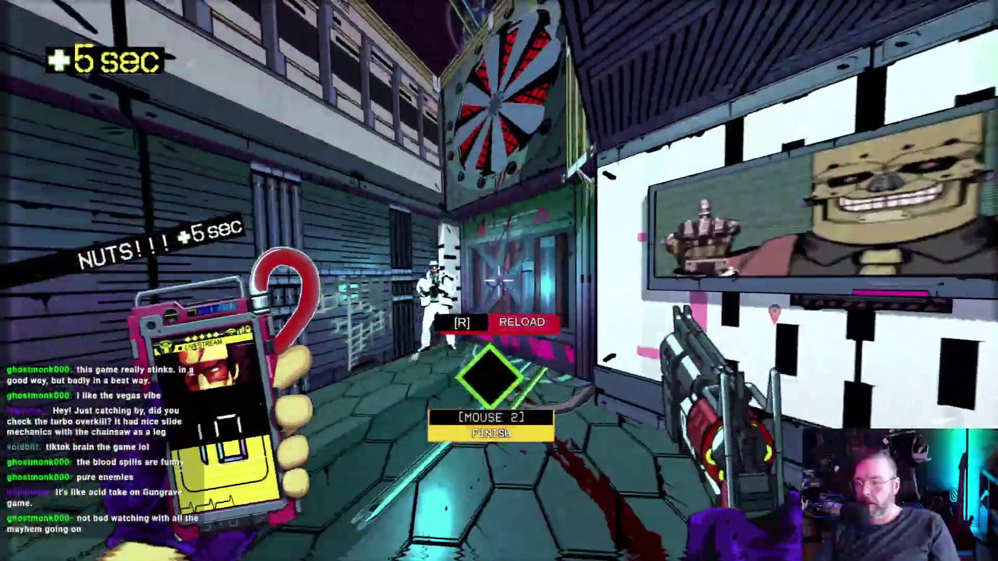
left_click(499, 281)
left_click(499, 281)
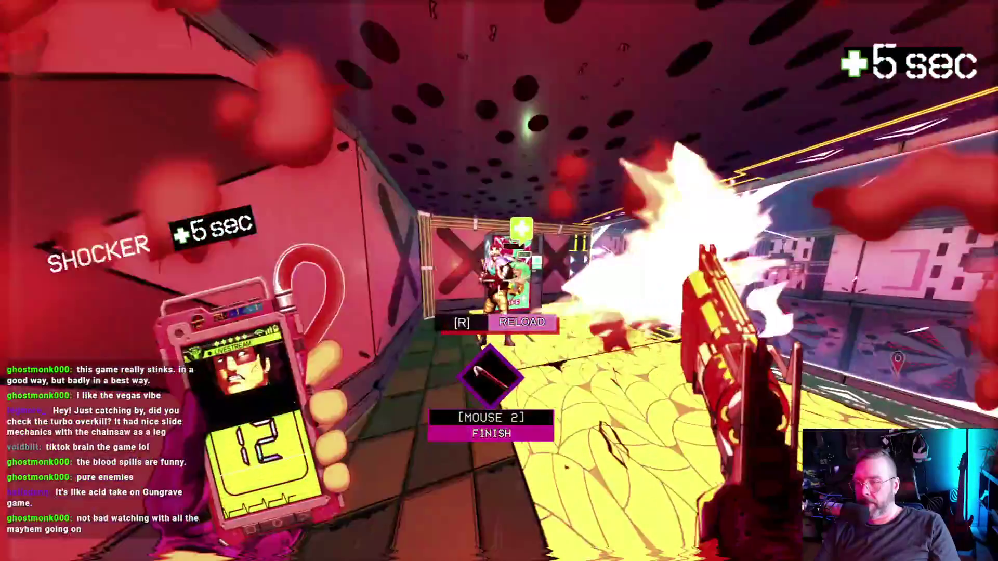
key("r")
right_click(499, 280)
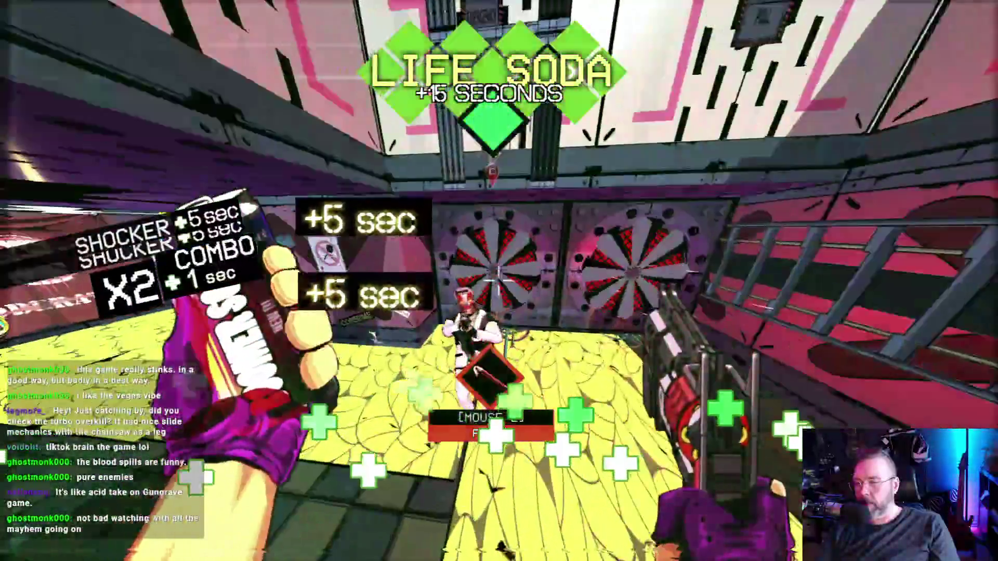
left_click(499, 282)
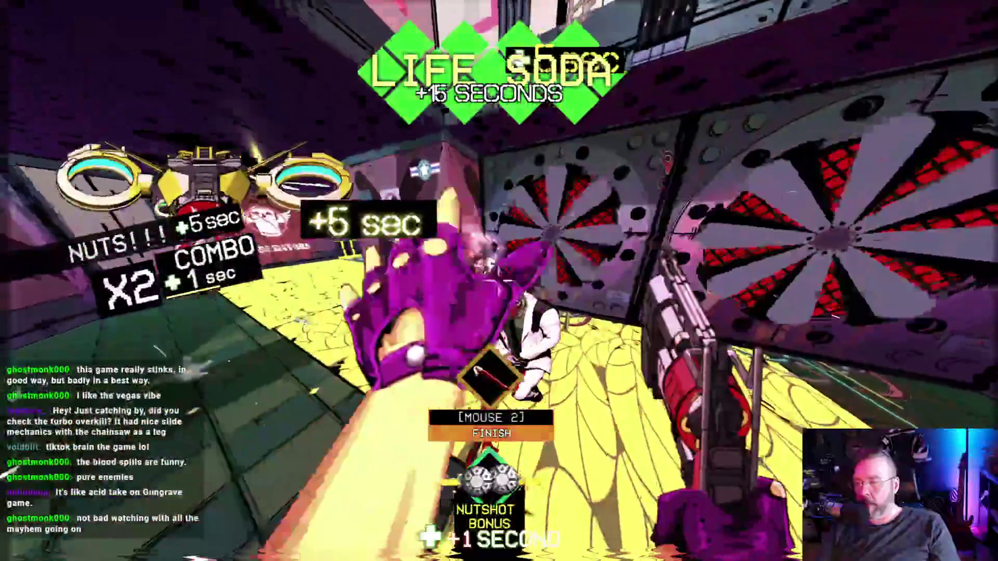
key("r")
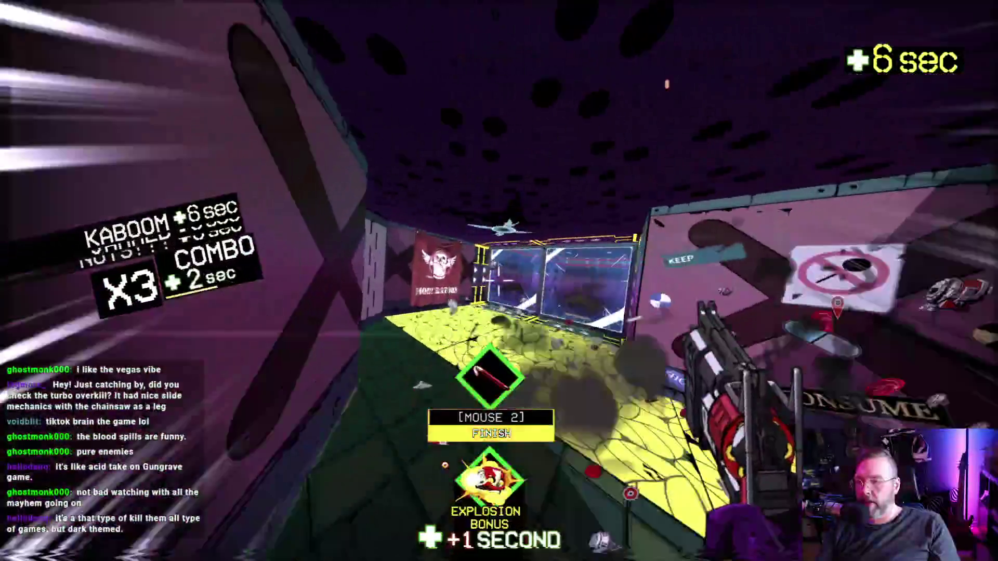
Blow up the central room's enemies, melee-finish the nearby one, and move through the door.
left_click(499, 281)
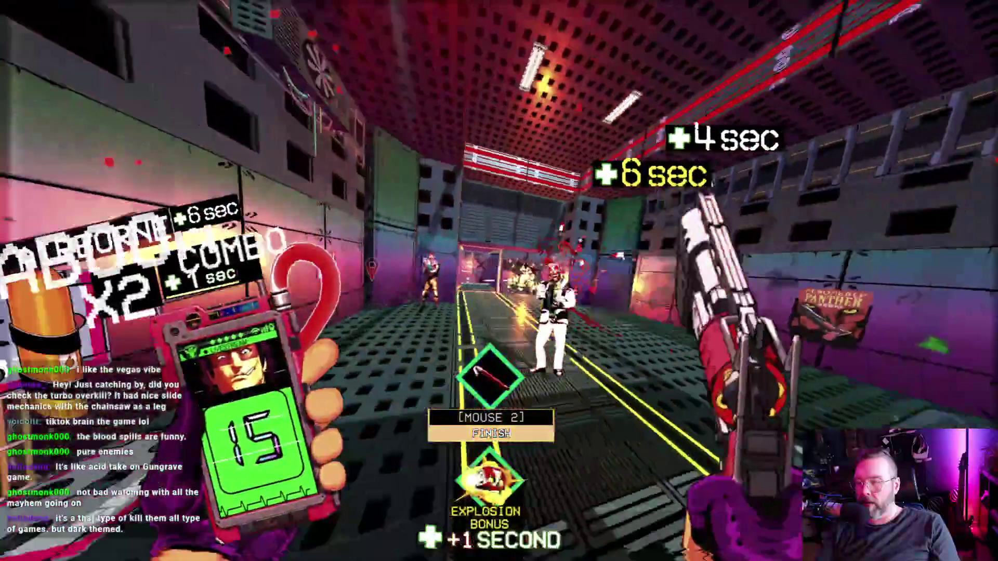
left_click(499, 280)
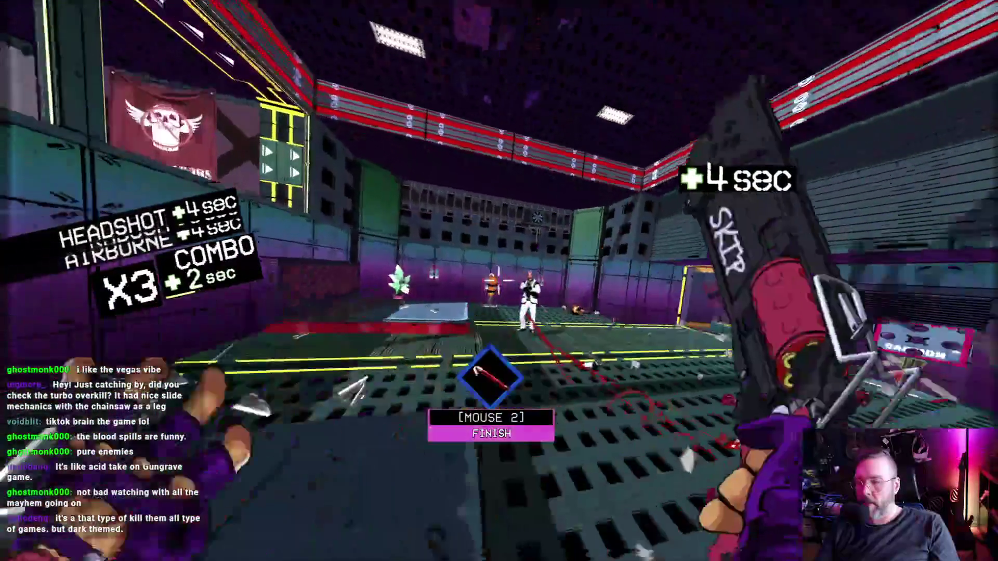
left_click(499, 281)
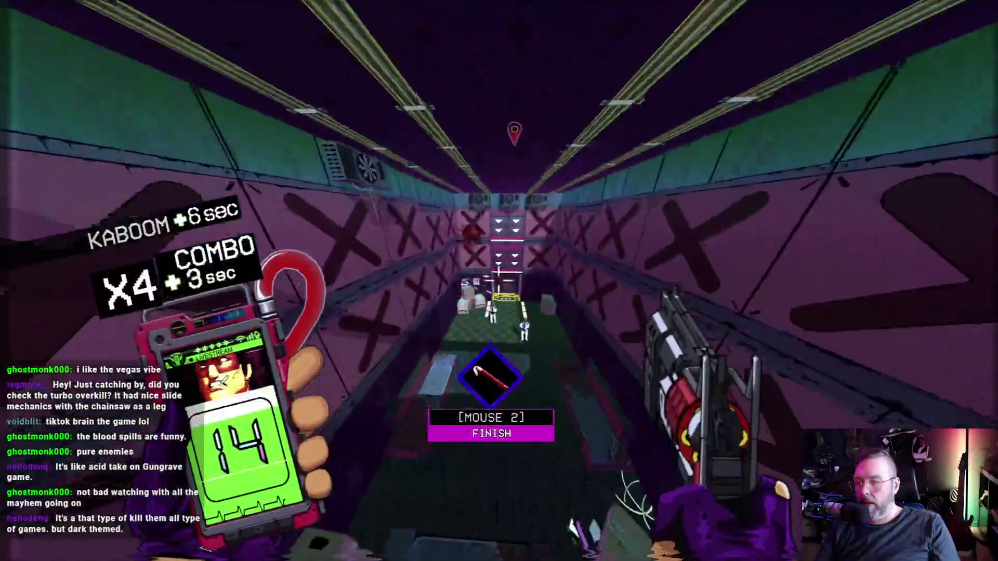
right_click(499, 281)
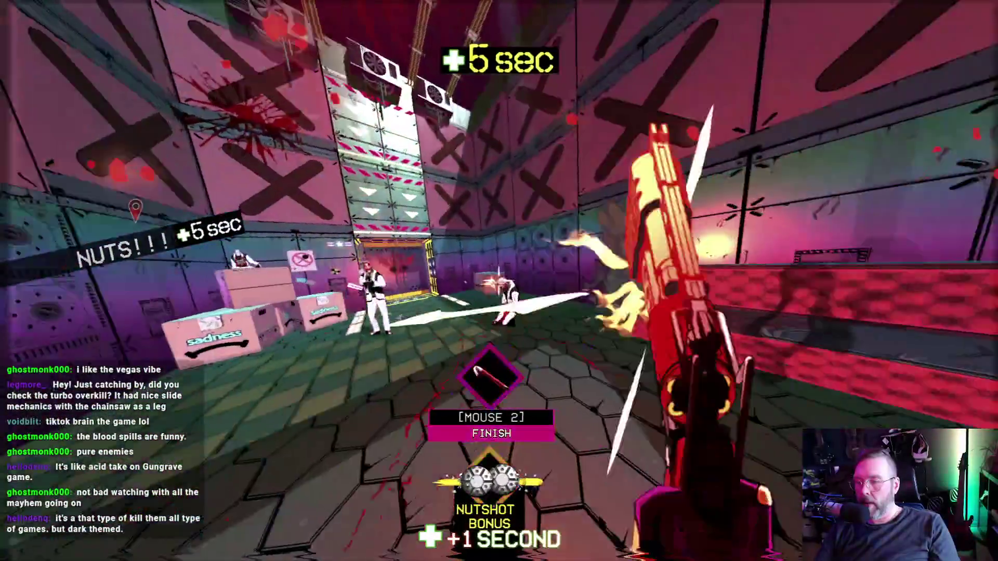
key("w")
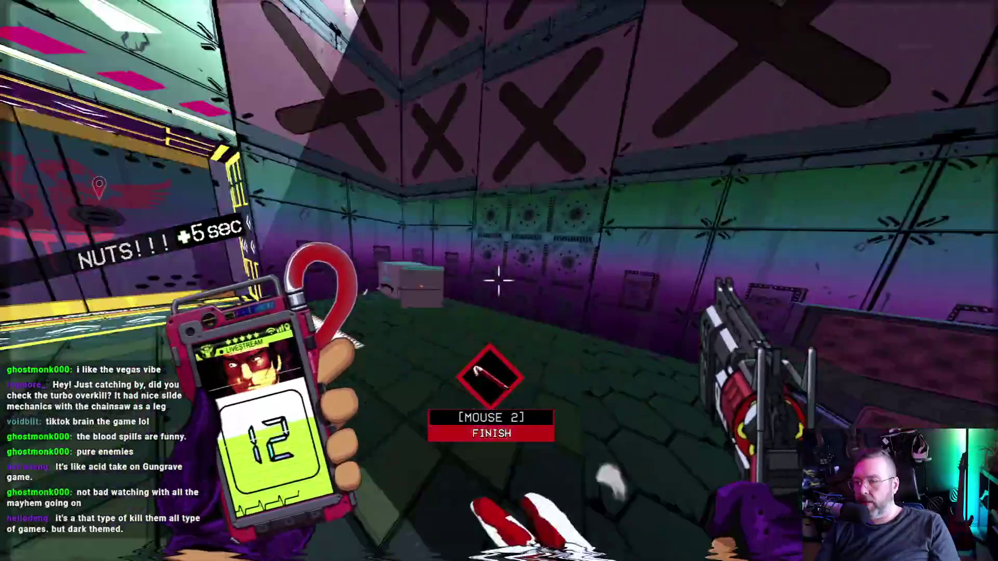
Dash-finish enemies, smash the drones, and kill the last enemy to clear floor 06.
right_click(499, 281)
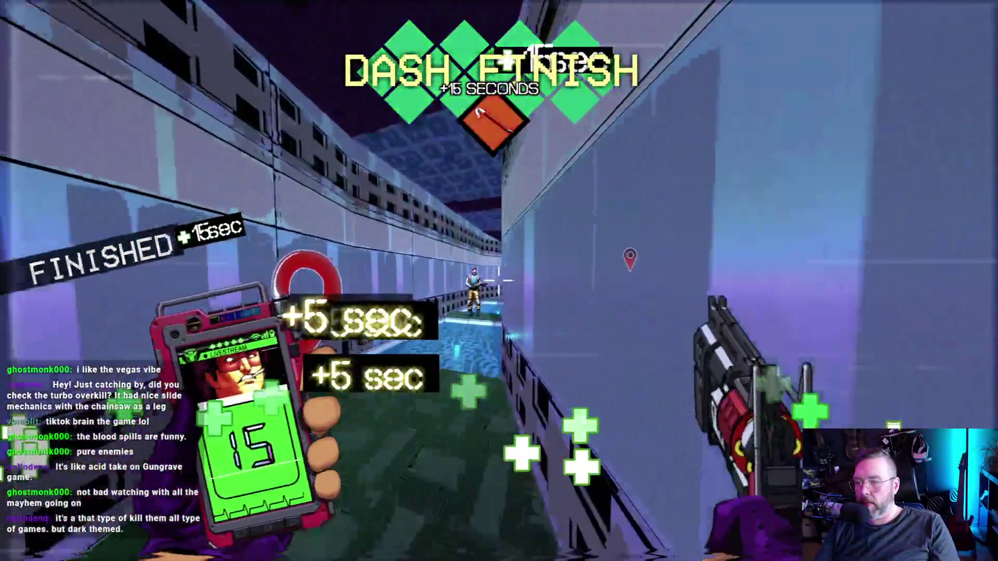
right_click(500, 281)
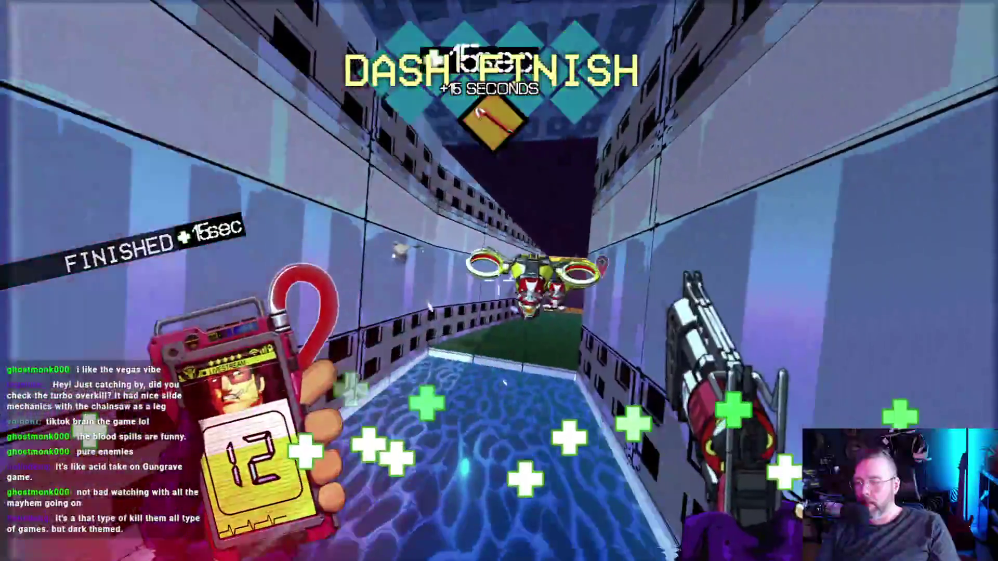
right_click(499, 280)
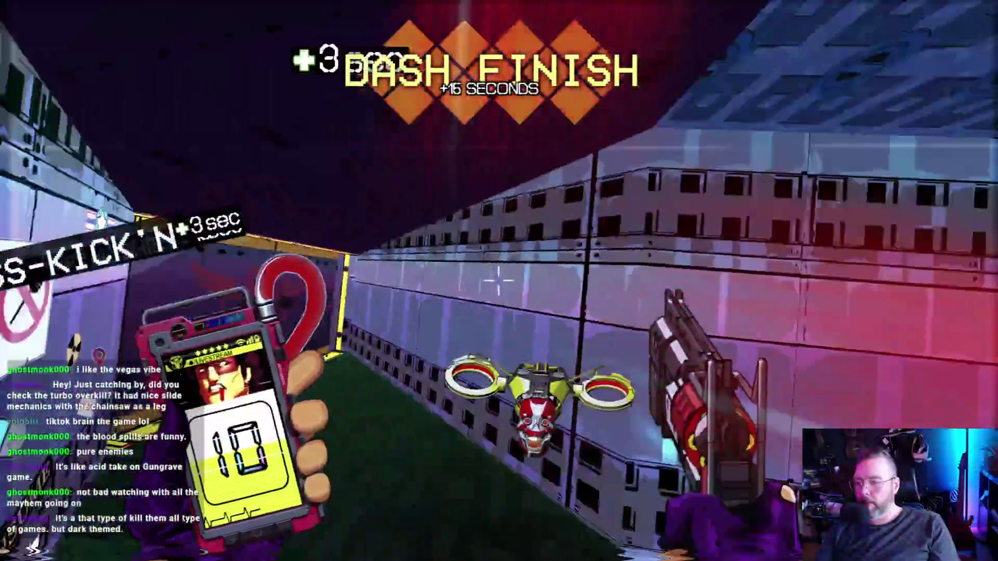
left_click(499, 281)
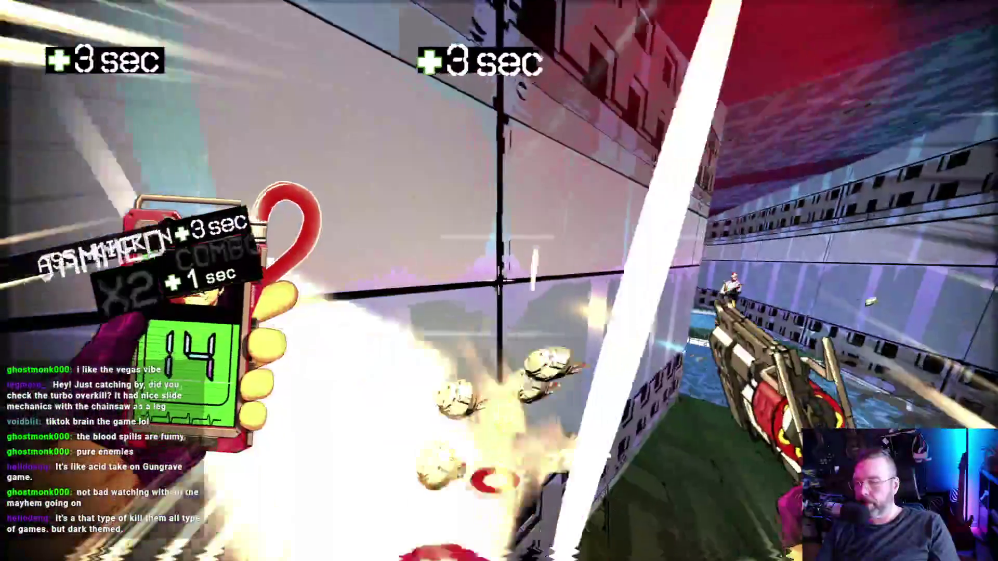
left_click(499, 281)
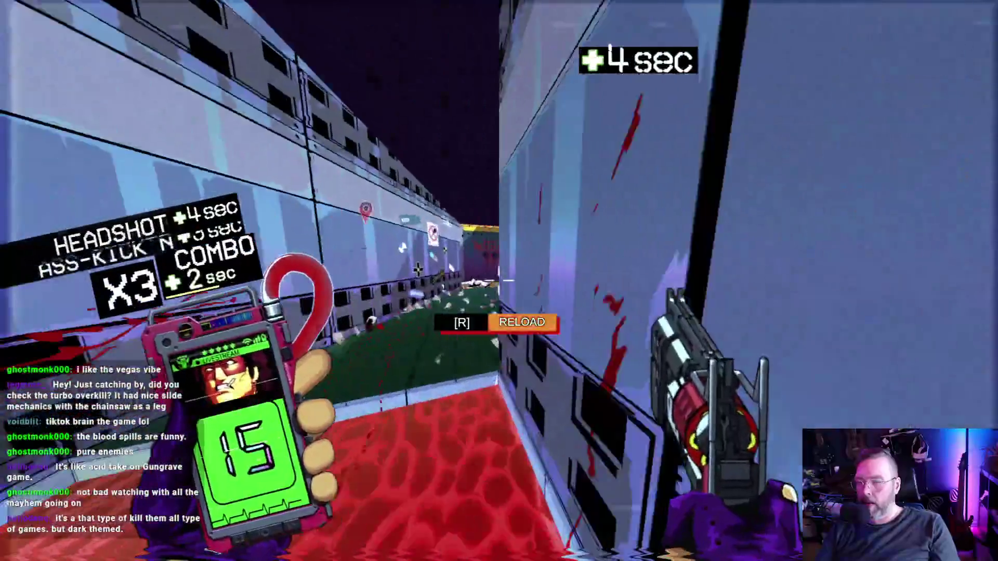
key("r")
right_click(499, 280)
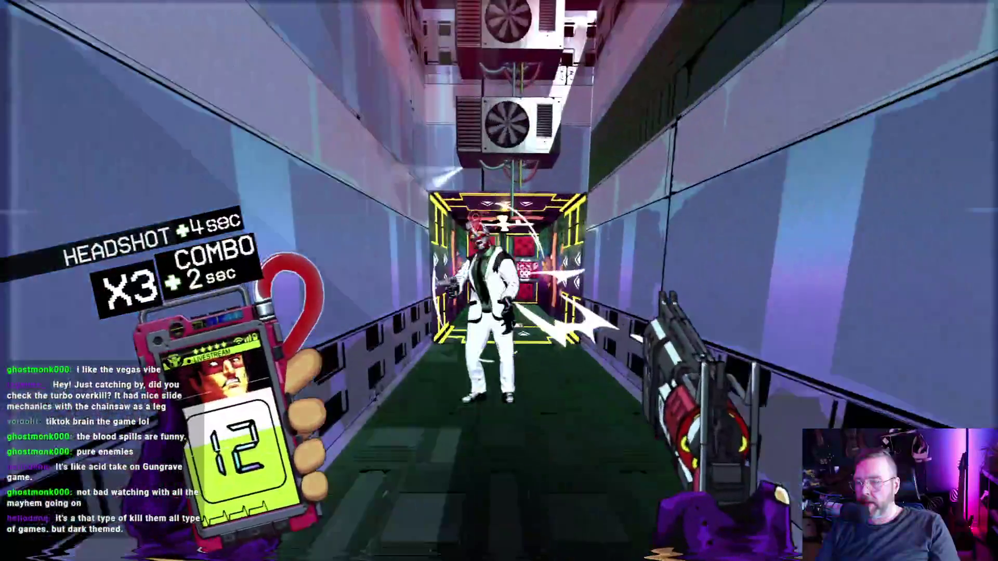
left_click(499, 281)
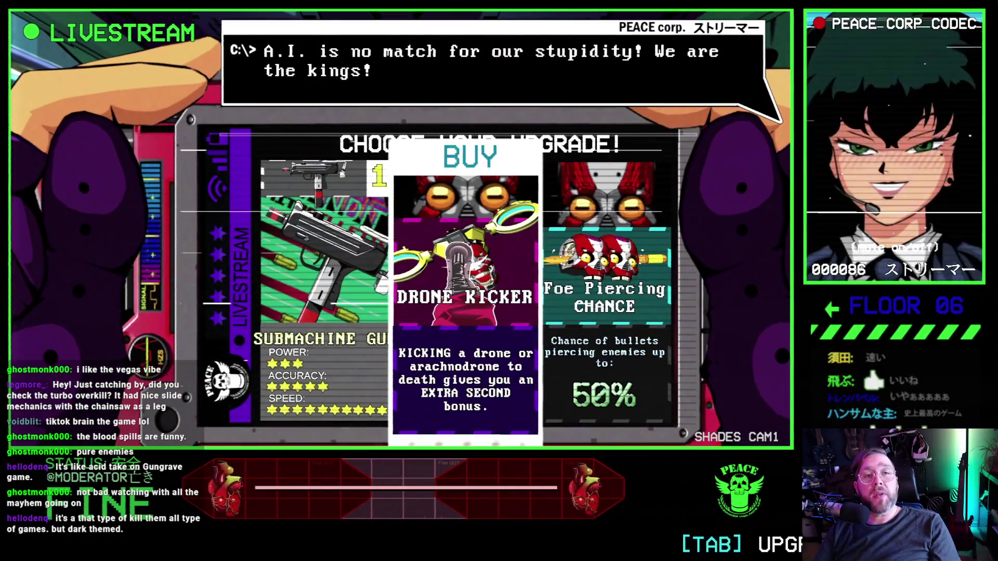
Compare Foe Piercing Chance and Drone Kicker, then buy the Submachine Gun upgrade.
key("Right")
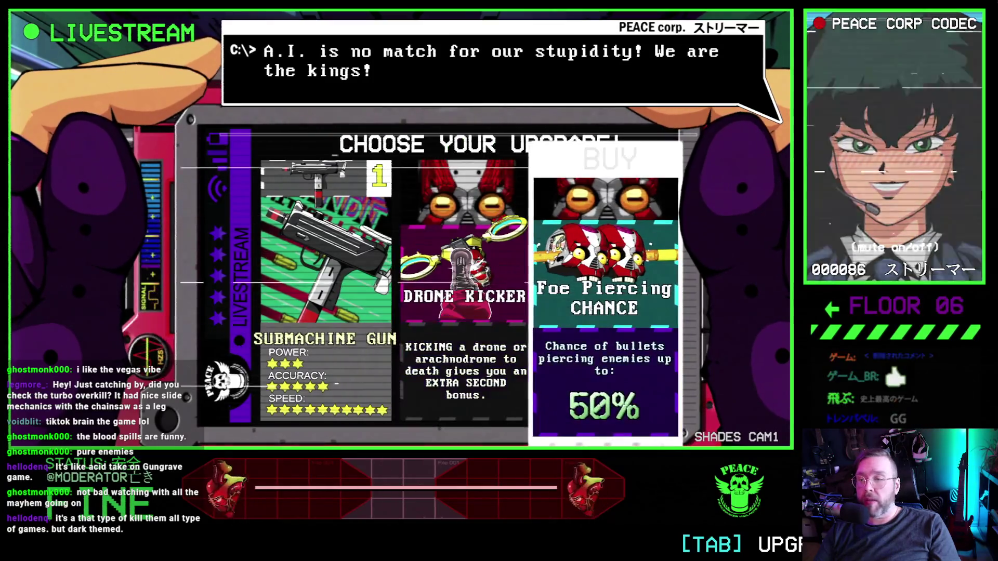
key("Left")
key("Left")
key("Right")
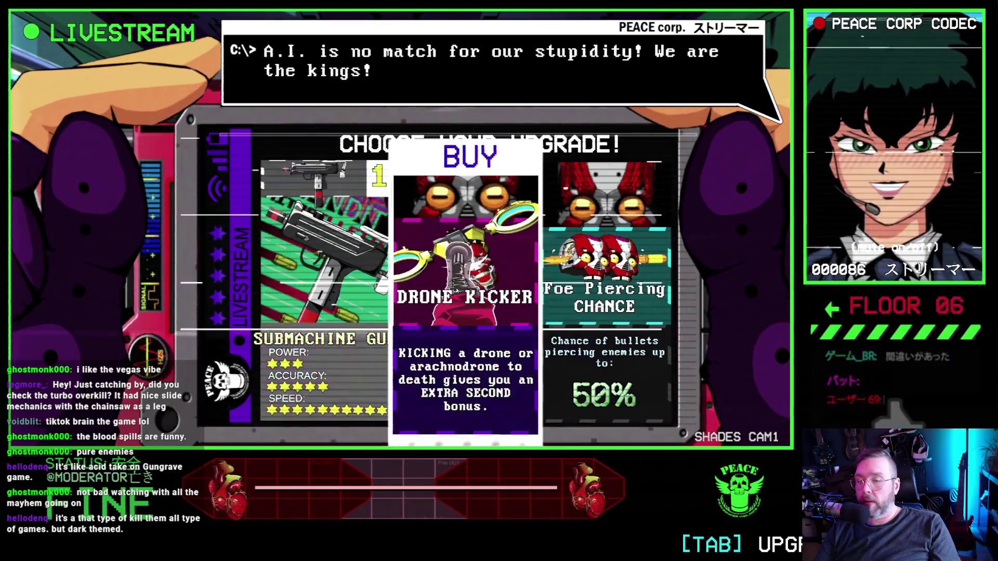
key("Right")
key("Left")
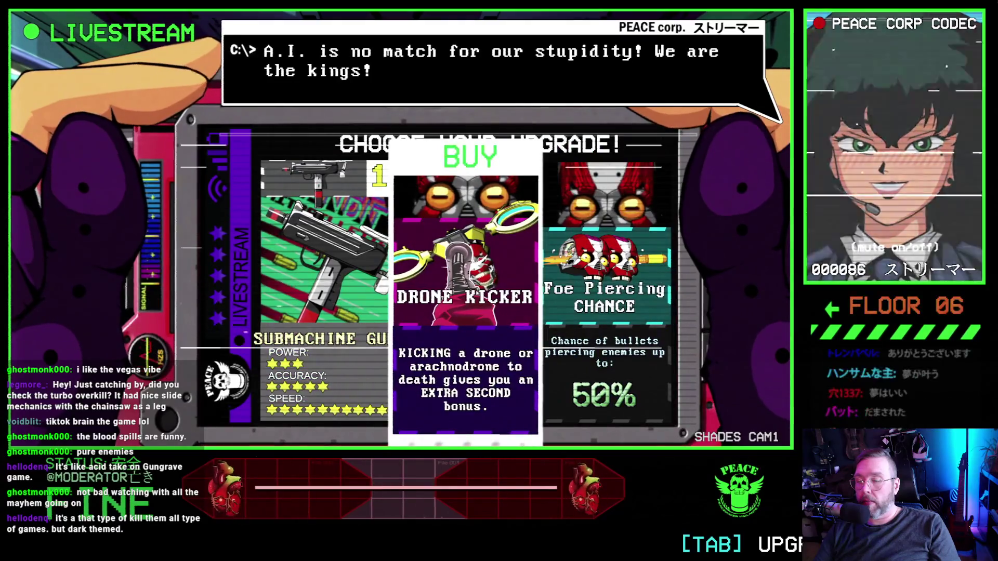
key("Left")
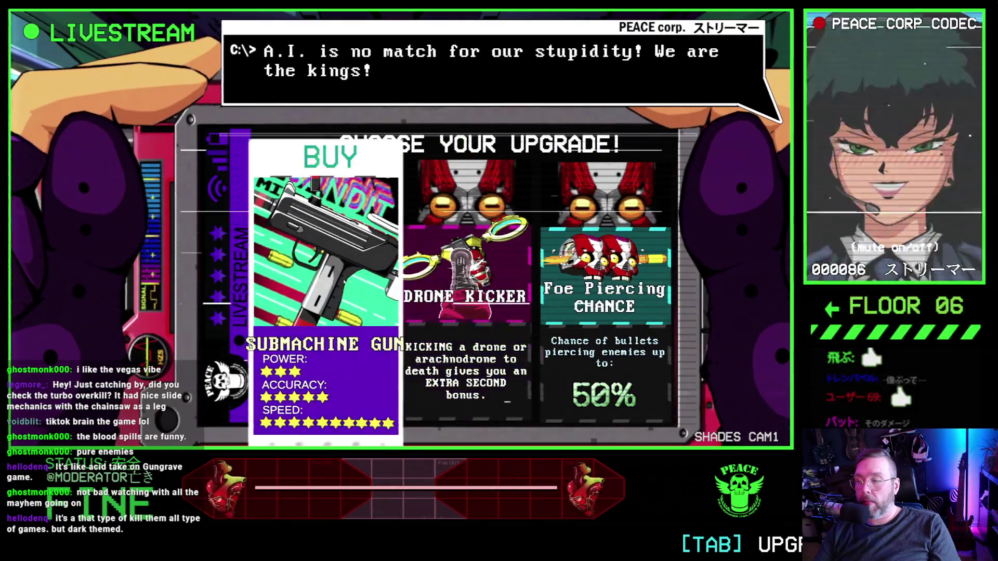
left_click(313, 279)
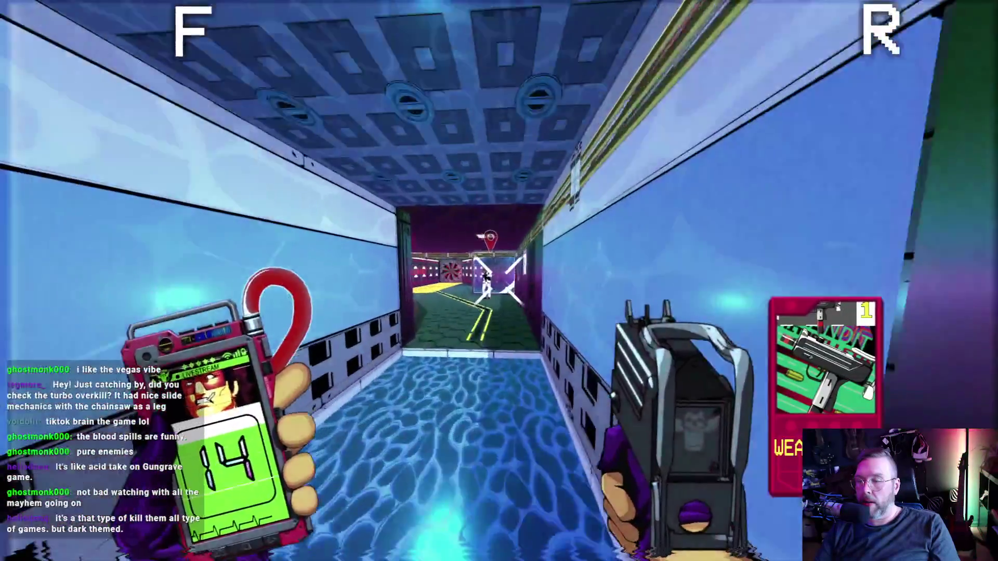
Shoot floor 07's first enemies down the corridor and near the barrel, reloading once.
left_click(497, 281)
key("w")
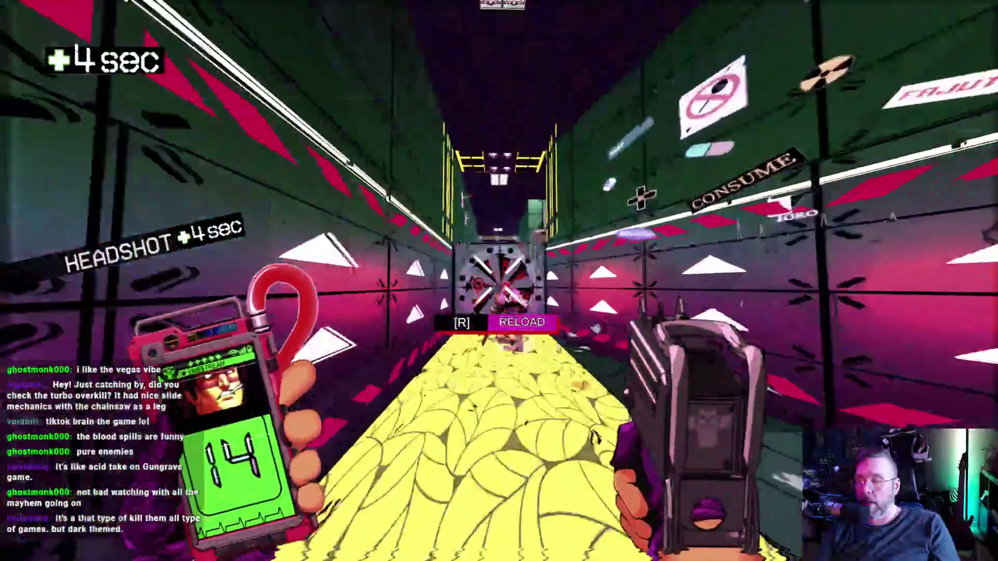
left_click(499, 281)
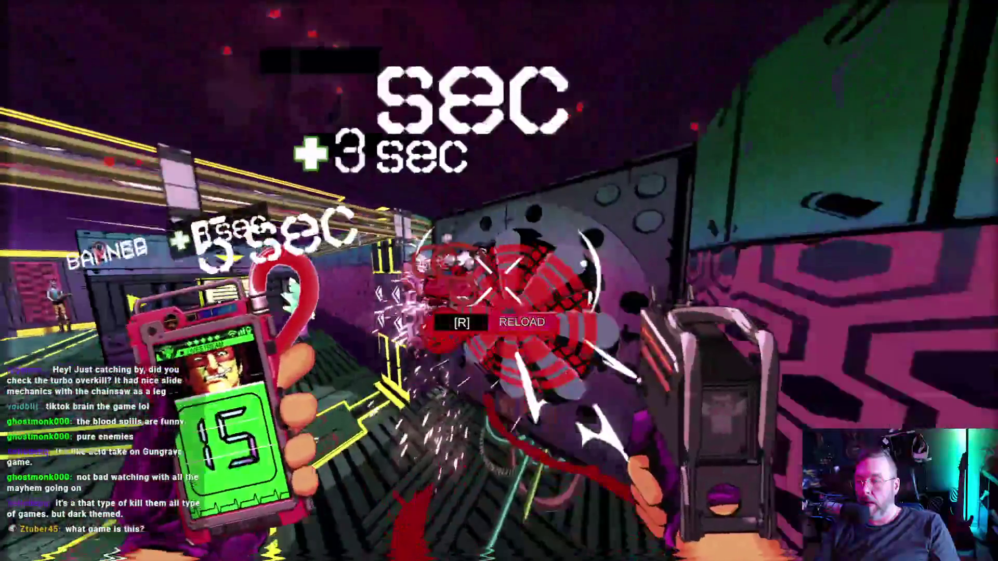
left_click(499, 280)
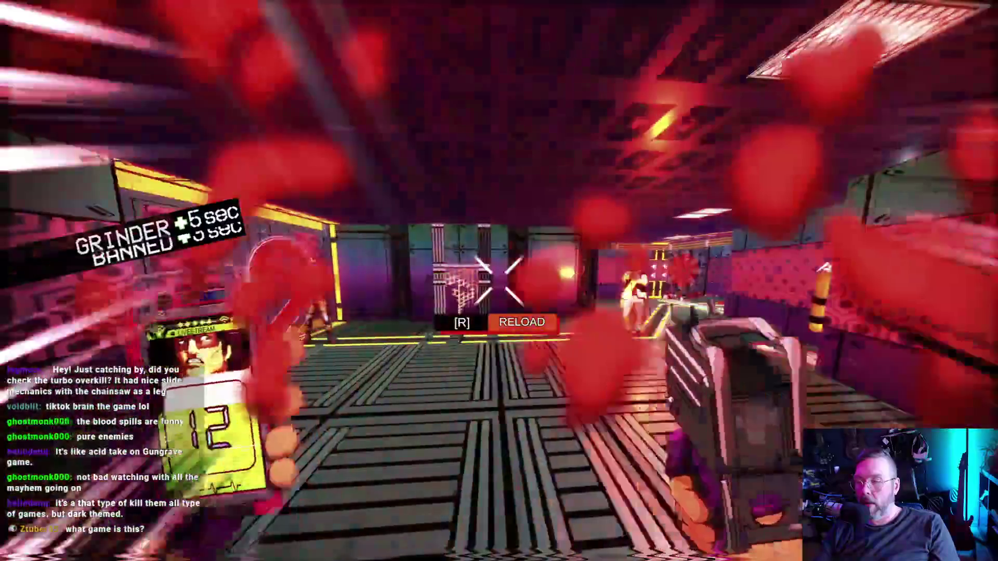
key("r")
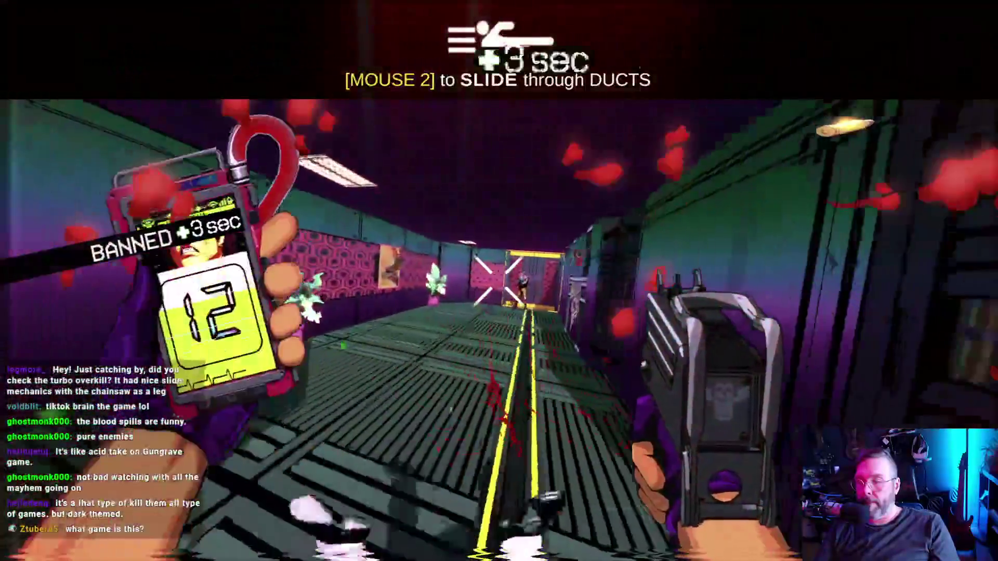
left_click(499, 280)
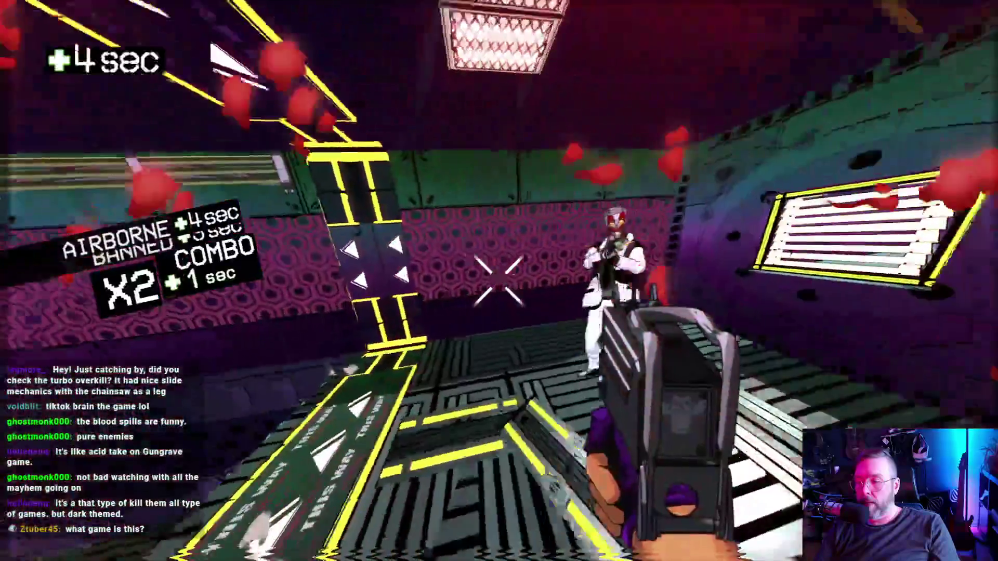
left_click(499, 281)
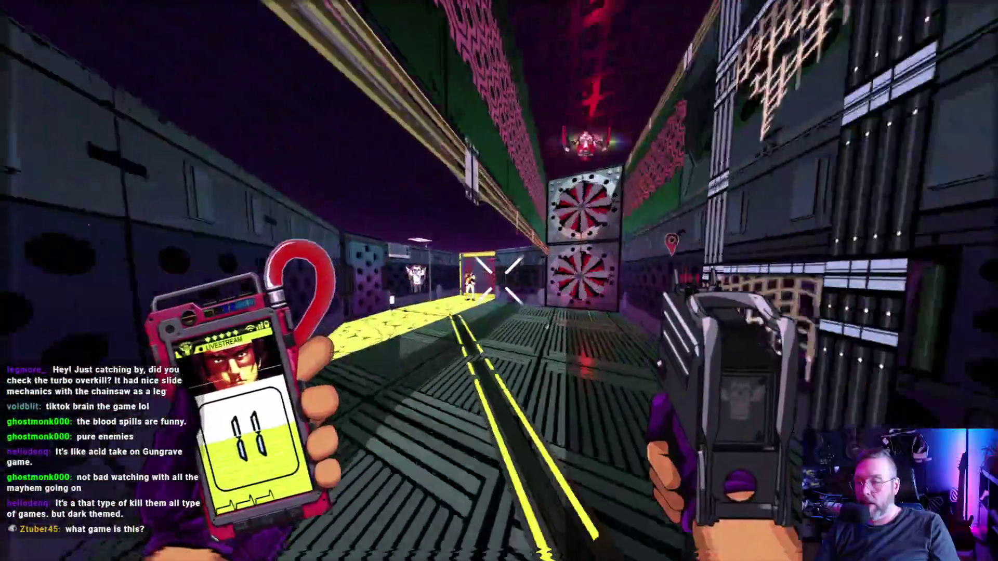
Clear the hex-walled room and corridor with headshots, then reload the jammed gun.
left_click(499, 281)
left_click(500, 280)
left_click(500, 281)
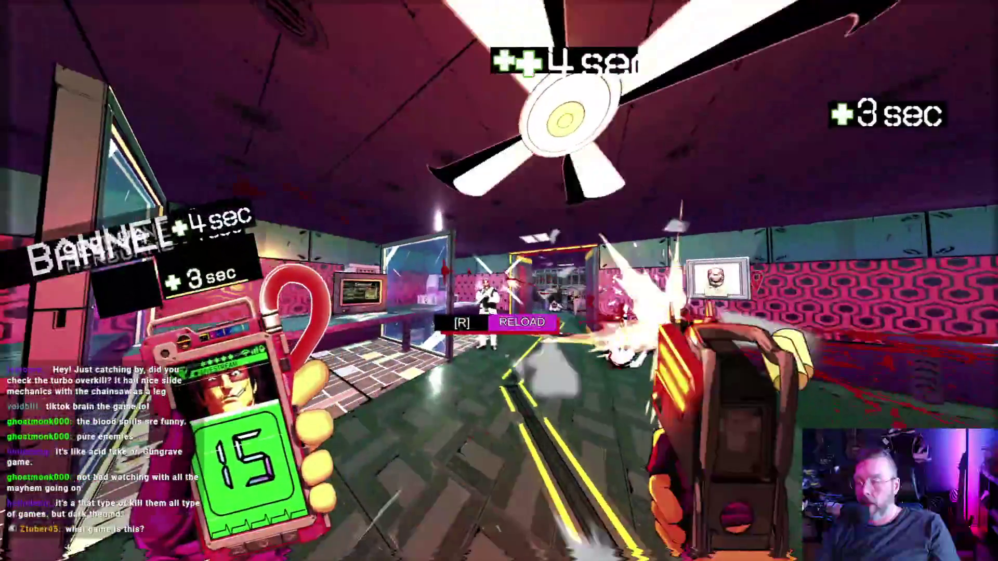
left_click(499, 281)
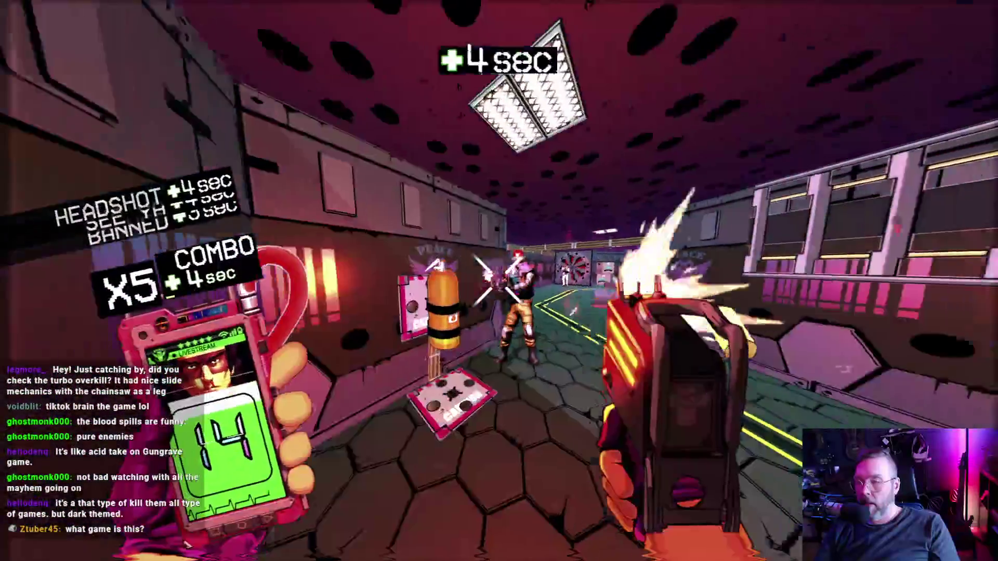
left_click(499, 280)
left_click(500, 281)
left_click(499, 281)
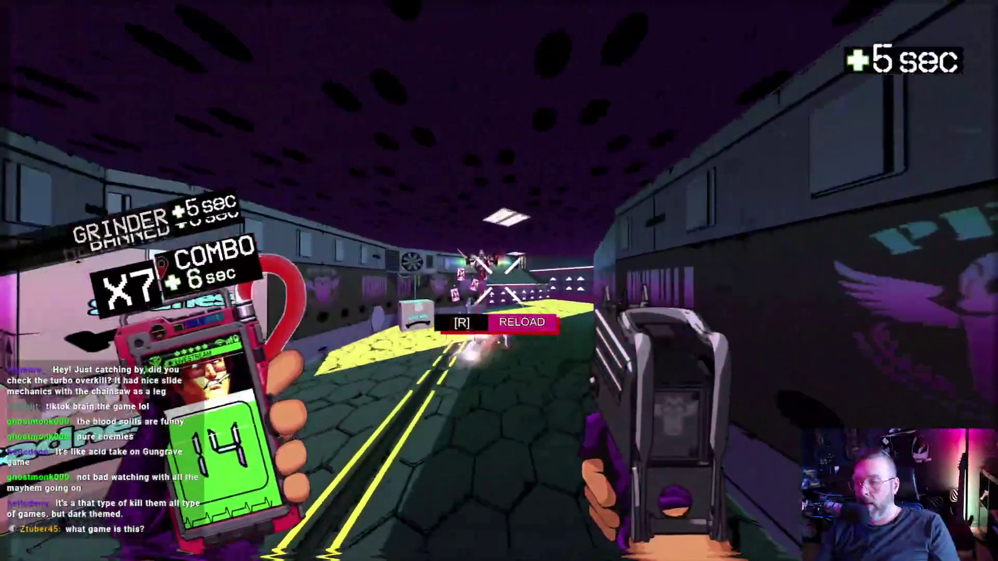
left_click(499, 280)
key("r")
Land headshots, kick the Life Soda machine for time, and clear the next room.
left_click(498, 281)
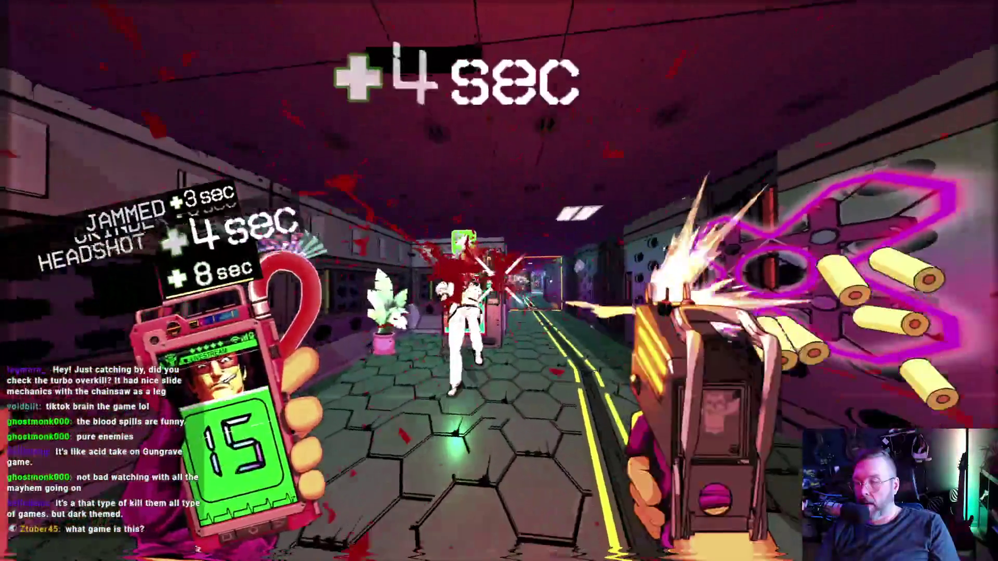
left_click(499, 281)
right_click(499, 281)
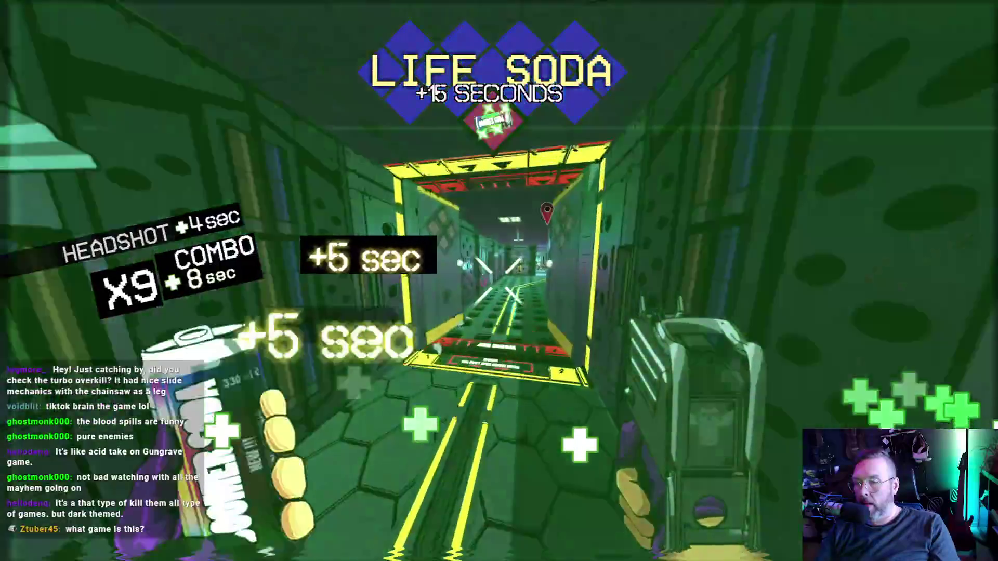
left_click(499, 282)
left_click(499, 280)
left_click(498, 281)
key("r")
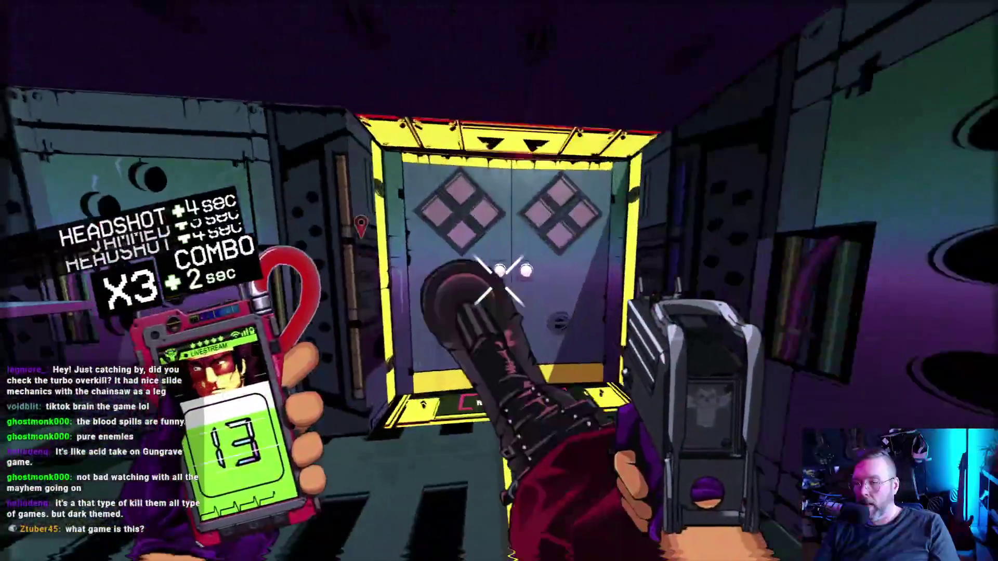
left_click(499, 280)
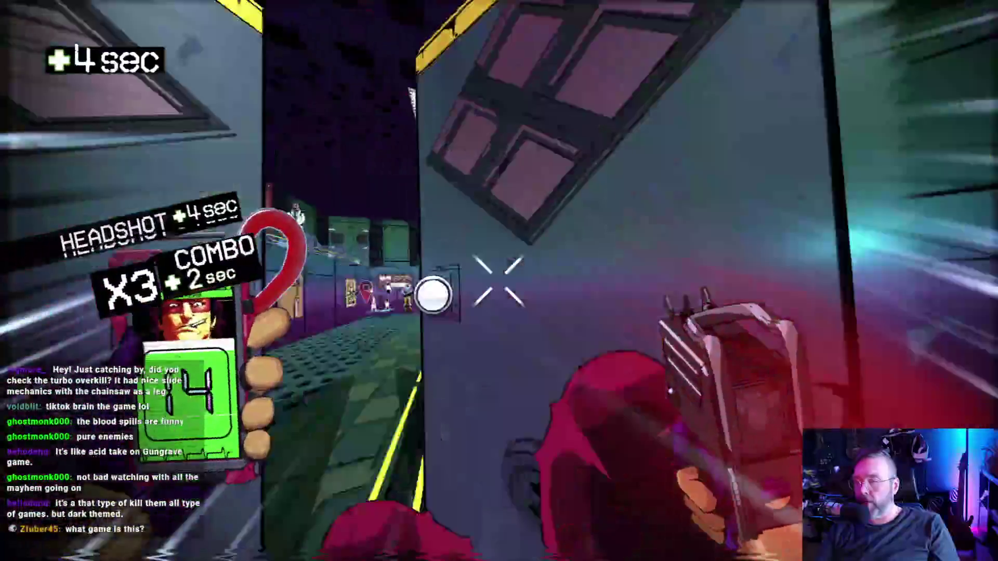
Shoot through the bright corridor, setting off the explosive barrel near the enemies.
left_click(499, 280)
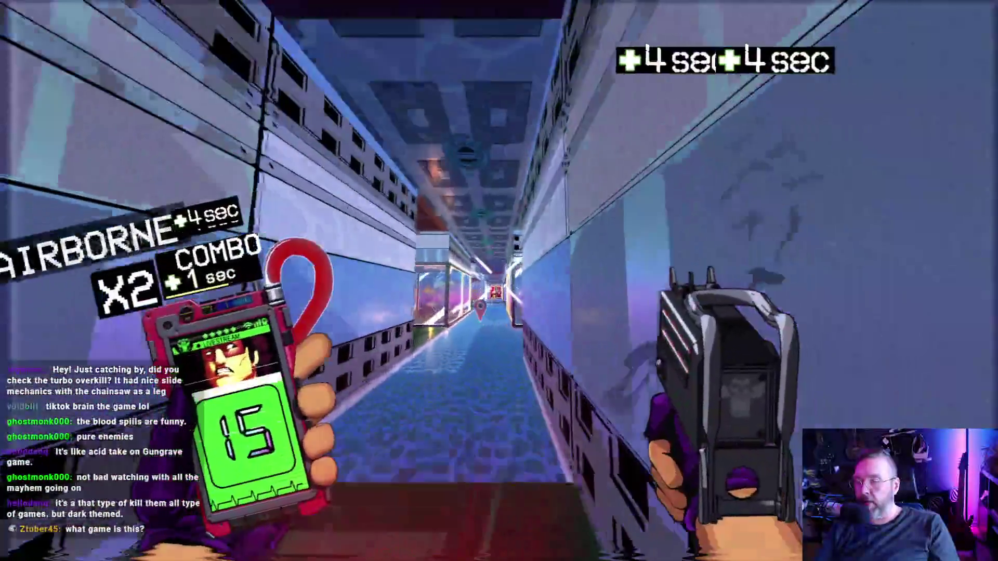
left_click(498, 281)
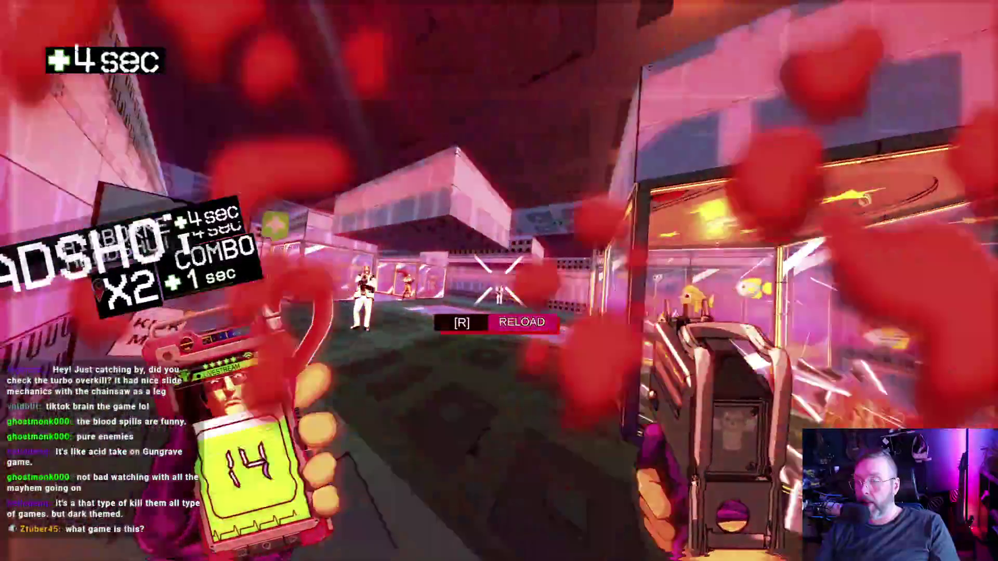
left_click(500, 280)
left_click(499, 280)
left_click(499, 281)
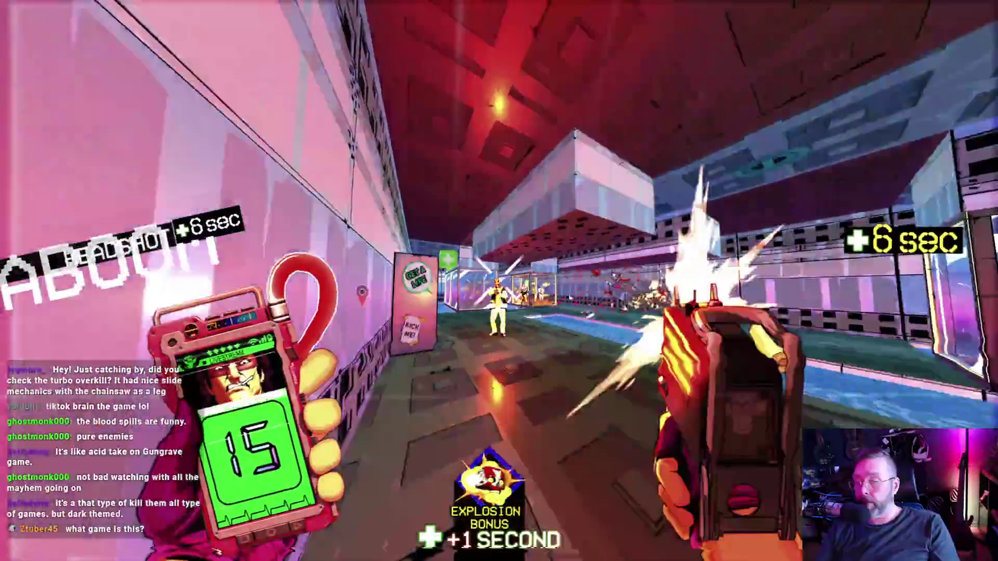
left_click(499, 281)
left_click(499, 281)
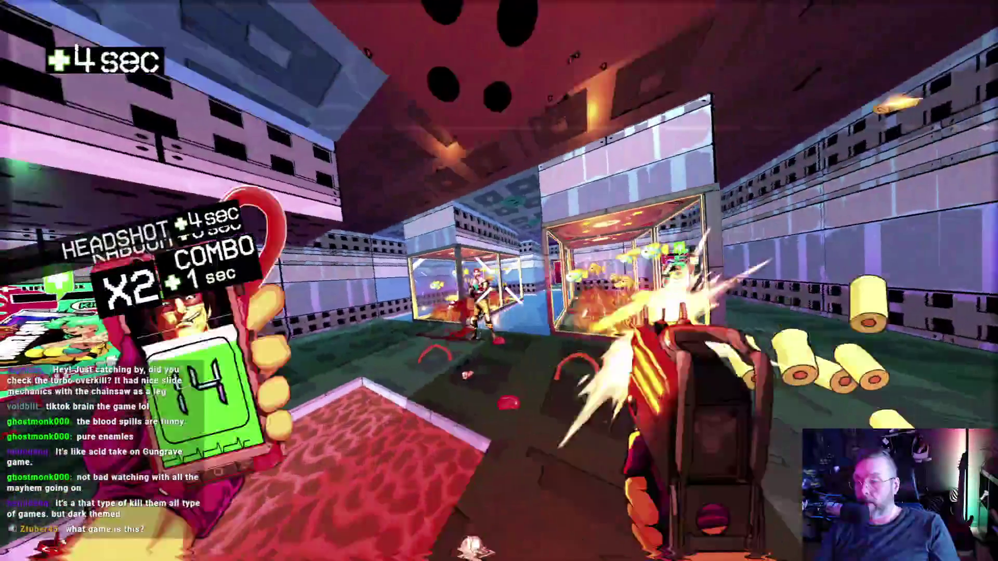
Grab the life soda and kill the last enemies by the Life Juice machine, ending at 00:46.3.
left_click(499, 281)
left_click(499, 280)
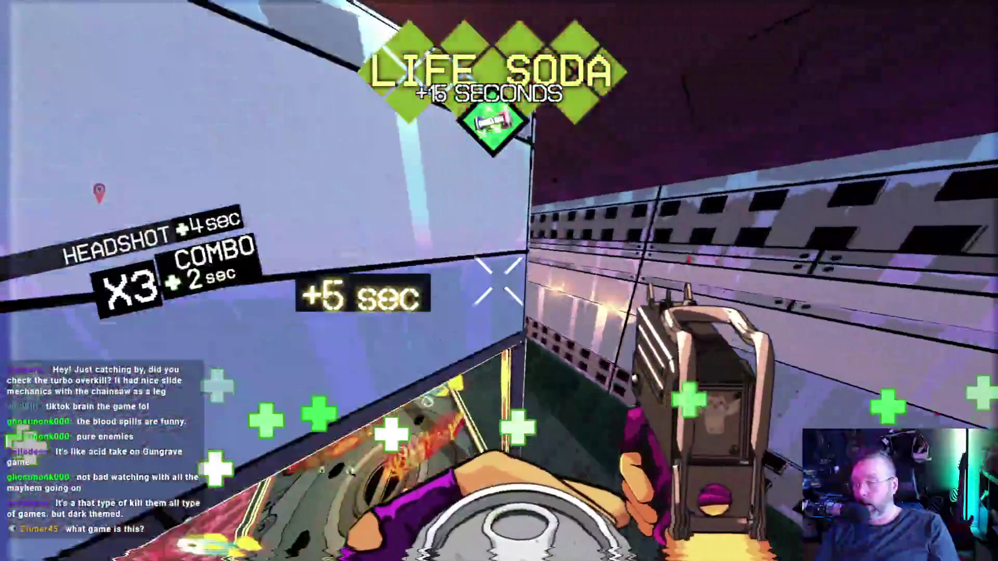
left_click(500, 280)
left_click(499, 281)
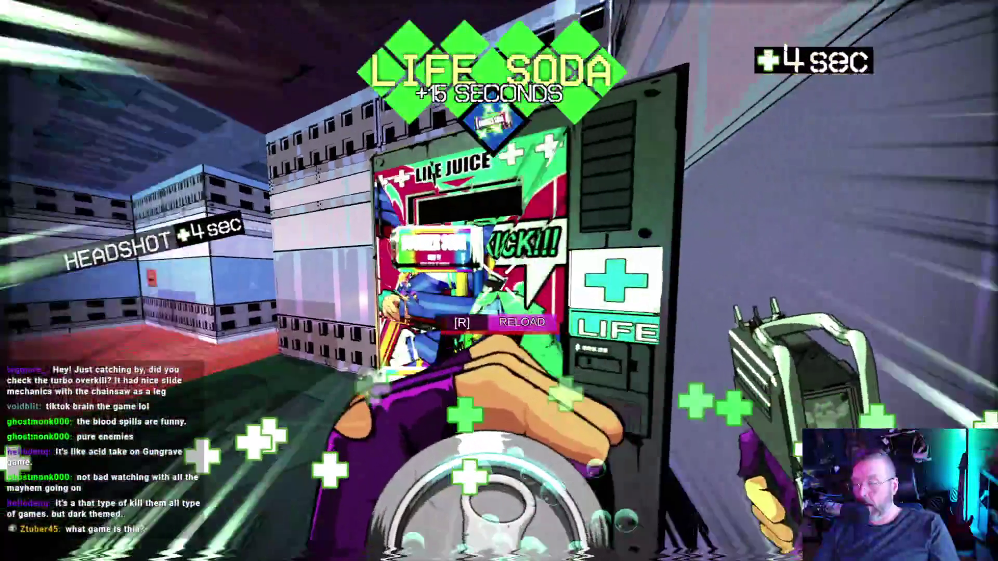
left_click(499, 280)
left_click(499, 280)
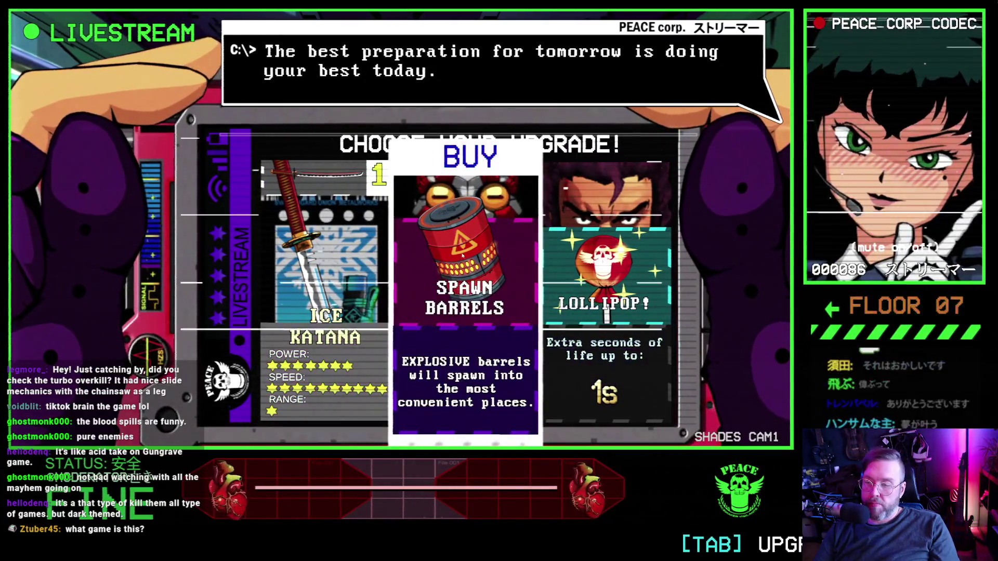
Buy the Lollipop extra-seconds upgrade.
left_click(541, 265)
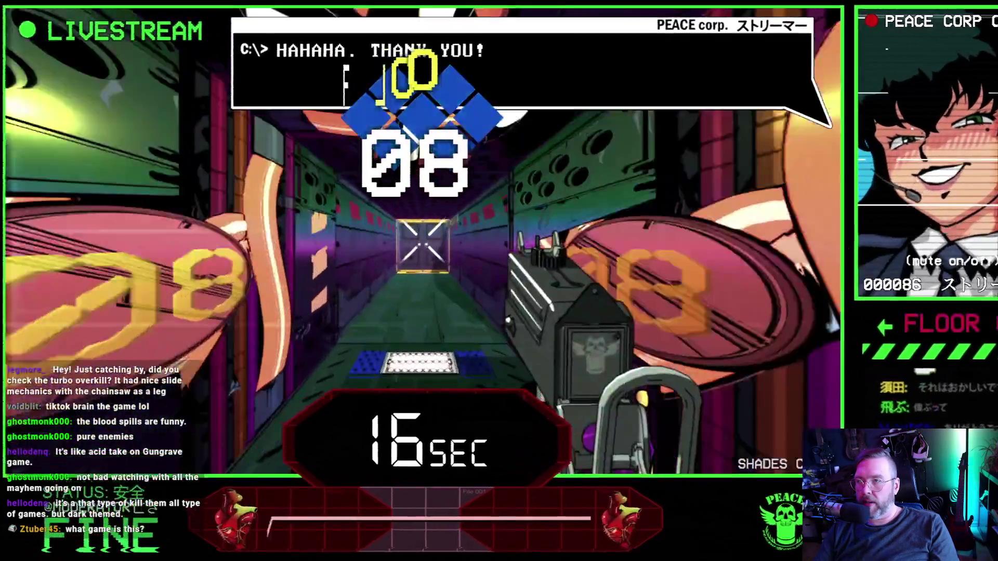
Advance into floor 08, shooting corridor enemies on the way to the door.
key("w")
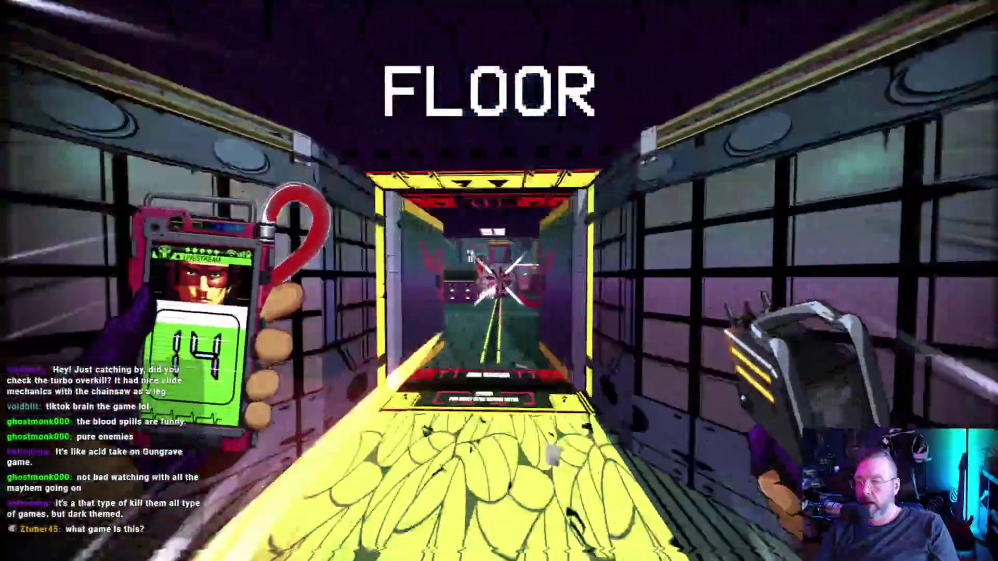
left_click(499, 281)
key("w")
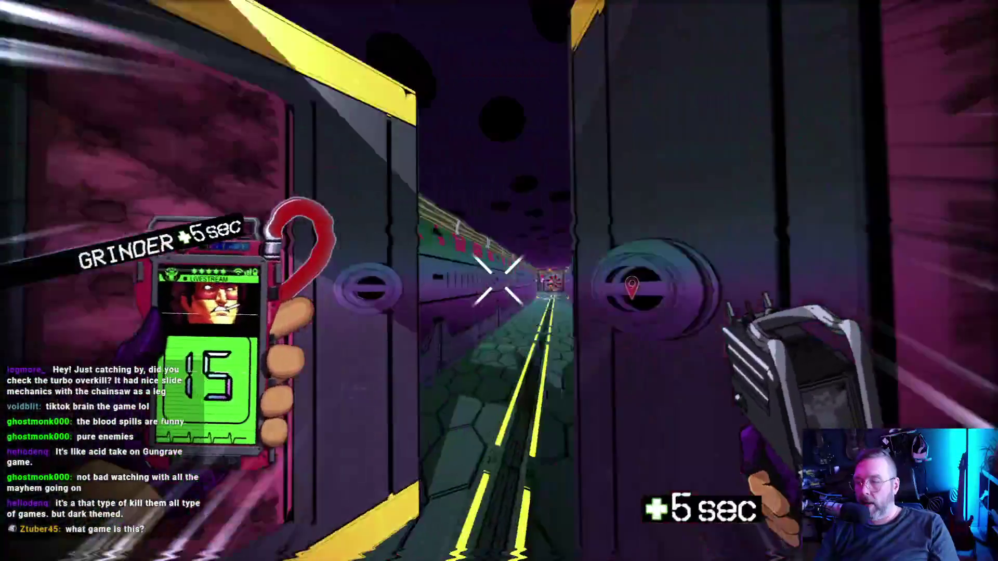
left_click(499, 280)
key("w")
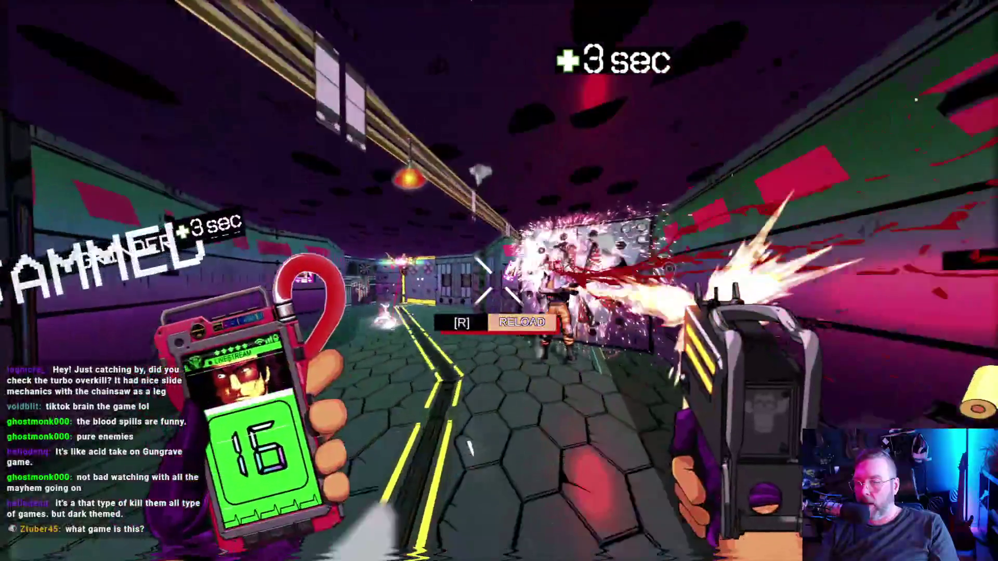
key("w")
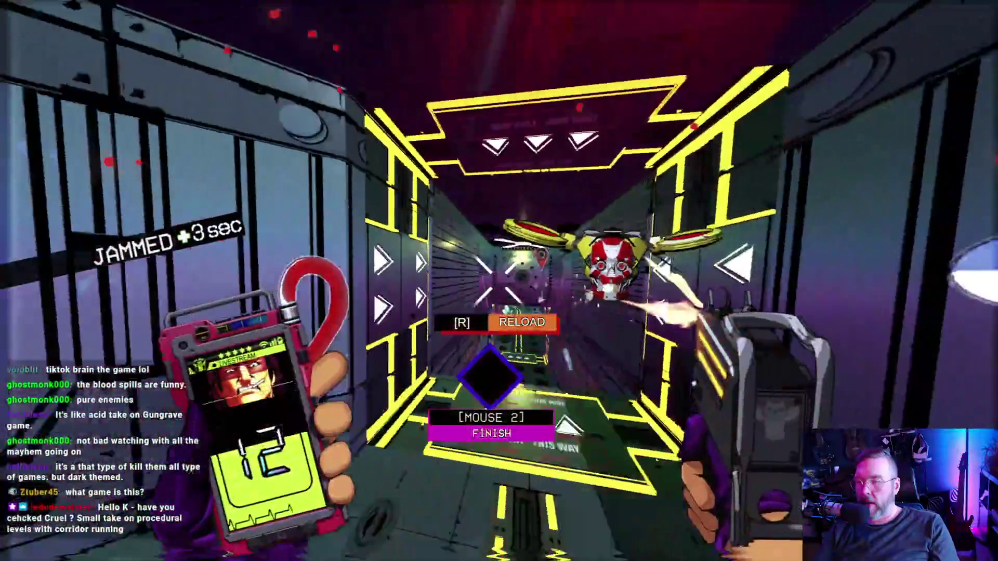
Fight through the yellow-lit and red corridors, triggering an explosion and a finisher.
left_click(499, 281)
key("w")
left_click(499, 281)
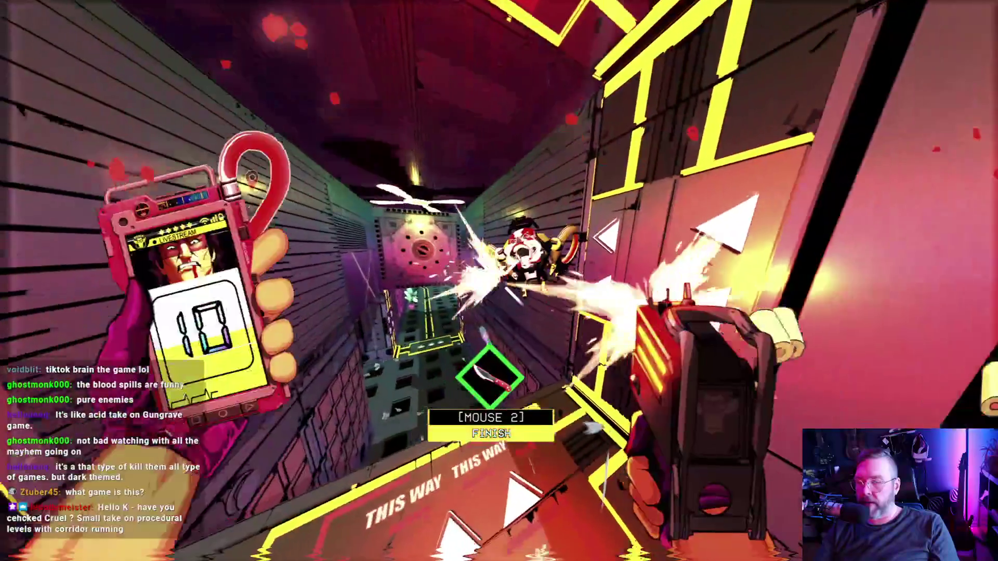
key("w")
left_click(499, 281)
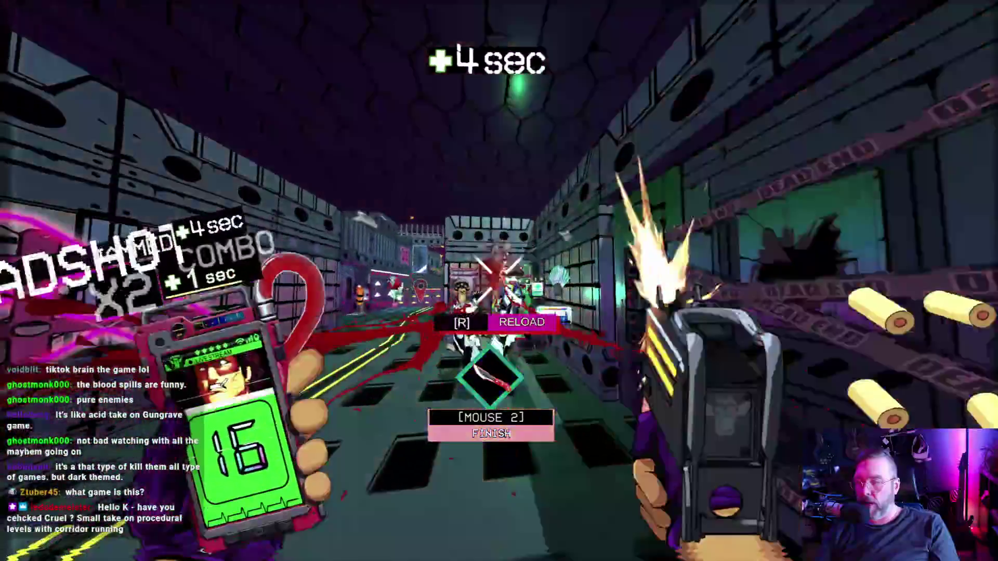
key("w")
left_click(499, 280)
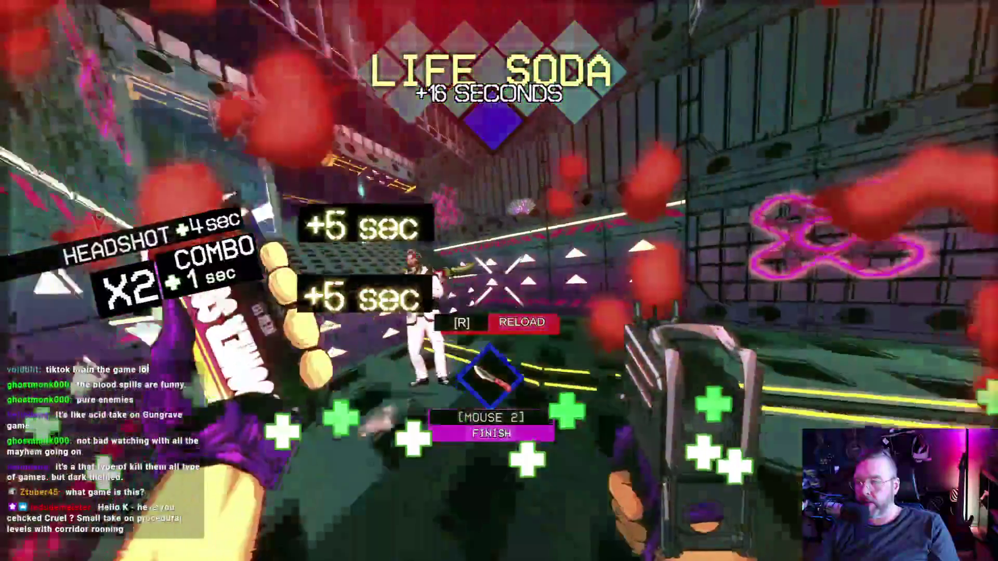
left_click(499, 281)
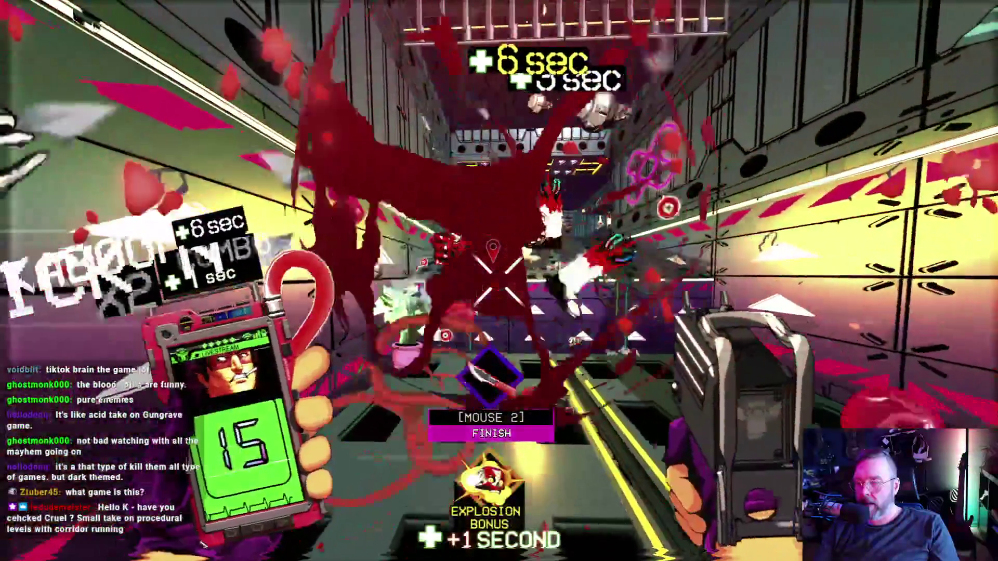
right_click(499, 281)
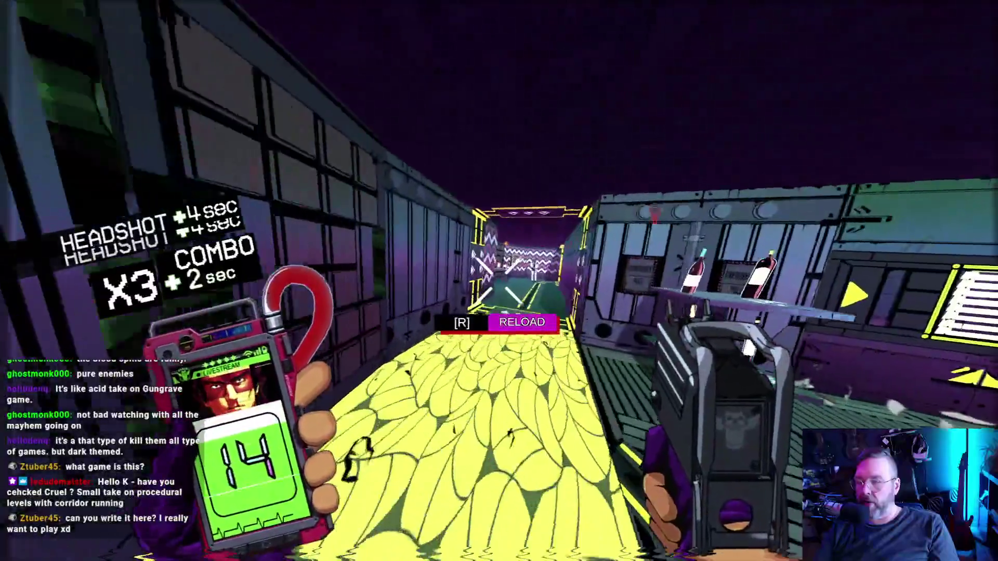
Melee into the room, headshot its enemy, and reload in the next corridor.
left_click(499, 281)
right_click(498, 280)
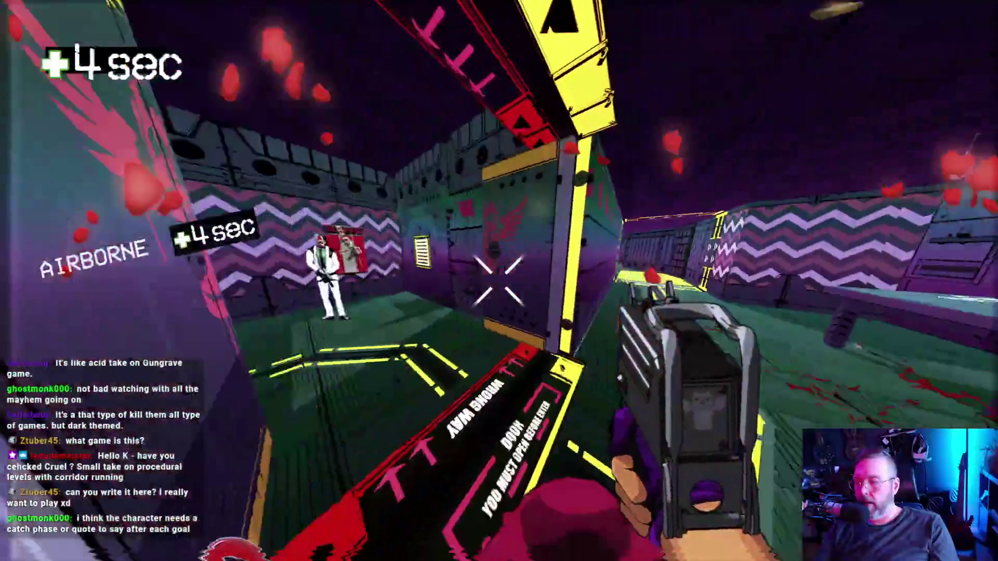
key("w")
left_click(500, 280)
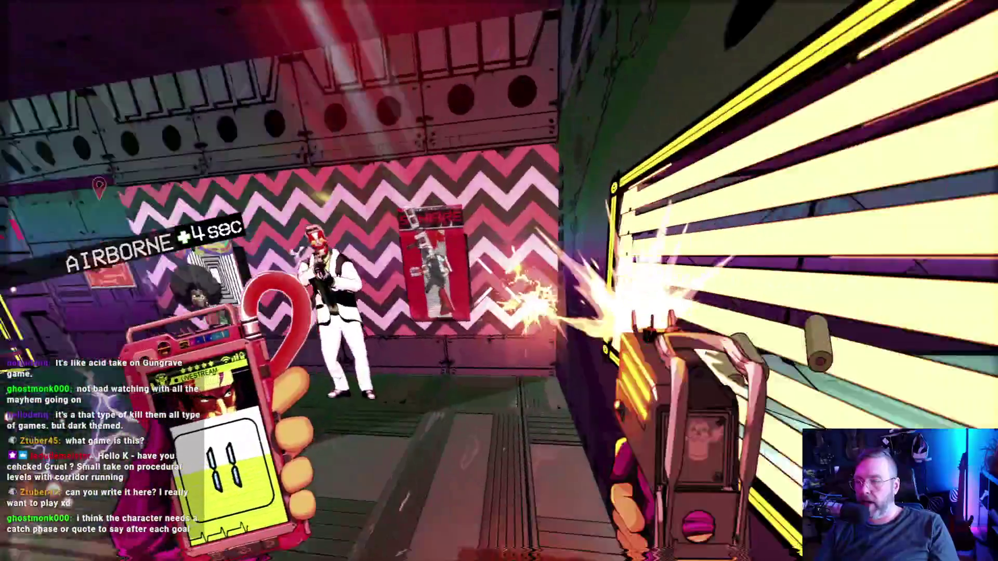
left_click(499, 280)
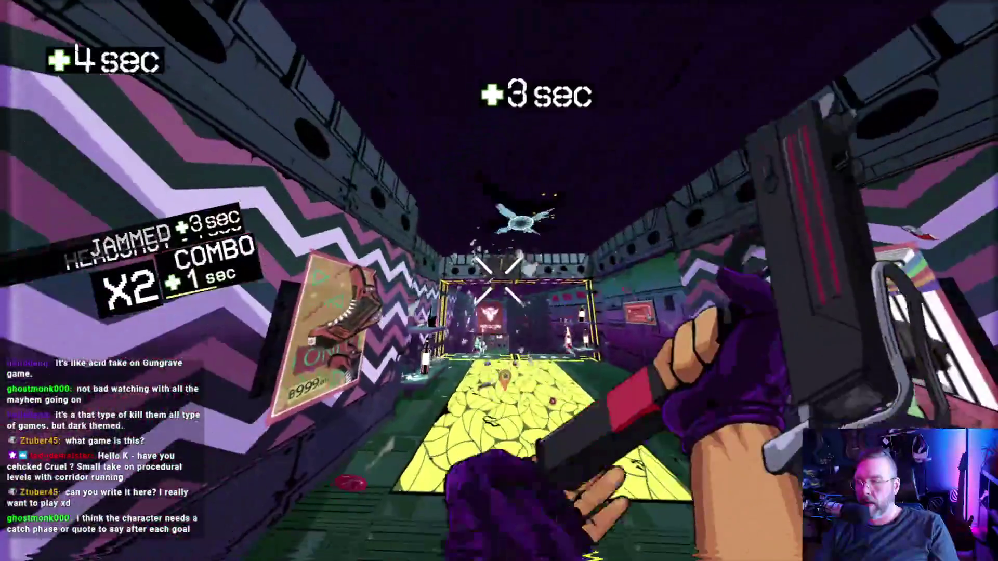
key("w")
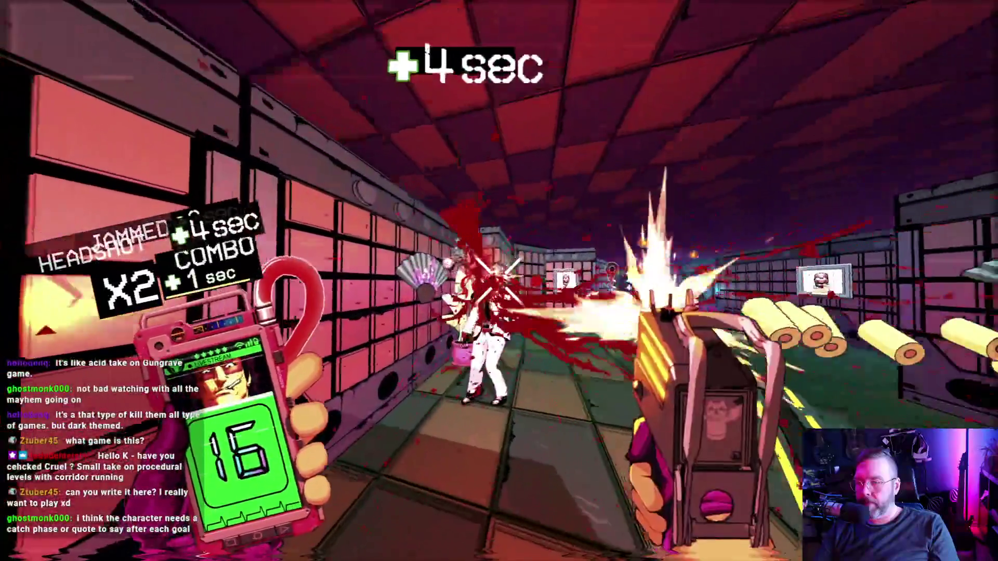
key("r")
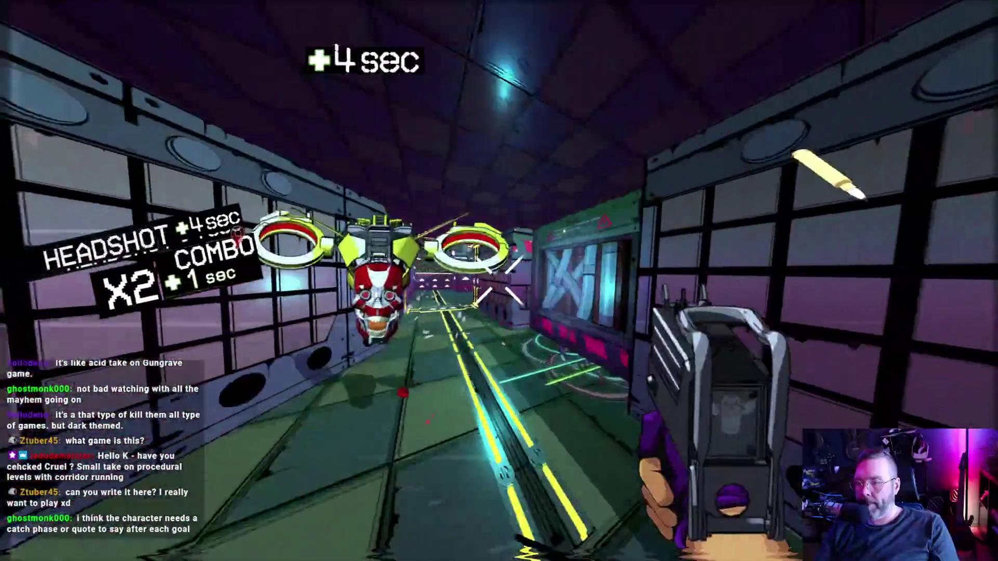
Clear the dark corridor and last rooms, shooting an explosive to finish floor 08.
left_click(499, 280)
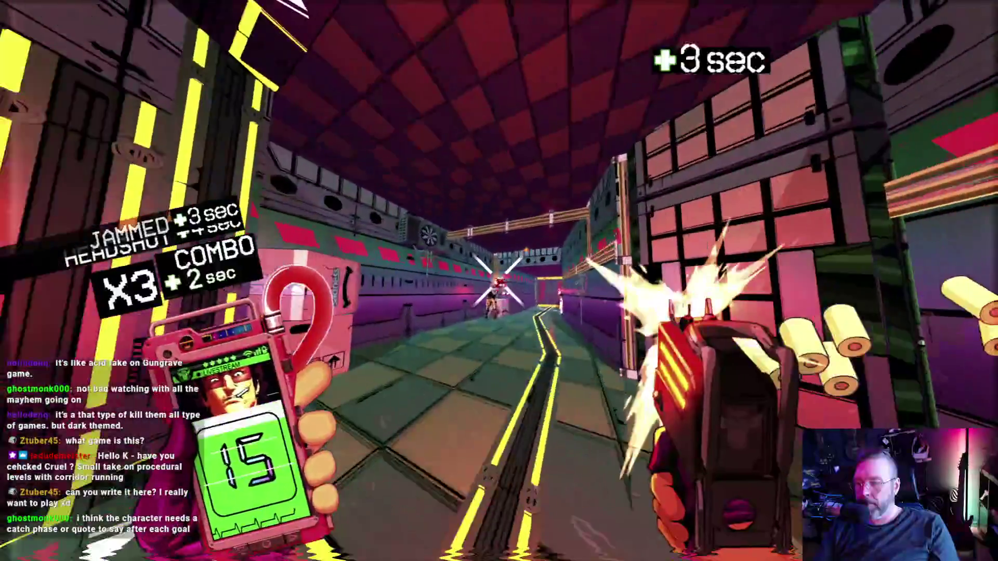
left_click(499, 280)
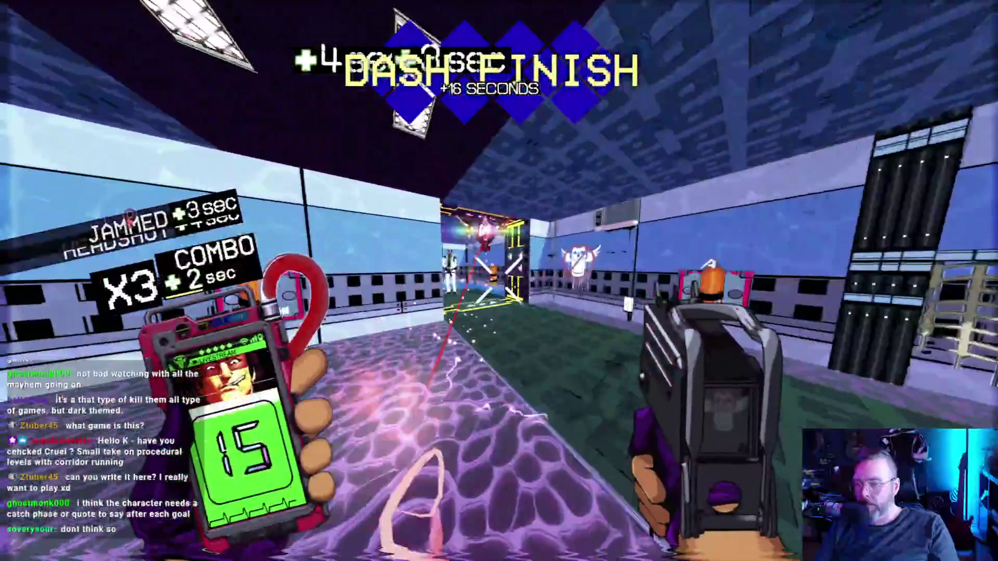
left_click(498, 280)
key("r")
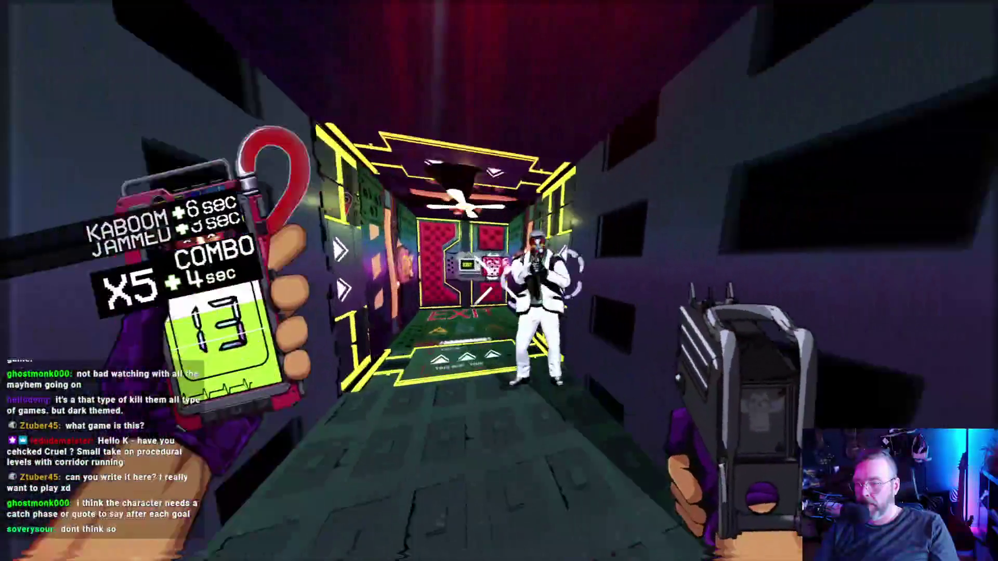
left_click(498, 281)
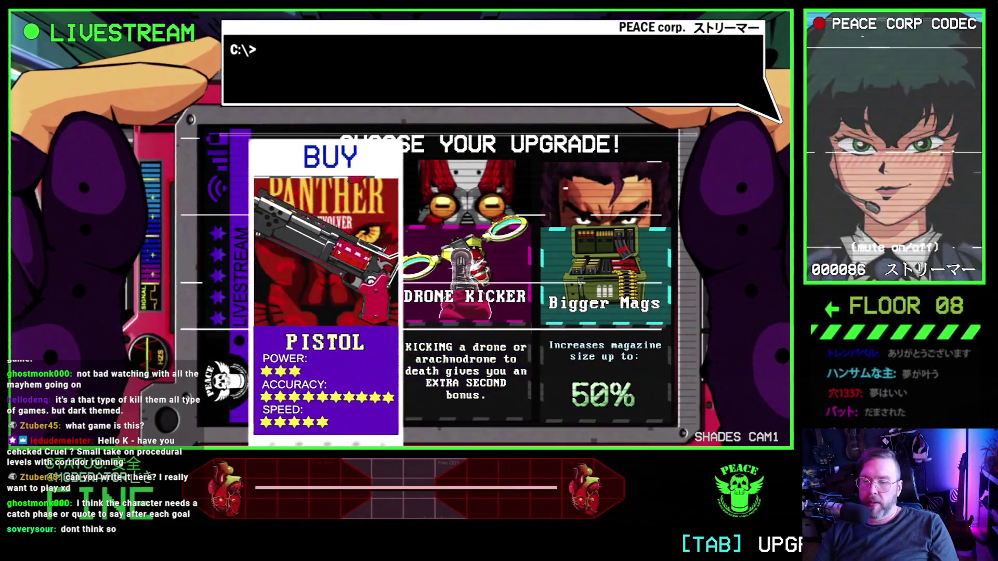
Buy the Bigger Mags upgrade.
left_click(634, 257)
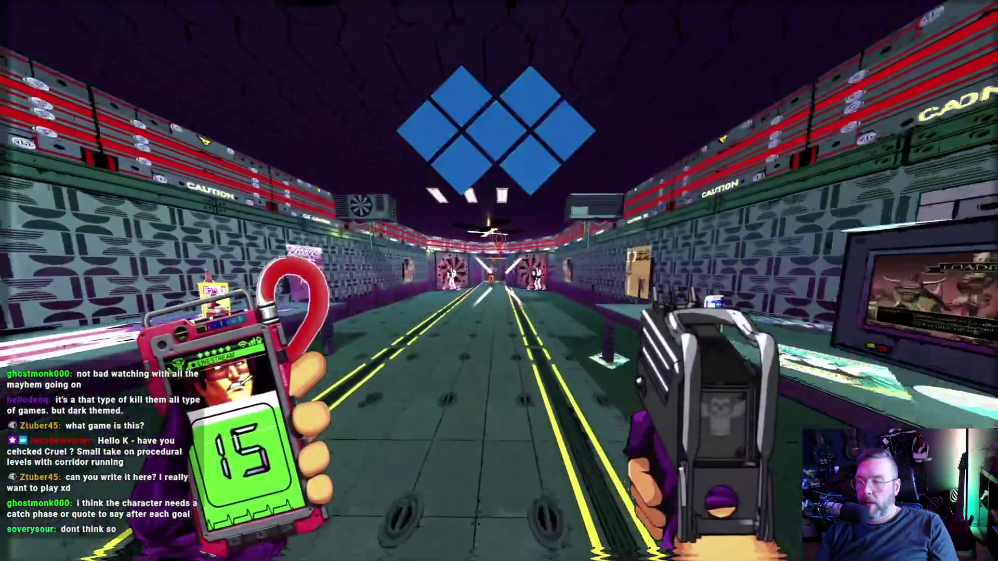
Mow down floor 09's corridor enemies and the tiled room, then reload.
left_click(499, 280)
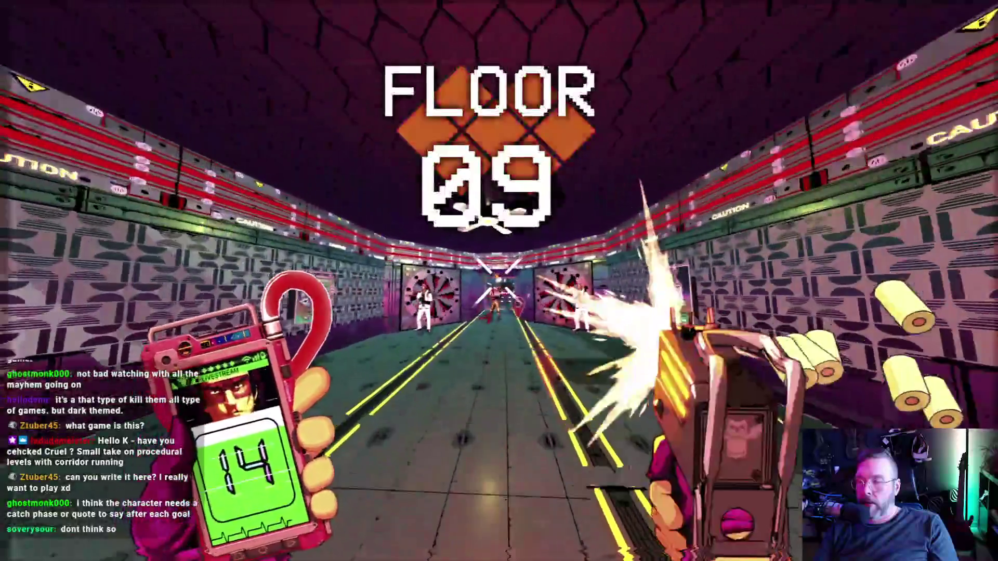
left_click(499, 280)
left_click(499, 280)
left_click(499, 281)
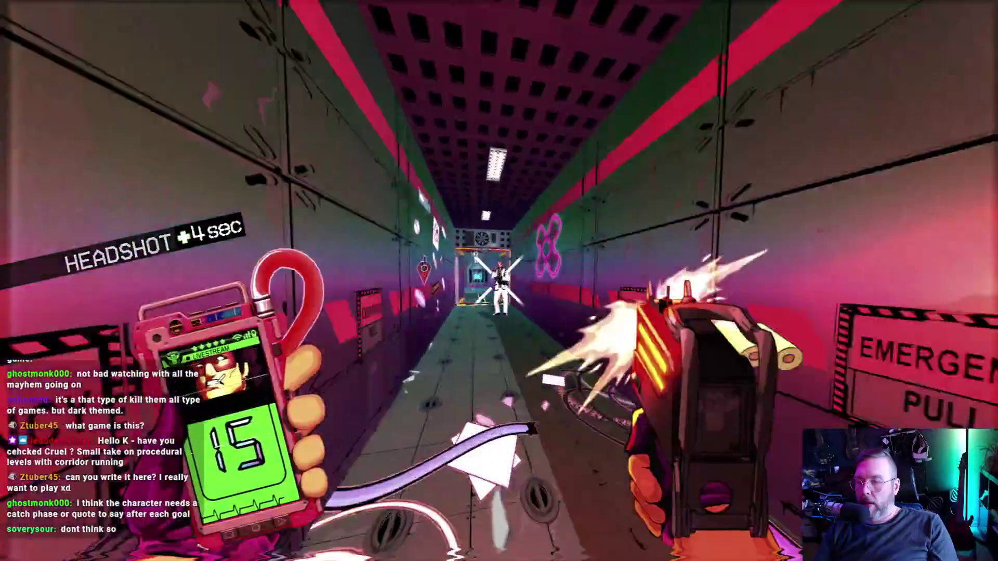
left_click(499, 282)
left_click(499, 280)
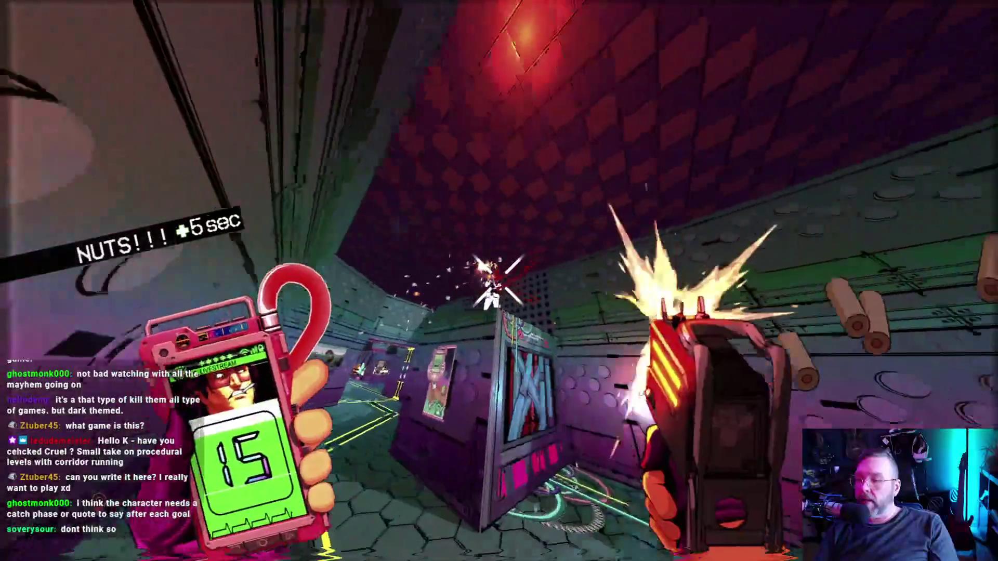
left_click(499, 281)
left_click(499, 281)
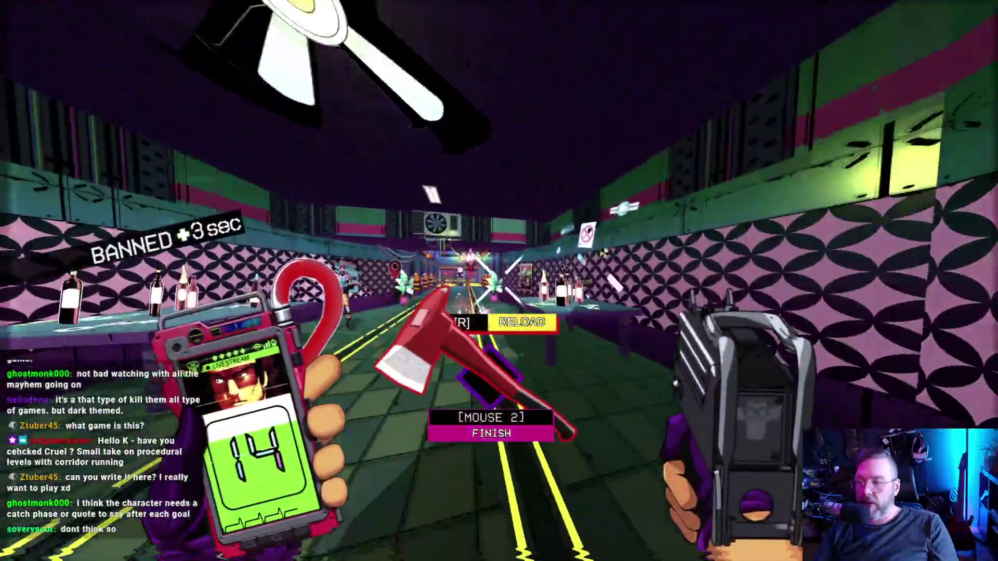
left_click(499, 280)
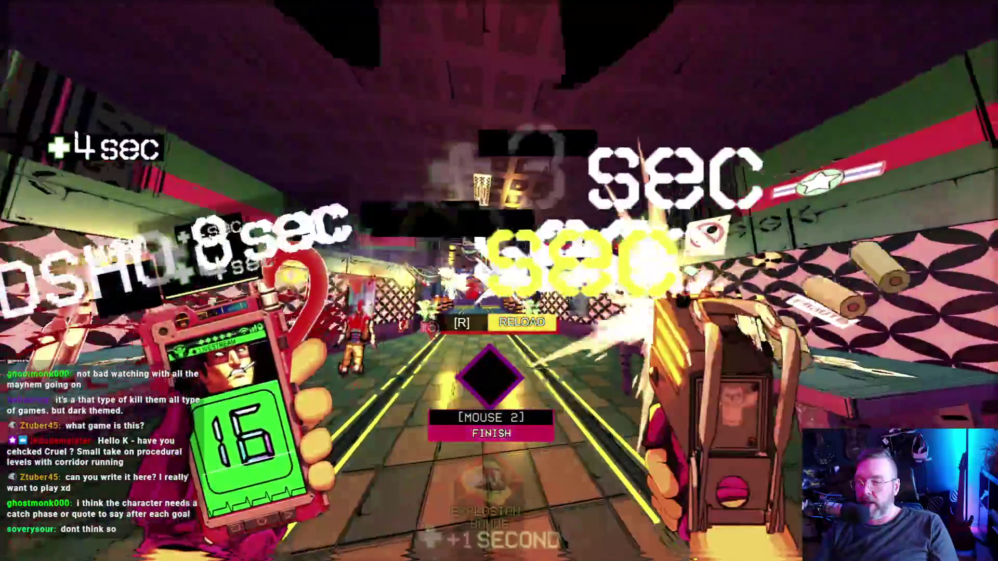
key("r")
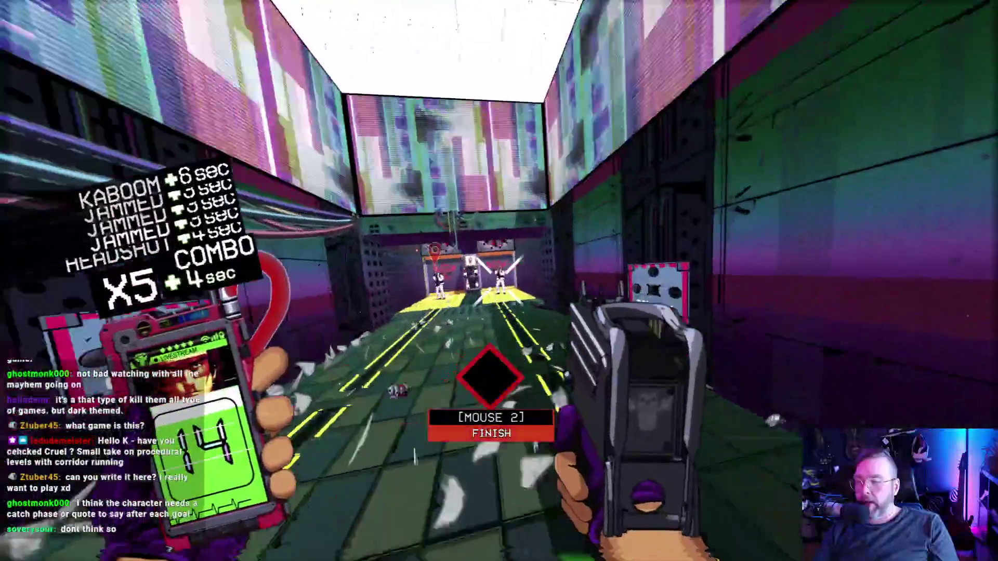
Clear the next rooms with headshots, kick the Get A Life soda machine, and finish a stunned enemy.
left_click(500, 282)
left_click(499, 281)
left_click(499, 281)
left_click(500, 280)
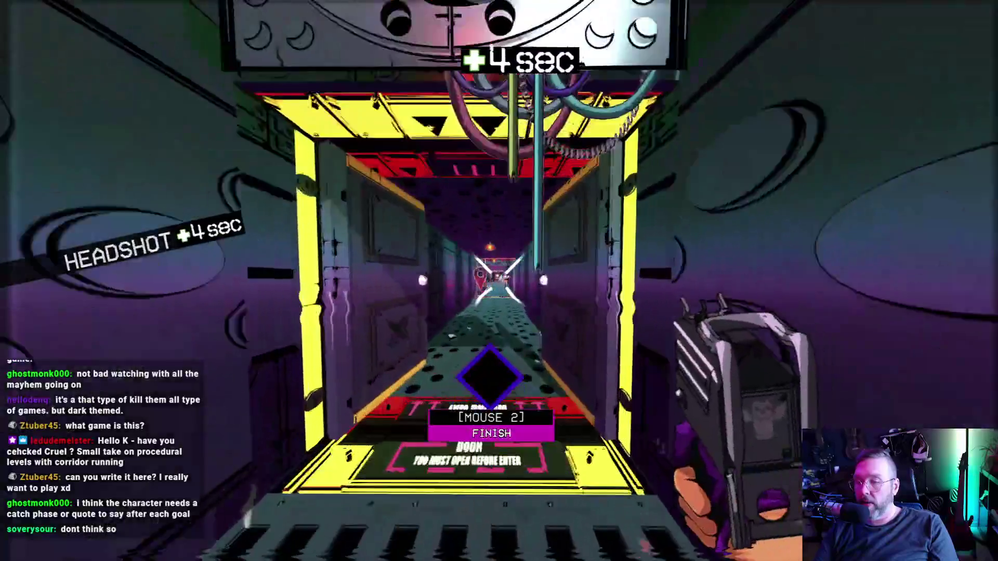
left_click(499, 280)
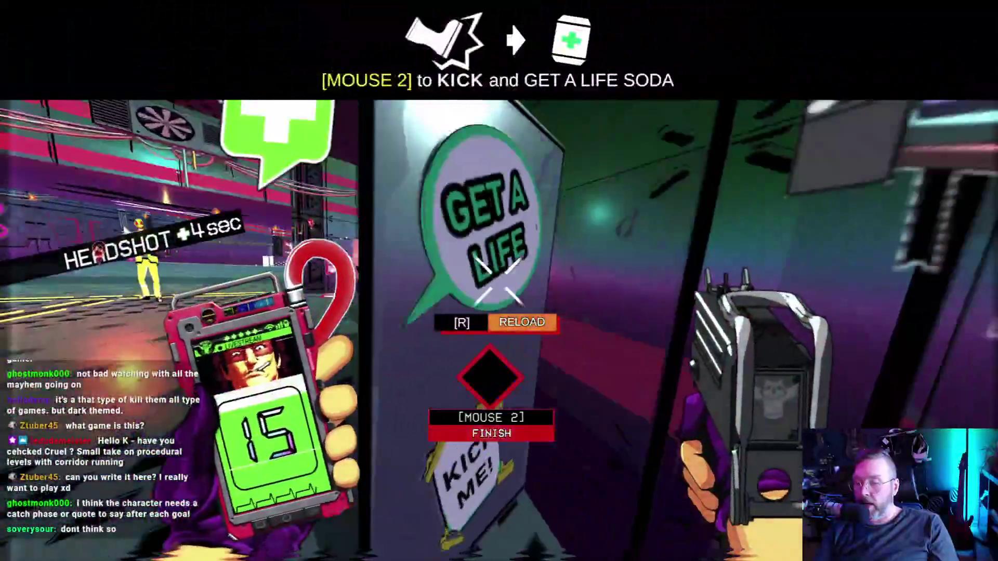
right_click(499, 281)
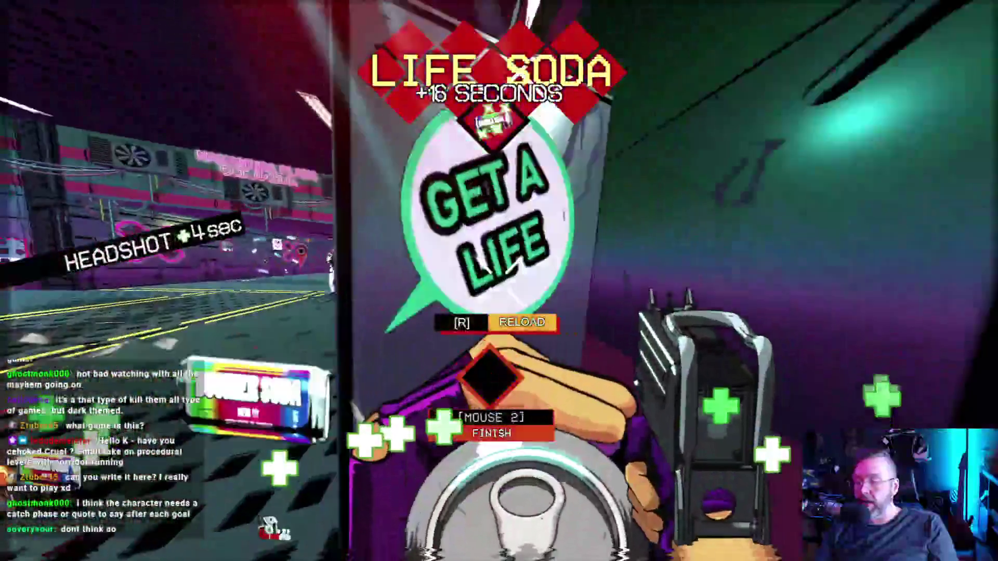
key("w")
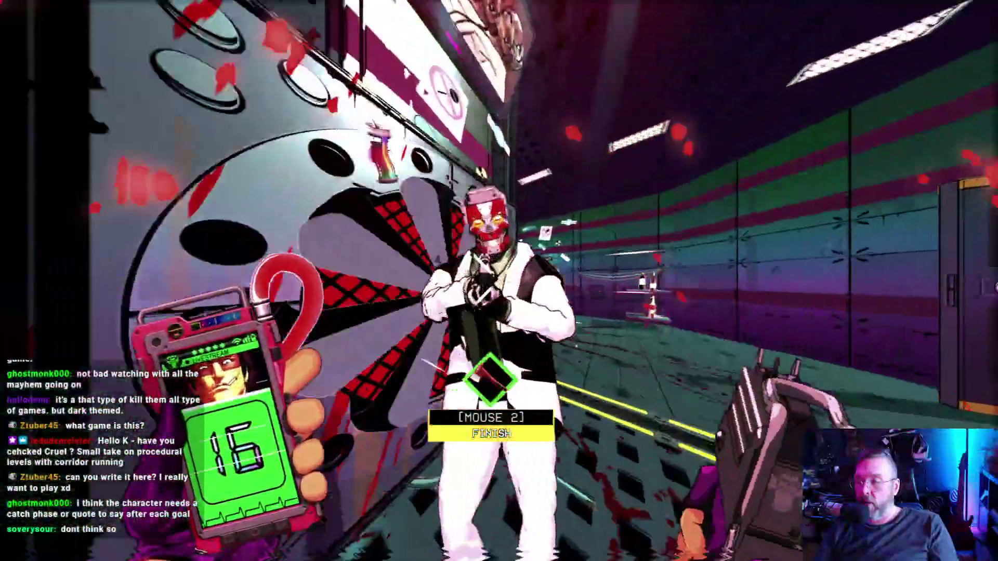
right_click(500, 280)
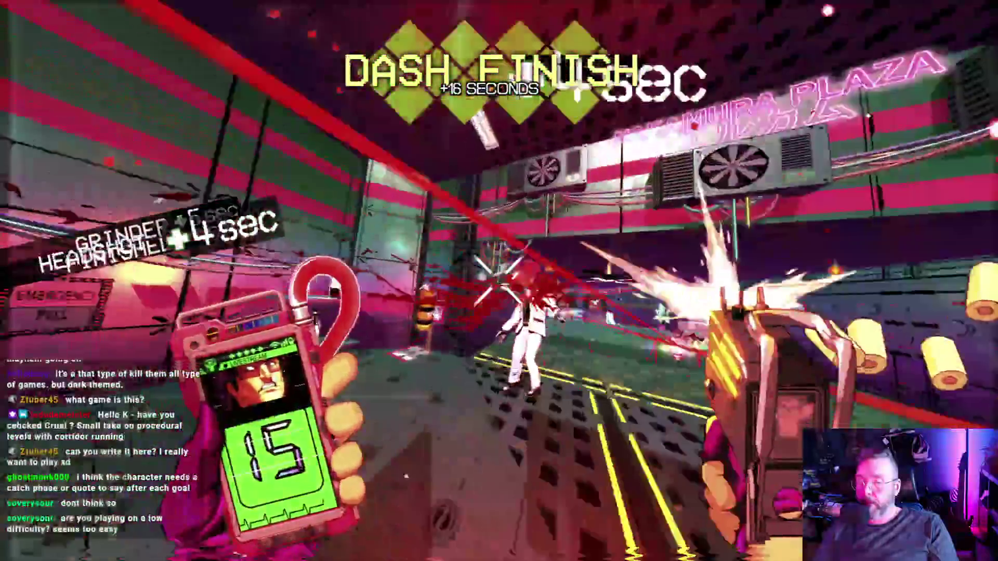
Finish another stunned enemy and headshot the enemies beyond the doorway to build the combo.
left_click(499, 280)
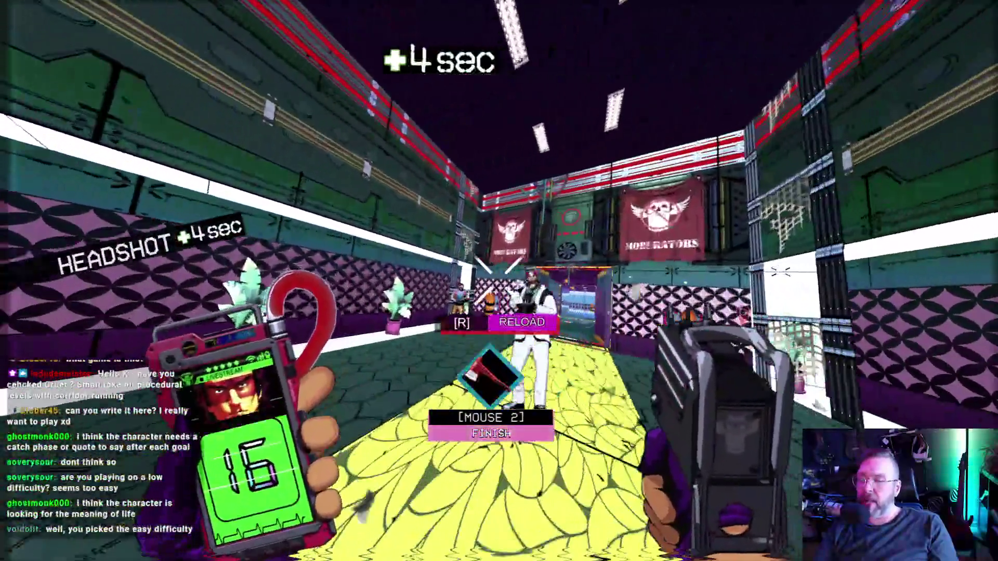
right_click(499, 281)
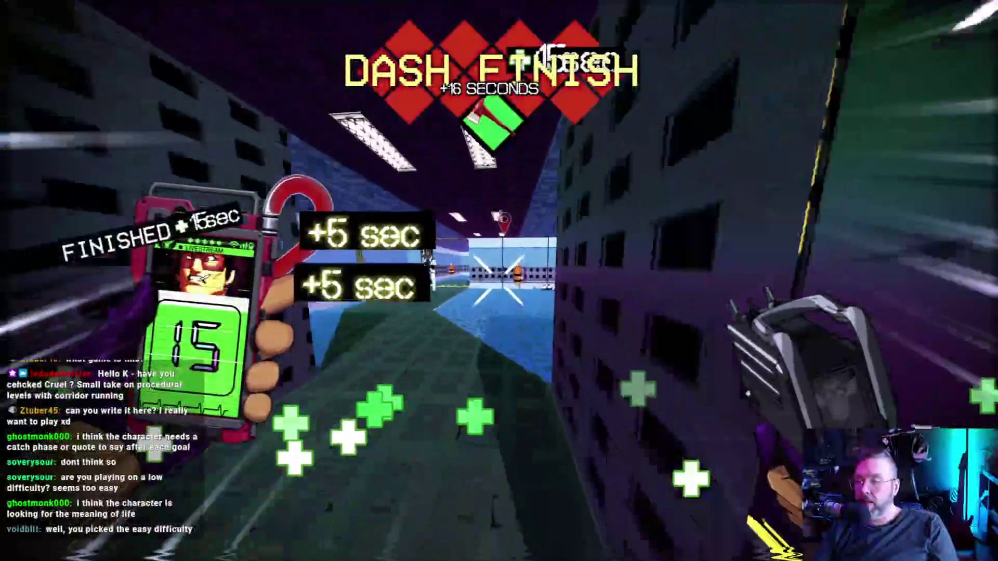
left_click(499, 281)
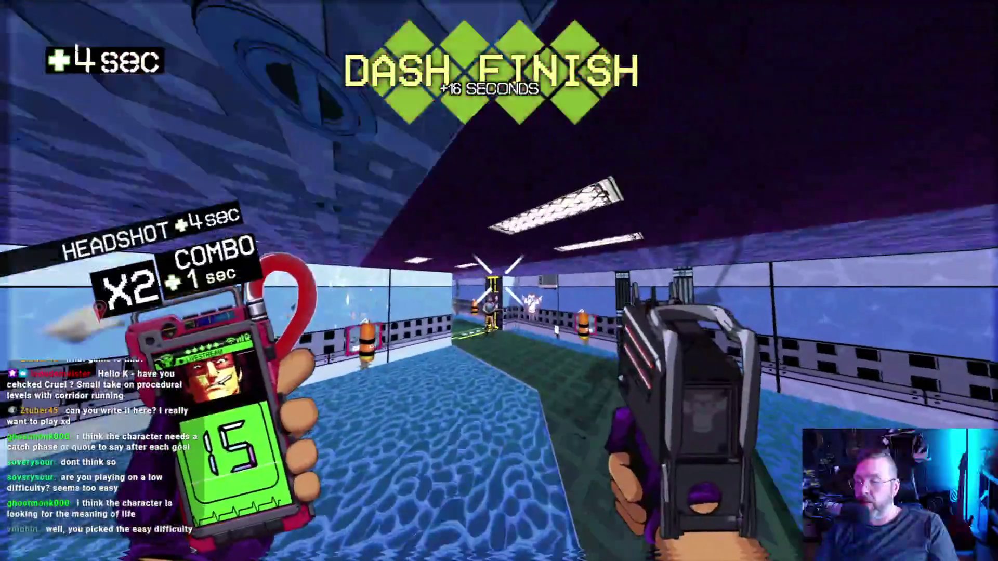
left_click(500, 281)
left_click(499, 281)
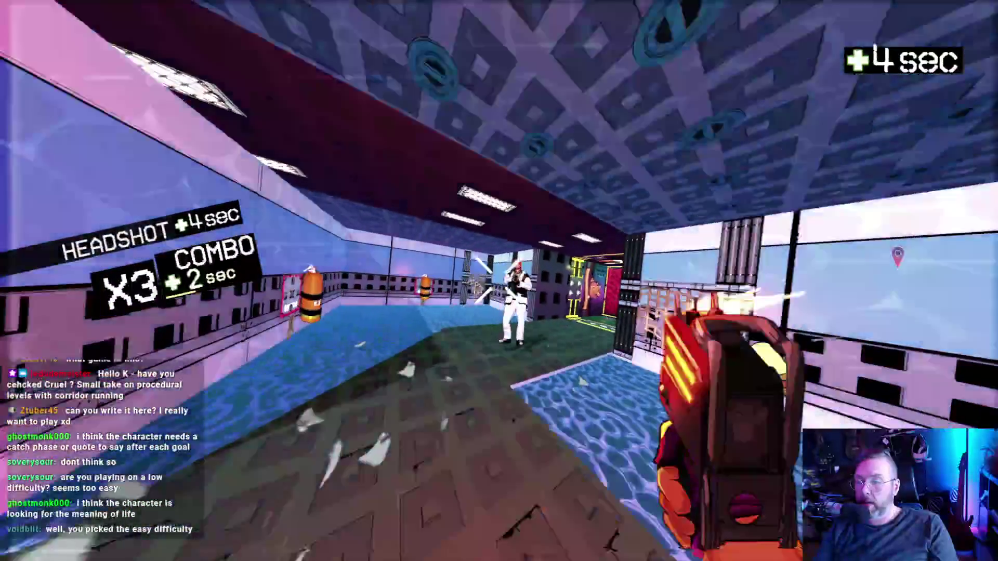
left_click(499, 280)
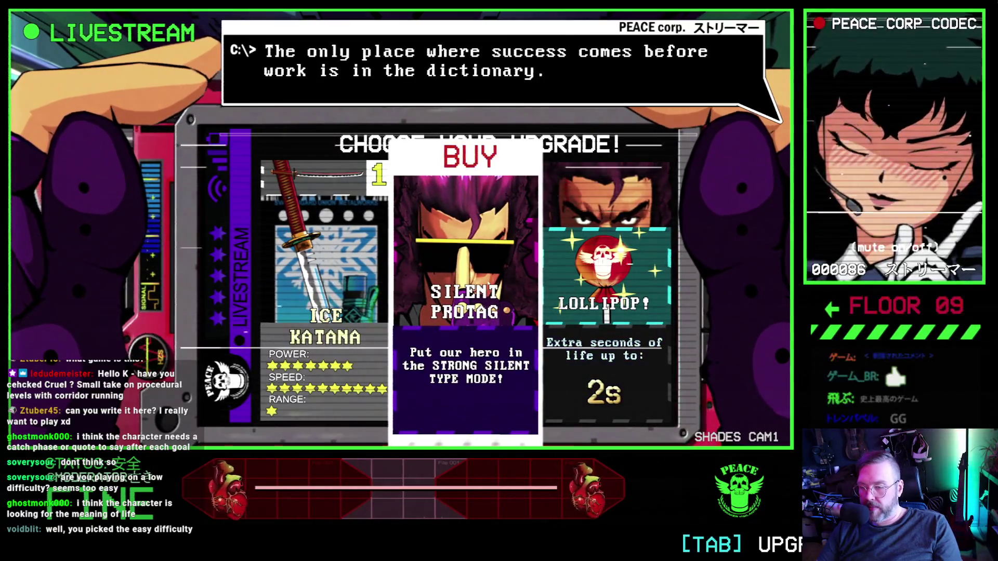
Buy the LOLLIPOP! upgrade.
left_click(575, 290)
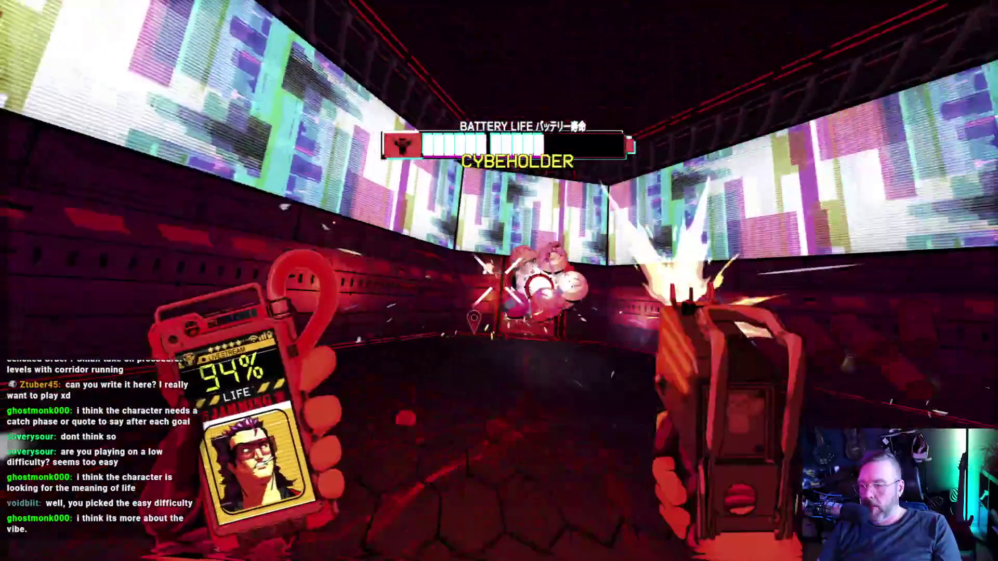
Reload while shooting the Cybeholder, then dash-finish it with Mouse 2.
key("r")
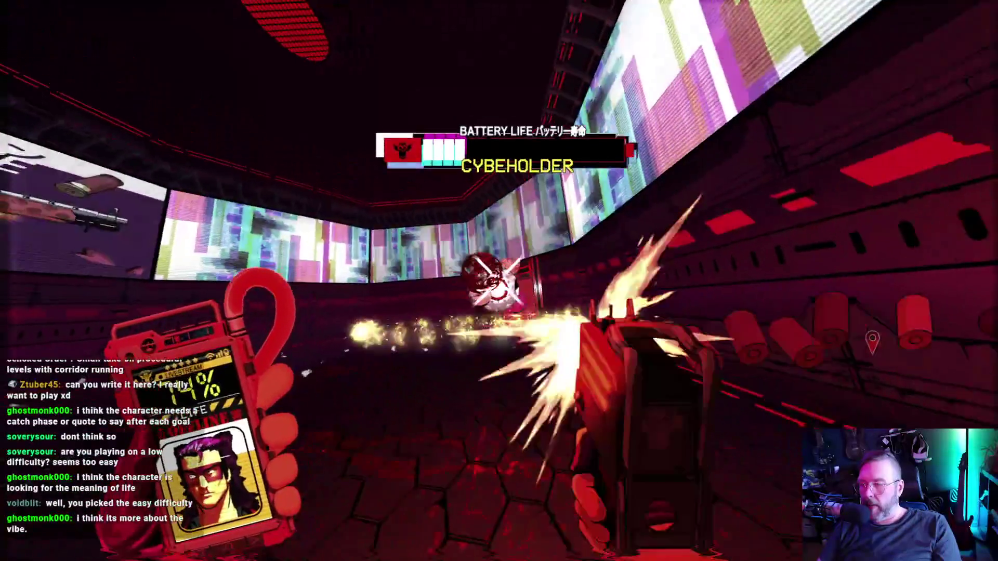
key("r")
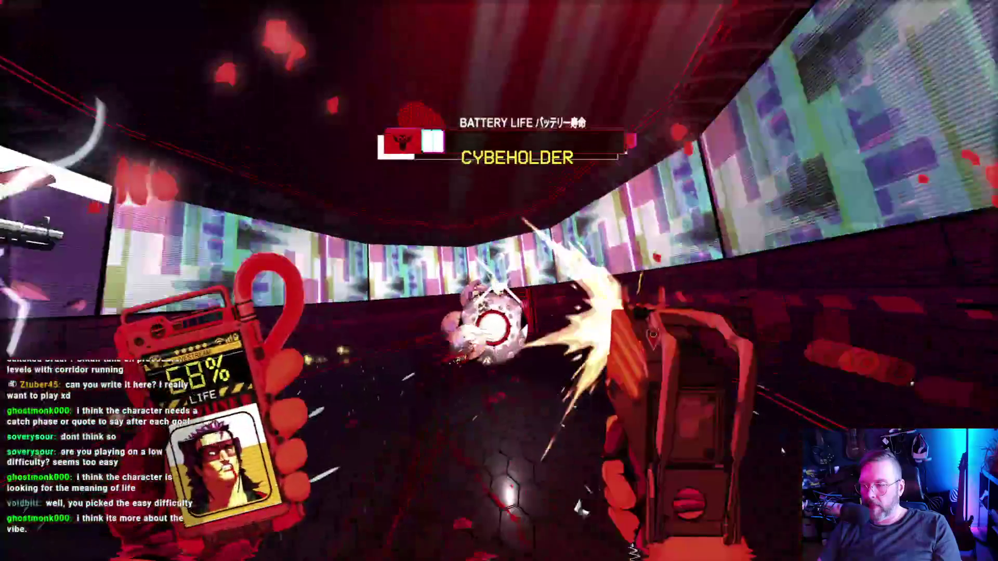
key("r")
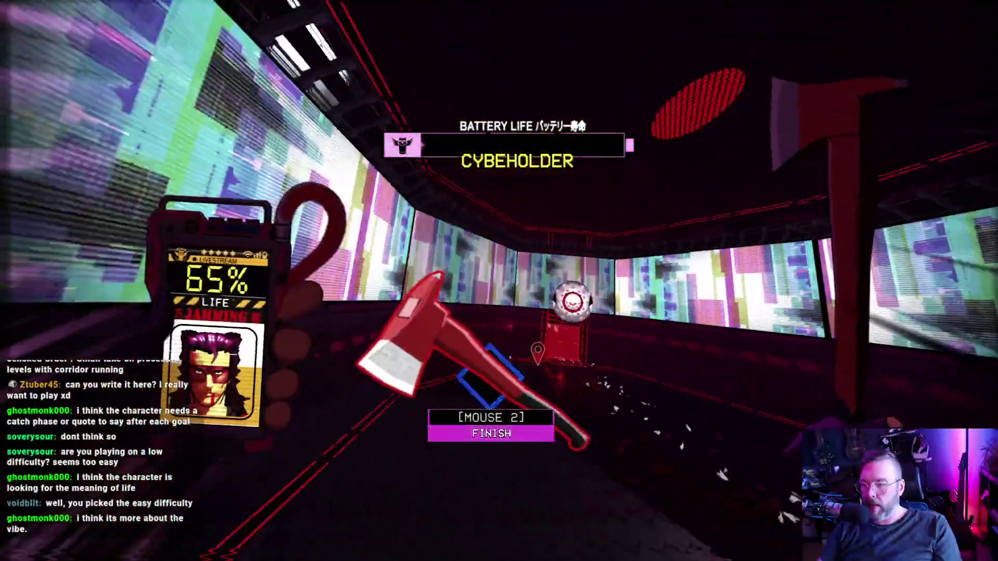
right_click(498, 280)
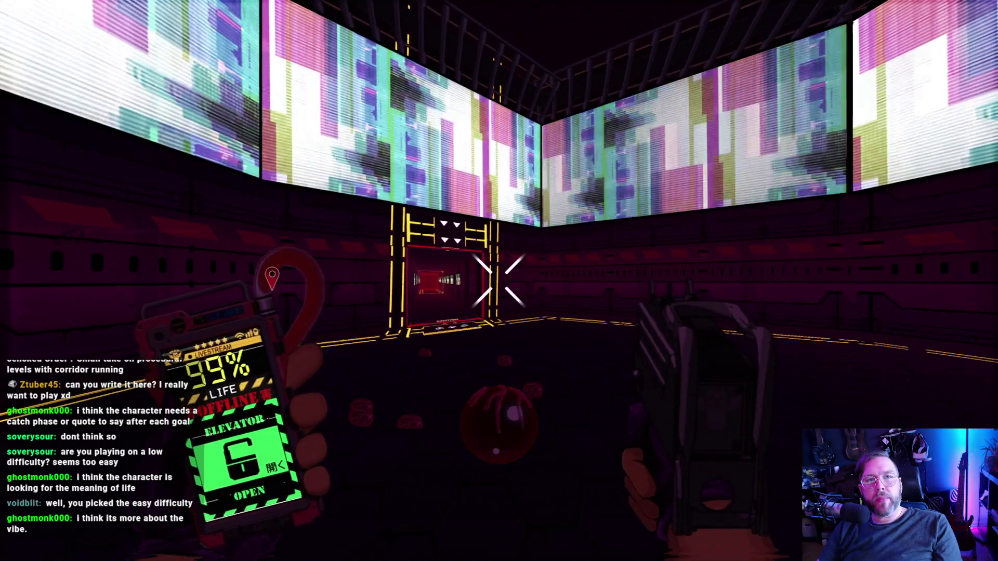
Walk through the elevator to the arcade cabinet, swap to gun 2, and shoot the cabinet to pieces.
key("w")
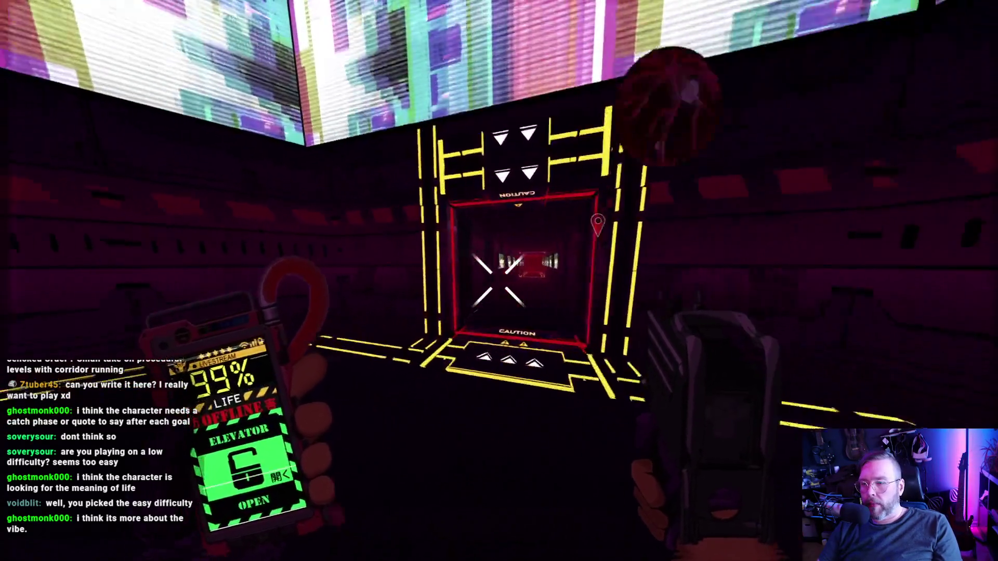
key("w")
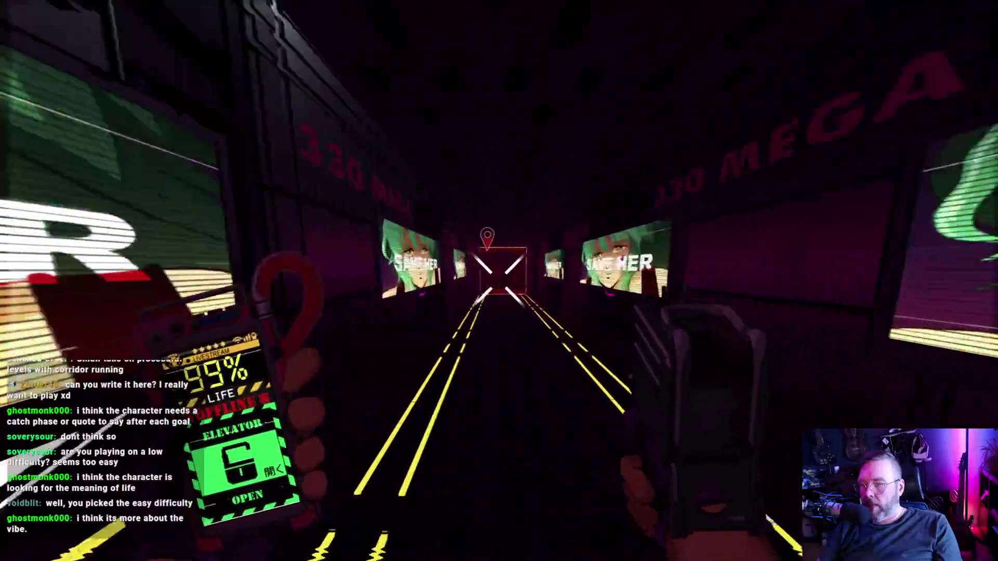
key("w")
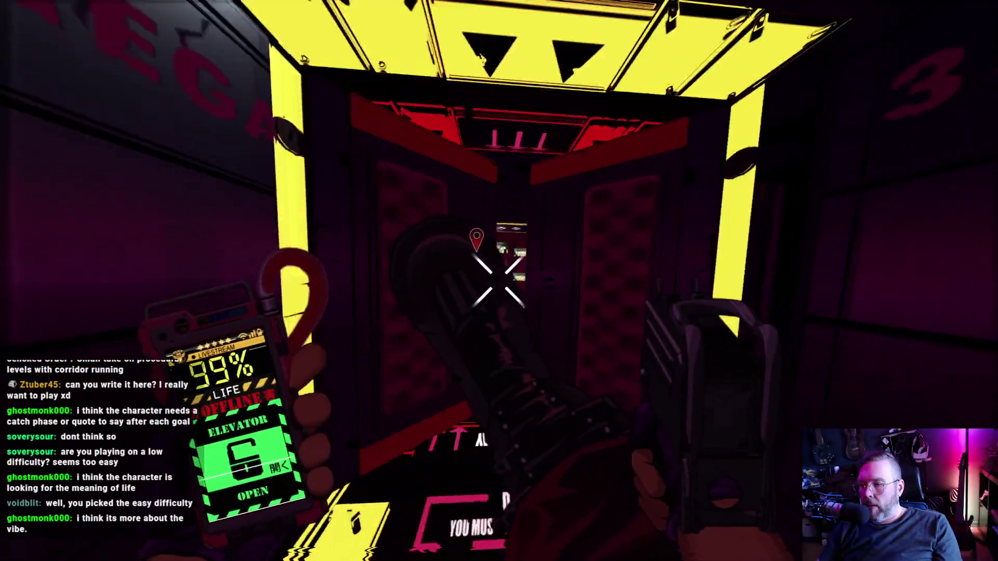
key("w")
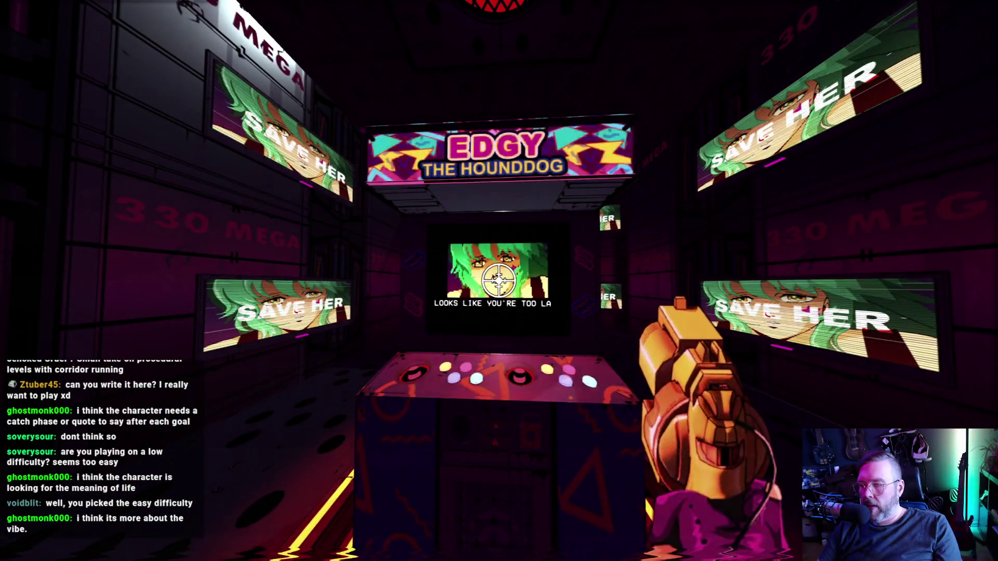
key("w")
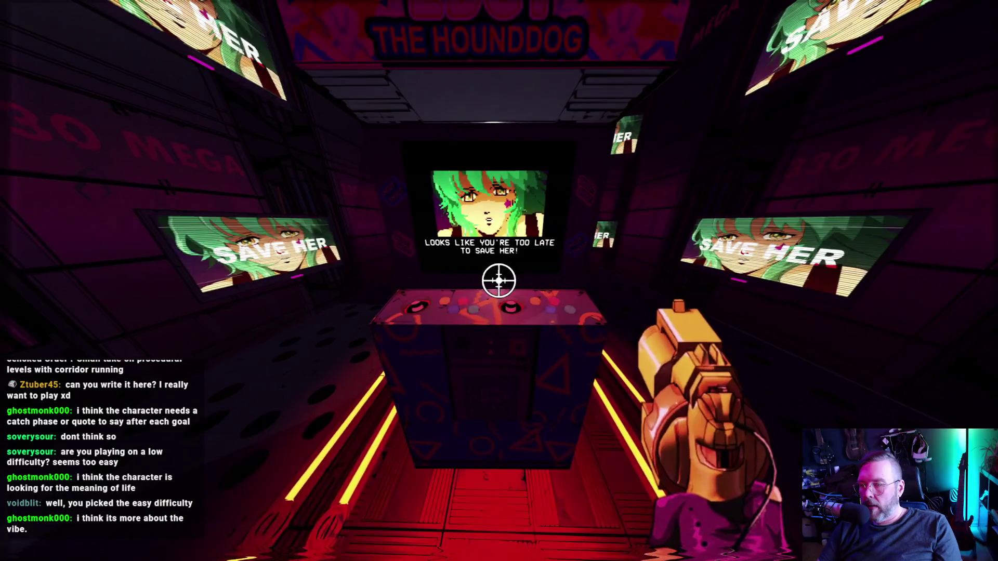
key("w")
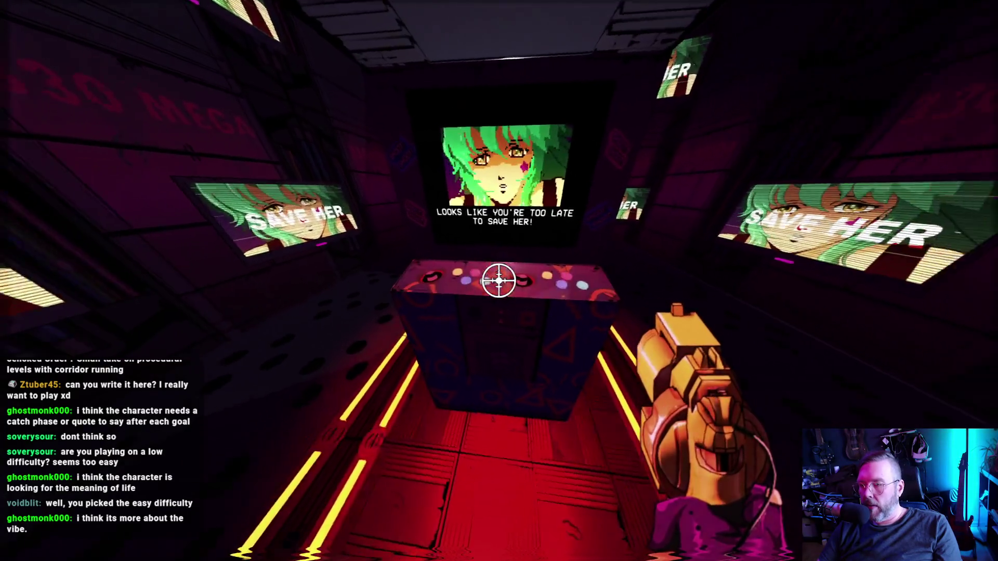
key("s")
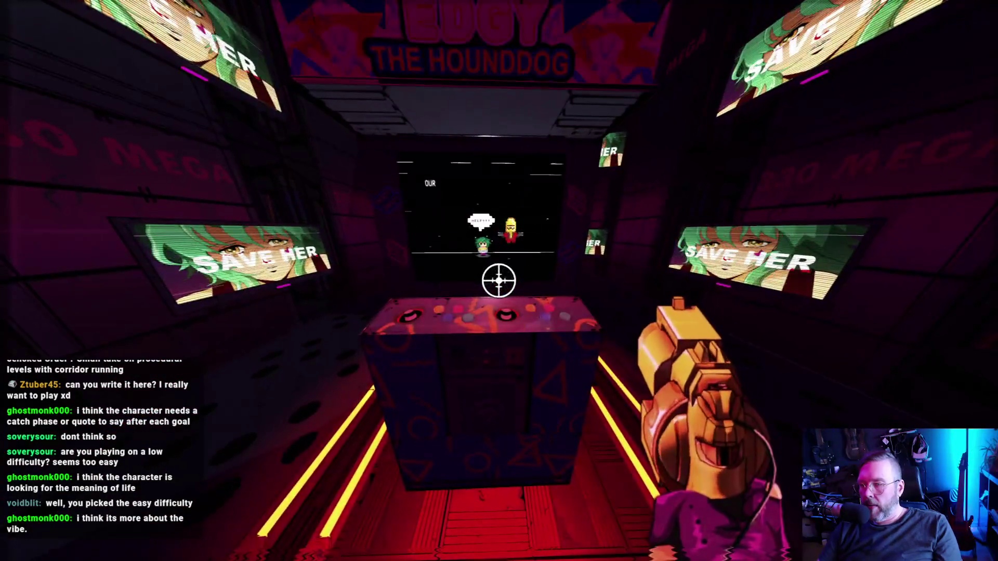
key("2")
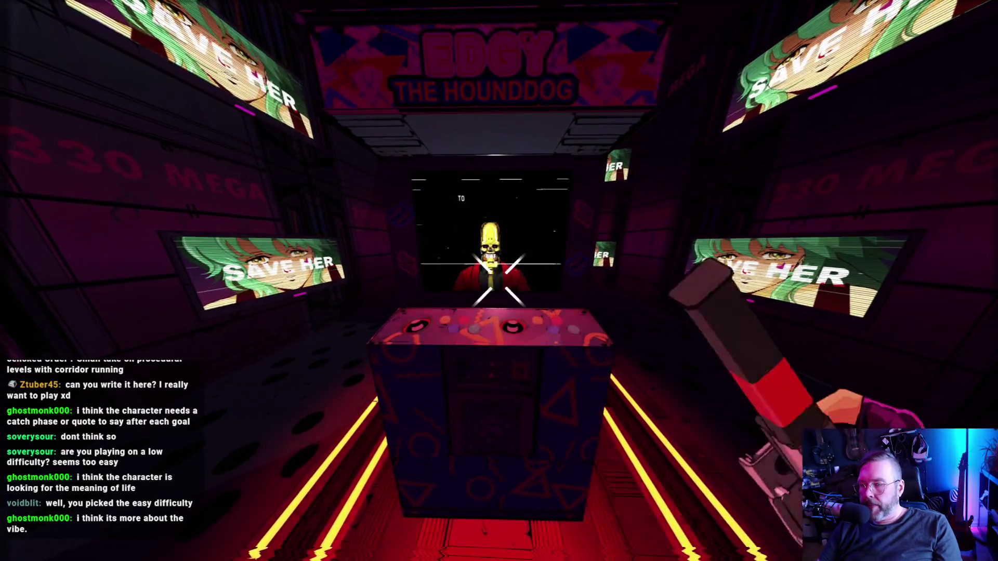
left_click(499, 281)
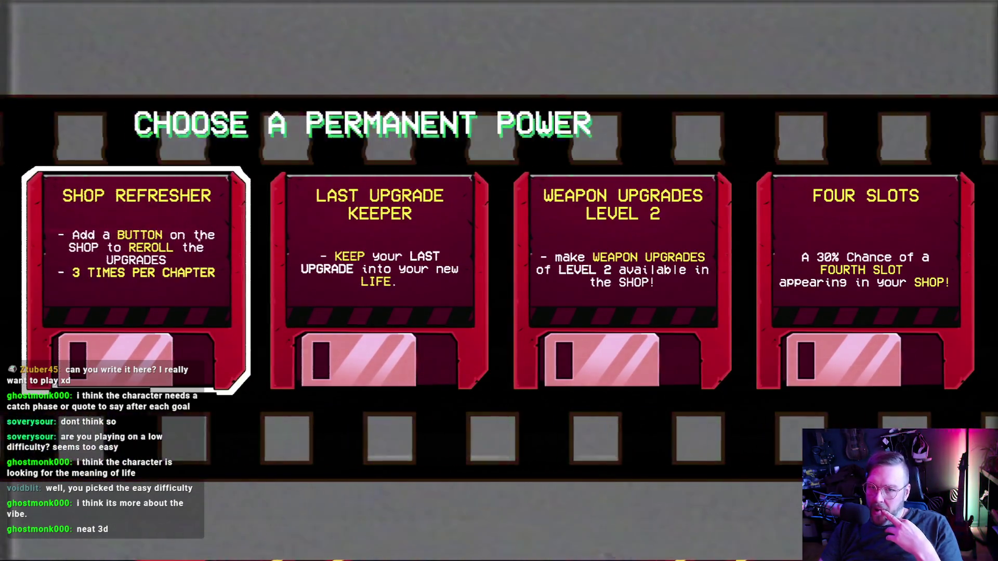
Choose the Shop Refresher card, dismiss its details, then quit Mullet Mad Jack from the pause menu.
left_click(235, 257)
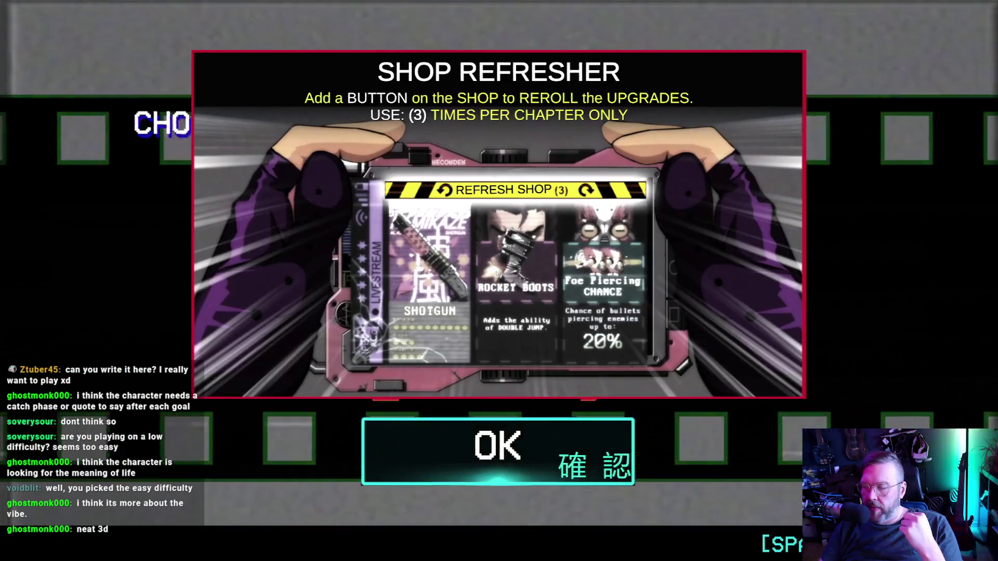
key("Return")
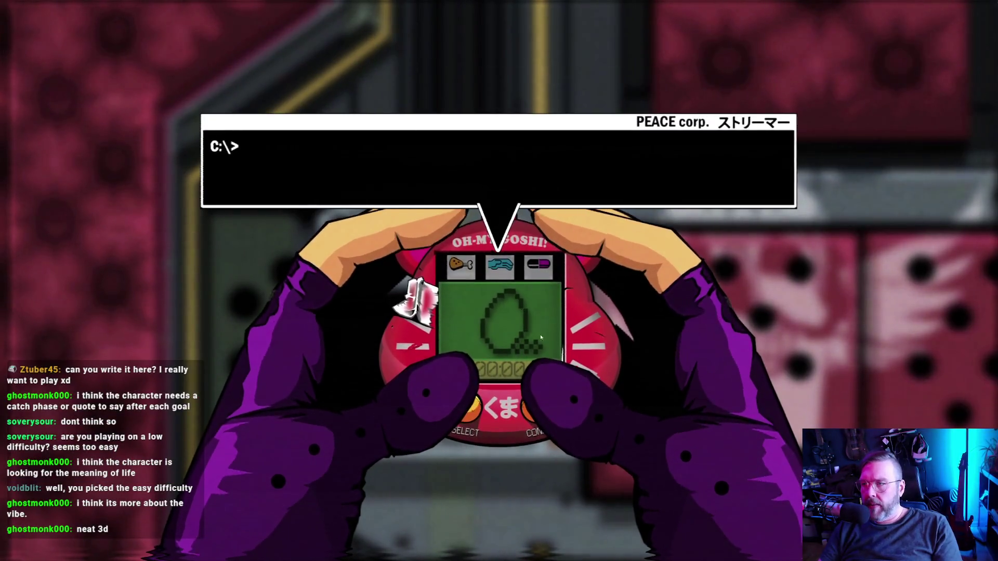
key("Escape")
key("Escape")
key("Escape")
left_click(515, 439)
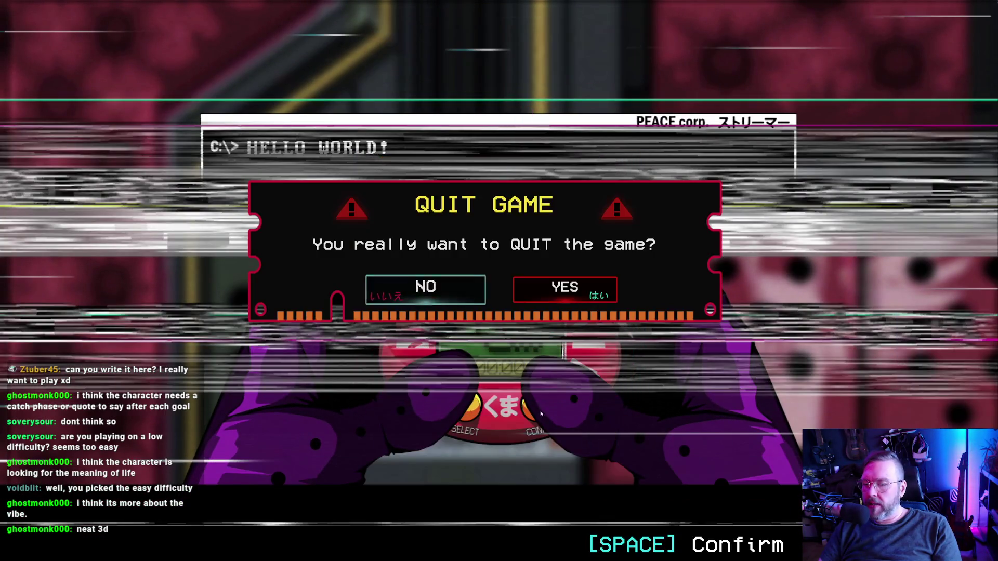
left_click(578, 289)
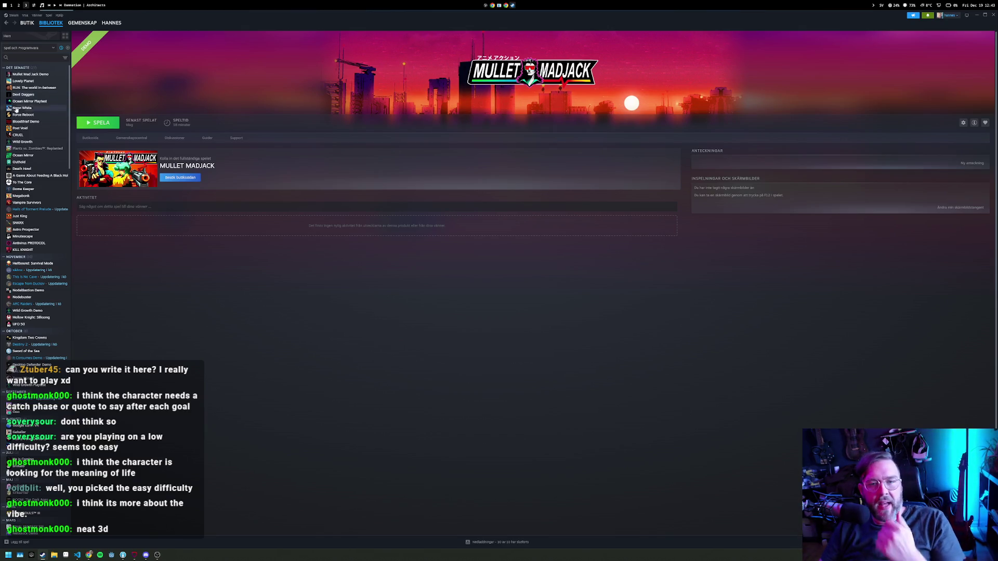
Select CRUEL in the Steam library sidebar and press SPELA to launch it.
left_click(18, 135)
left_click(86, 122)
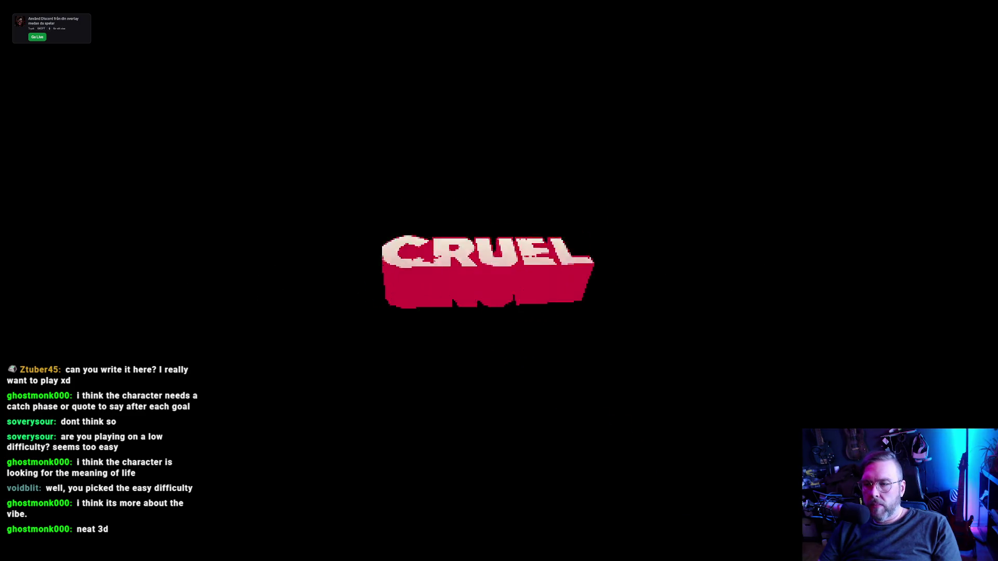
Start a new CRUEL game, choose a ritual card, and enter a chat viewer's username as the target.
left_click(598, 371)
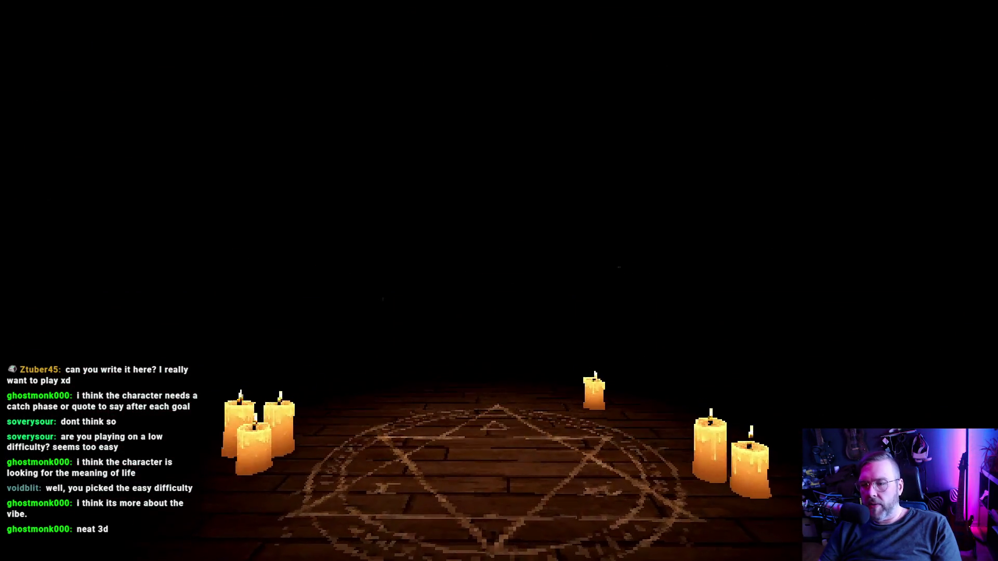
left_click(440, 236)
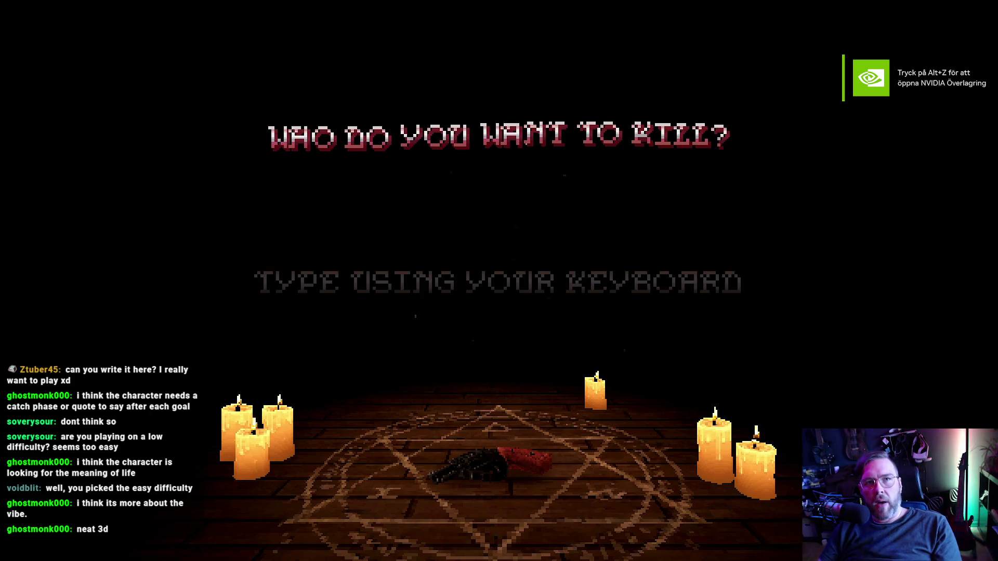
type("voidblit")
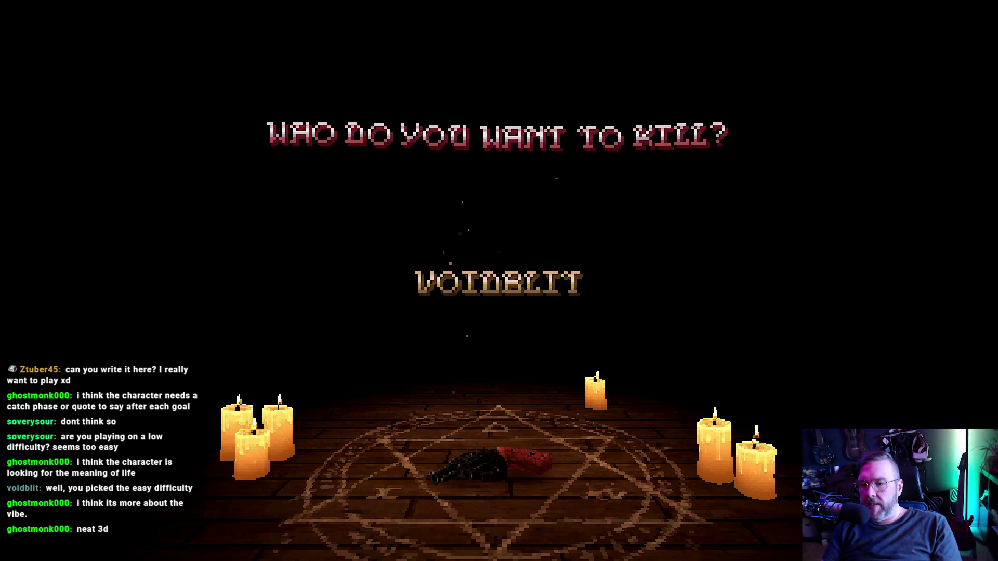
key("Return")
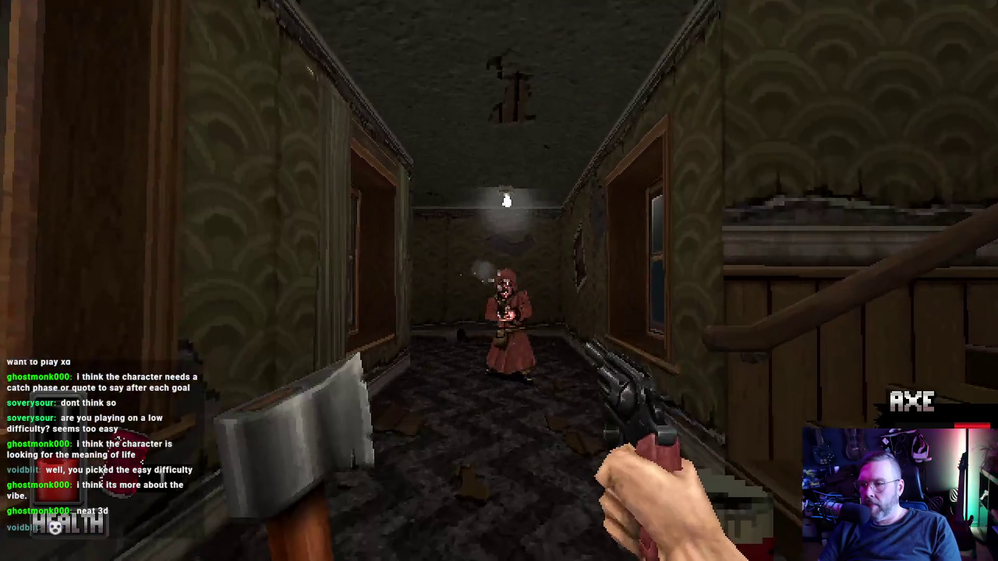
Kill the robed enemy in the corridor, switch to the revolver, and head up the stairwell.
left_click(499, 281)
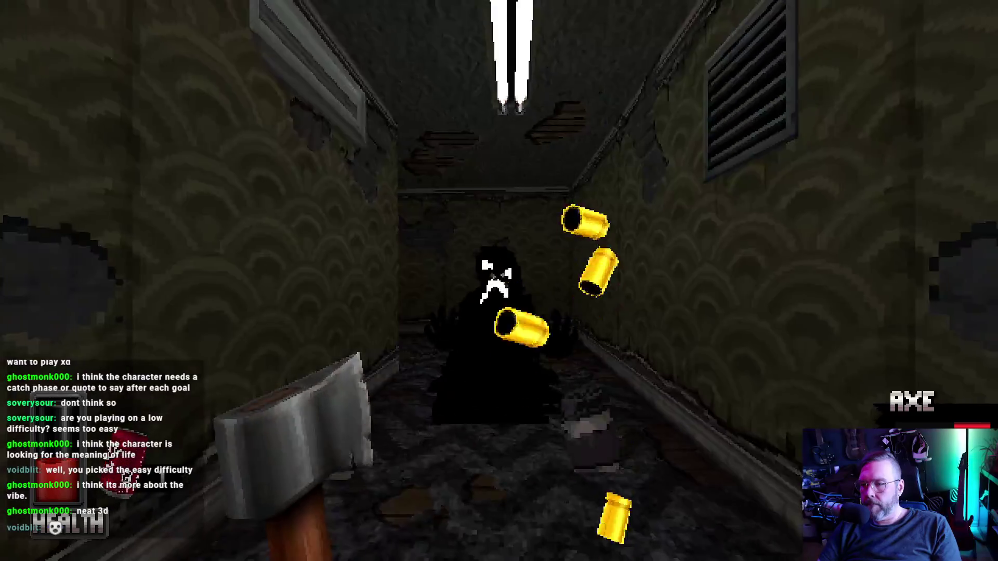
left_click(499, 282)
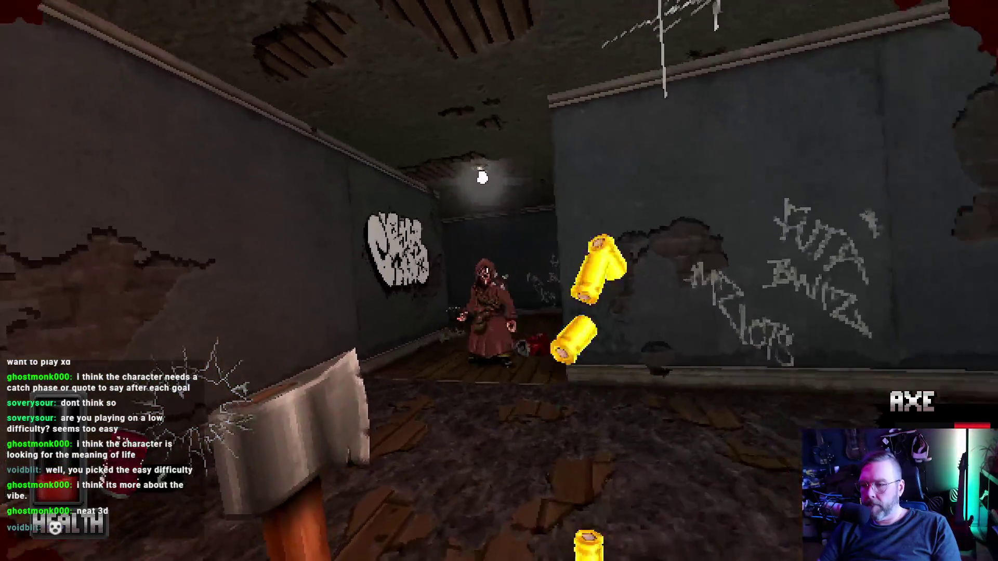
key("2")
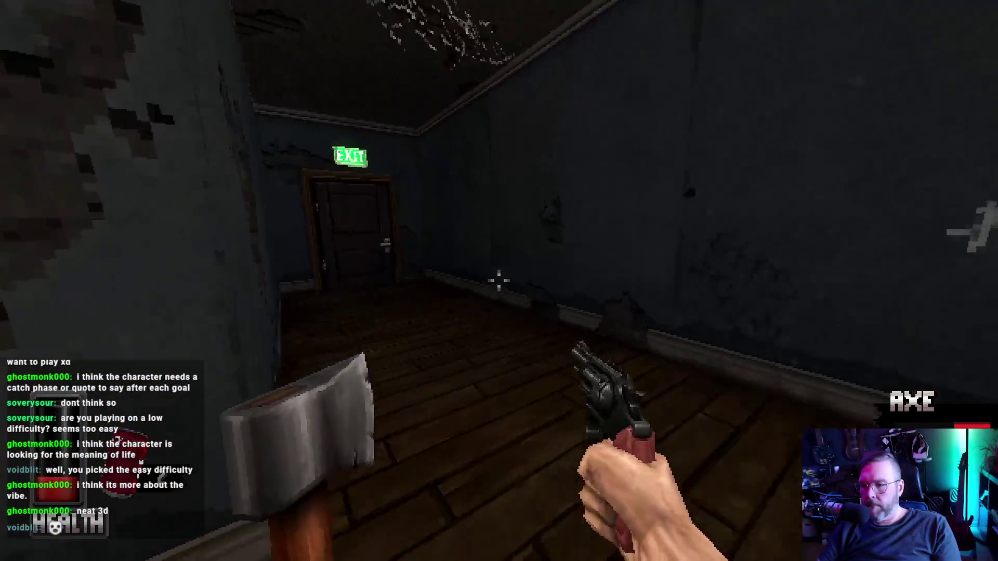
key("w")
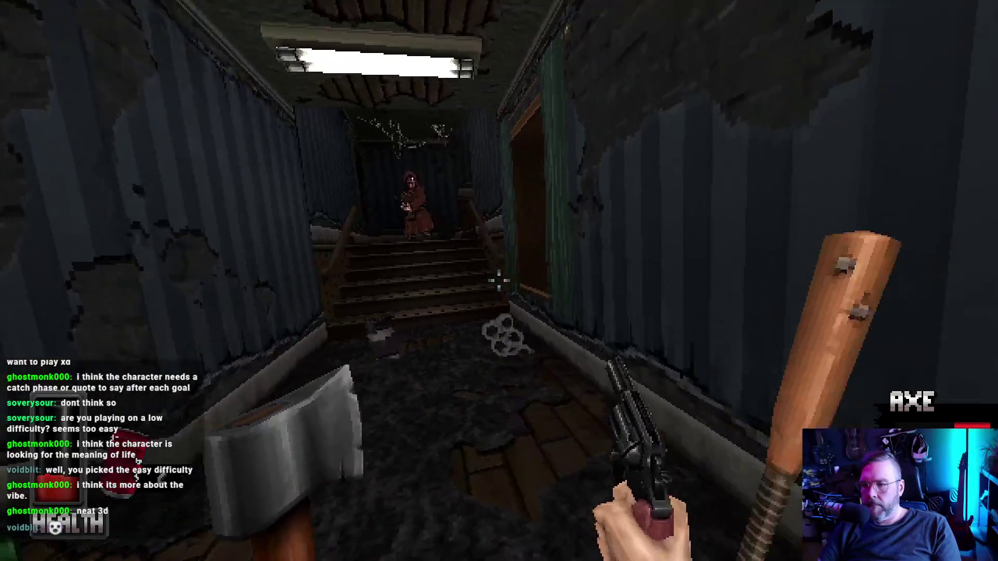
key("w")
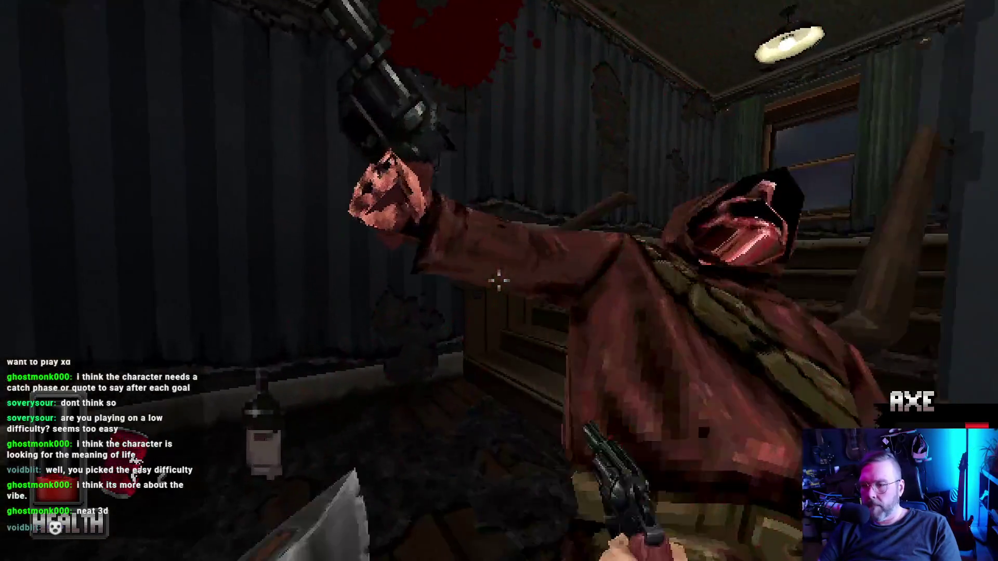
Shoot the hooded figure, axe the ghost and hooded enemy, then go through the metal door.
left_click(500, 280)
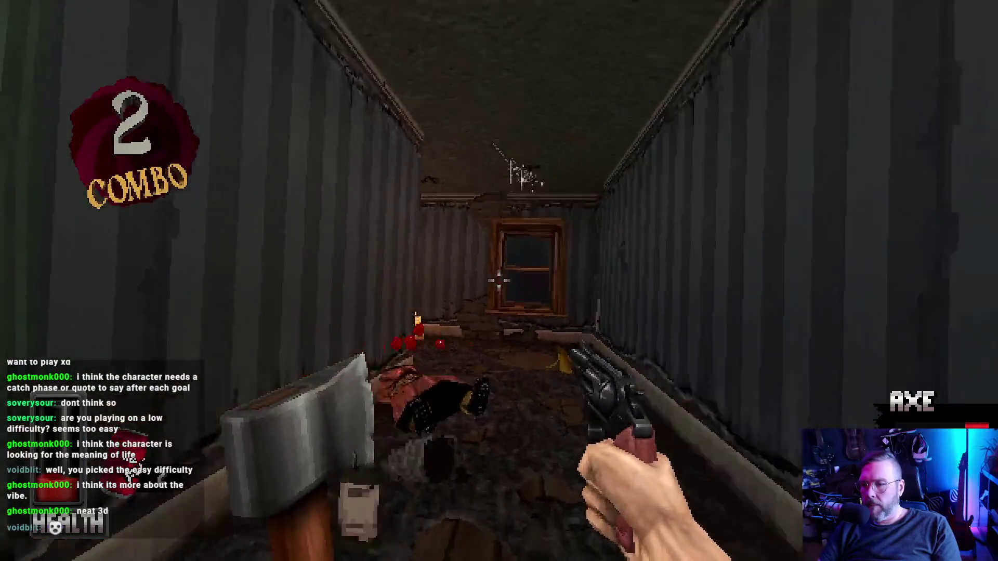
left_click(499, 280)
right_click(499, 281)
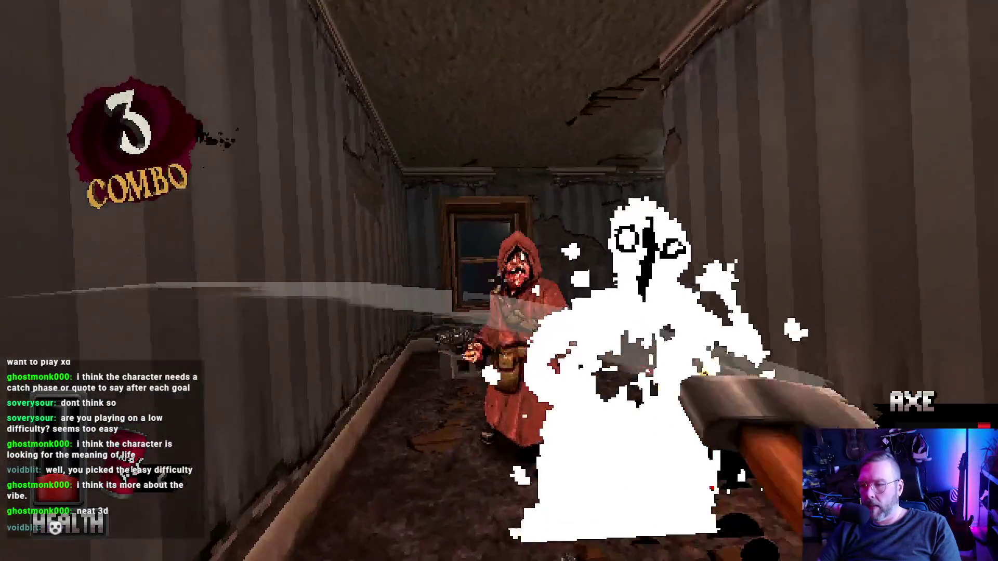
right_click(499, 281)
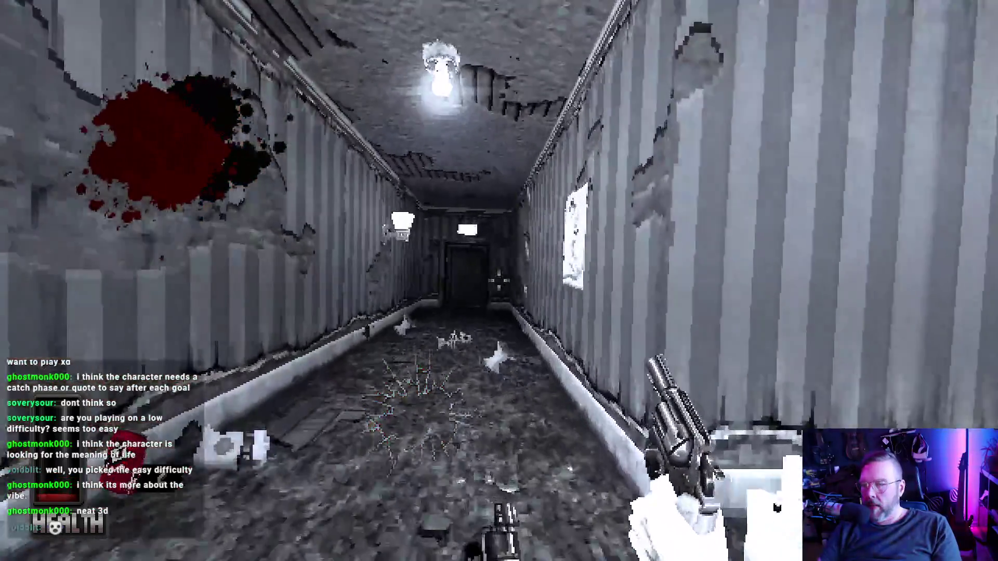
right_click(499, 281)
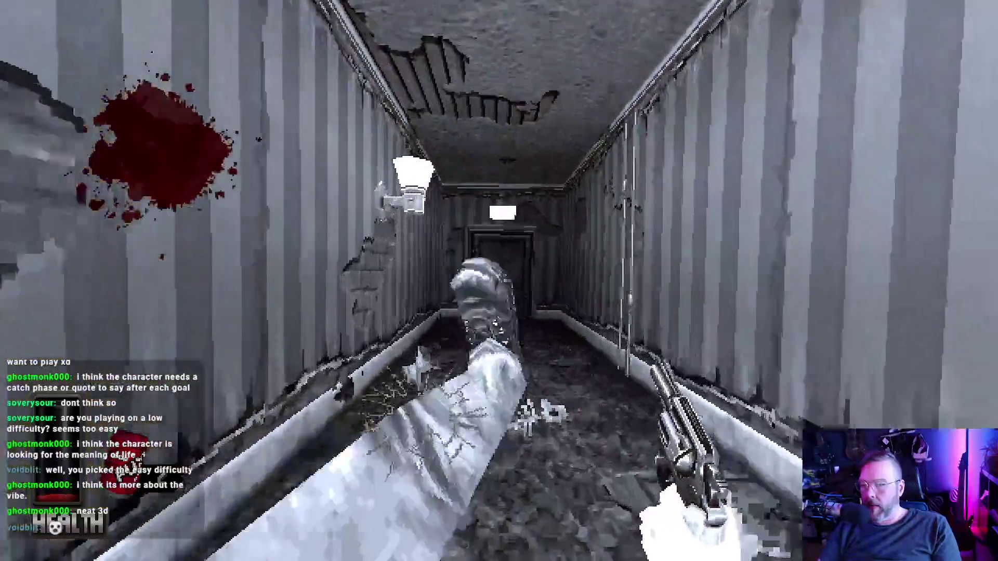
key("w")
key("e")
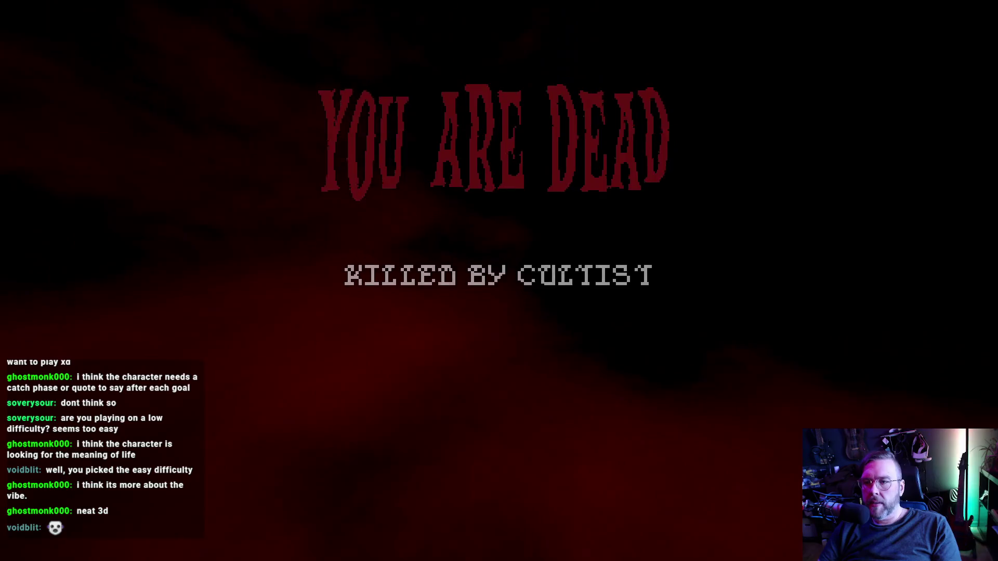
Restart the run, leave the elevator, and kick open the EXIT door toward the lit room.
left_click(502, 392)
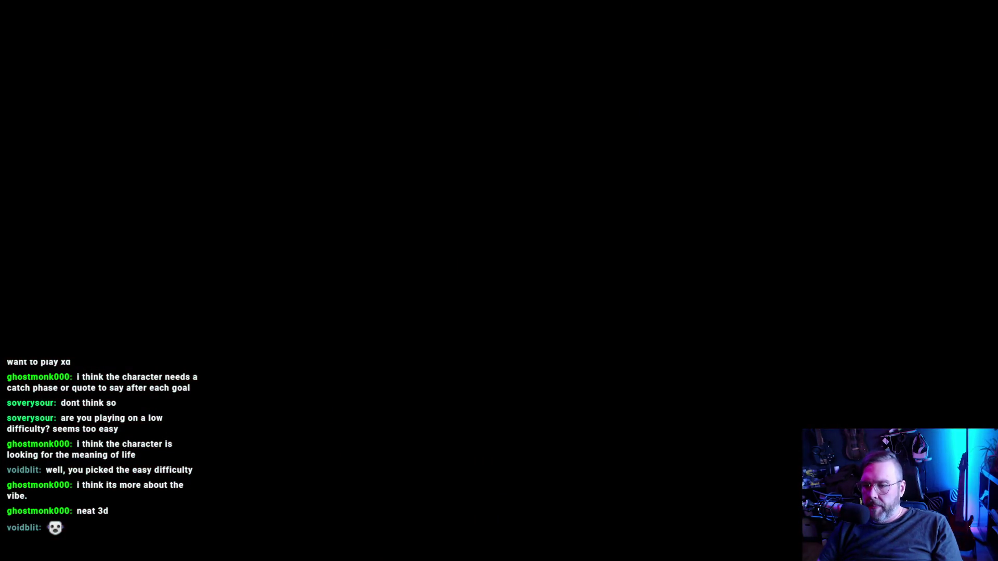
key("w")
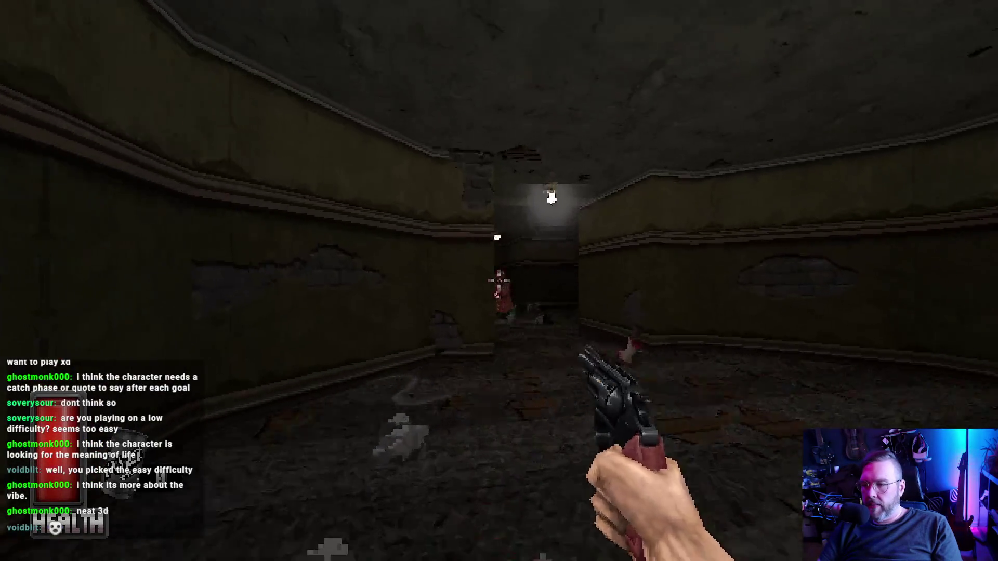
key("f")
key("w")
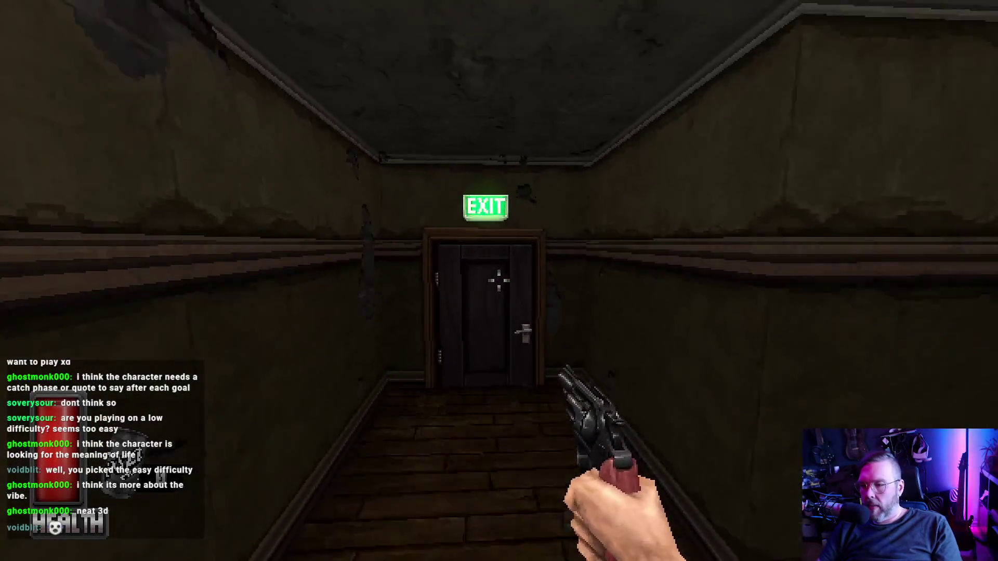
key("f")
key("w")
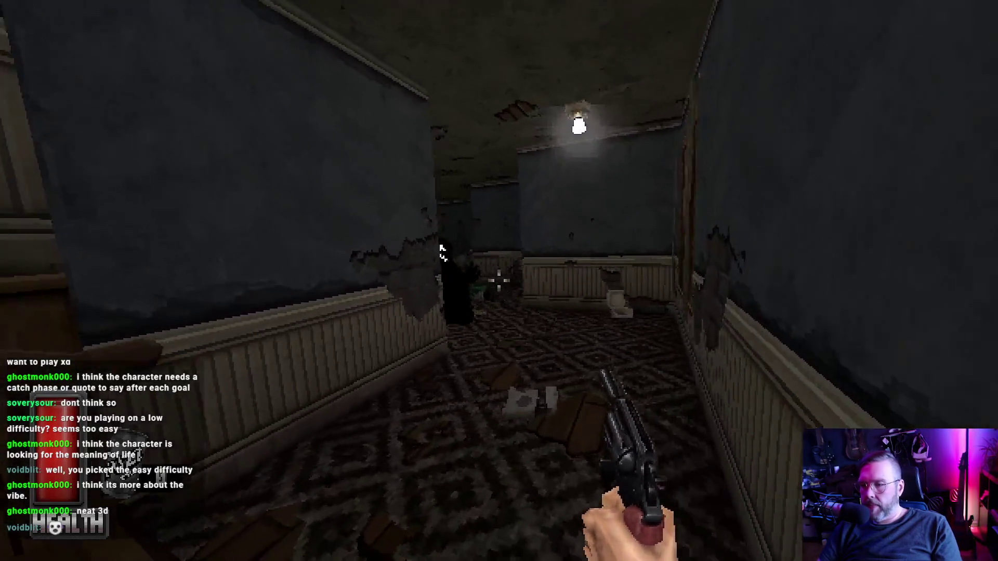
key("w")
Shoot the robed cultists, reload the revolver, and axe the remaining robed figure.
left_click(499, 281)
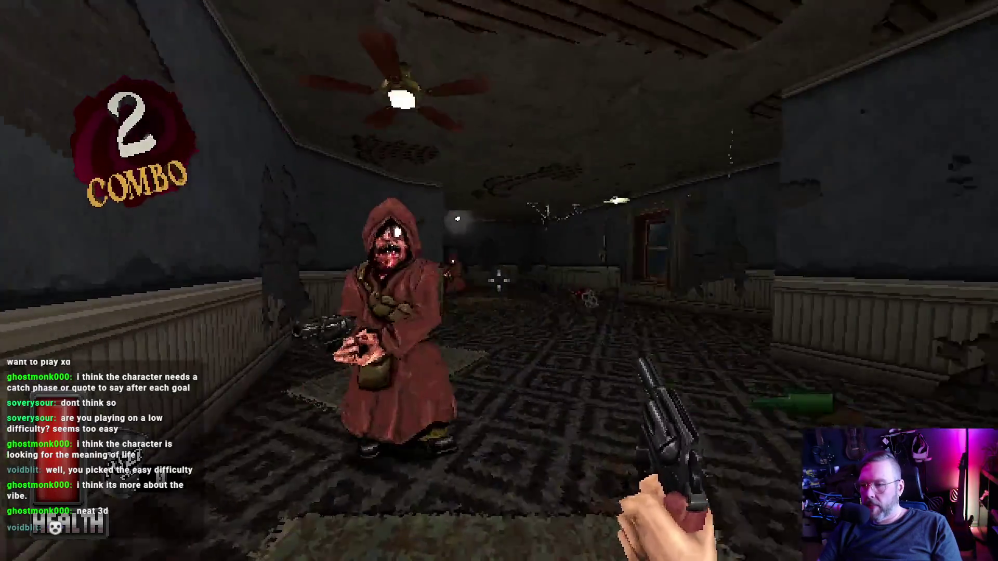
left_click(500, 282)
left_click(499, 281)
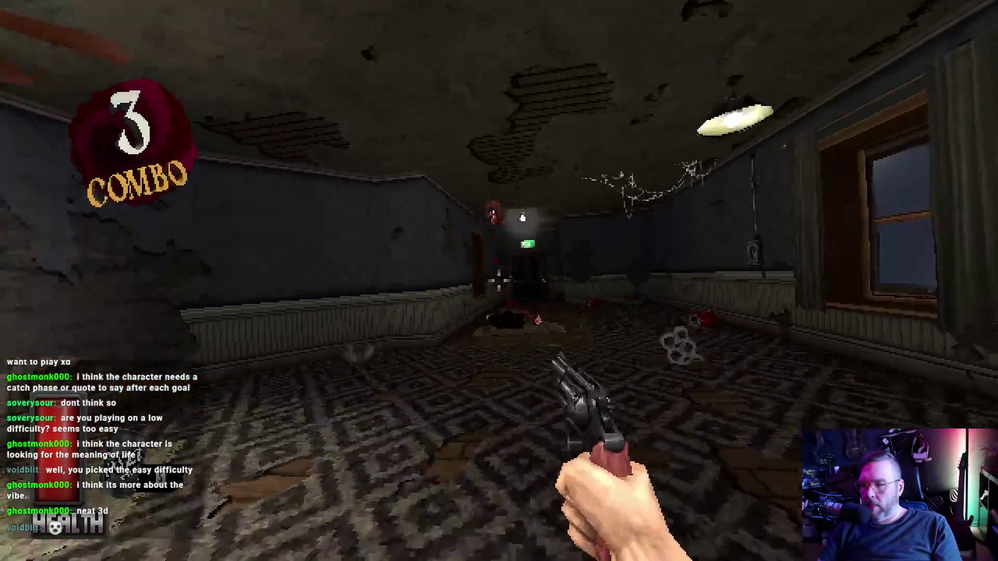
key("r")
key("w")
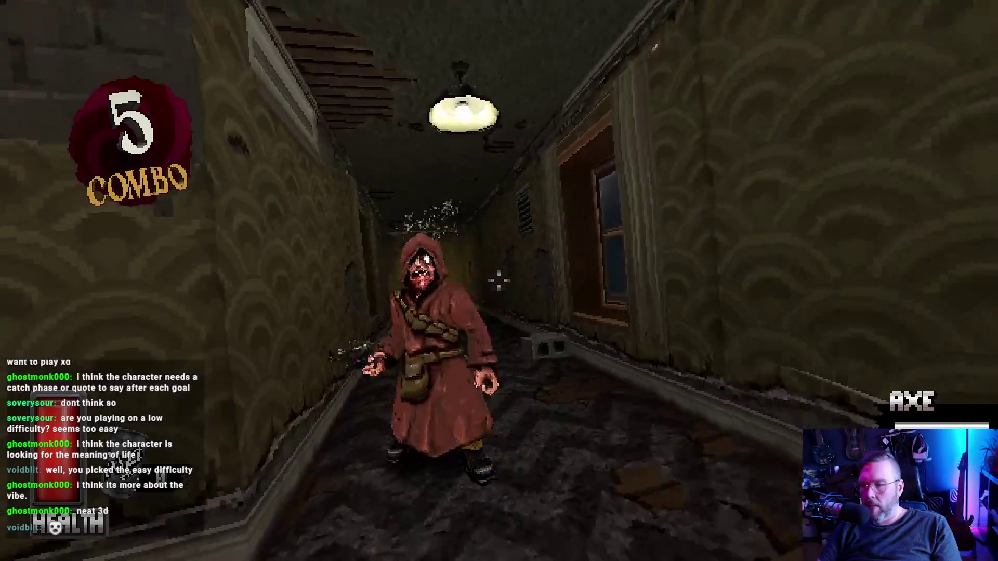
left_click(499, 281)
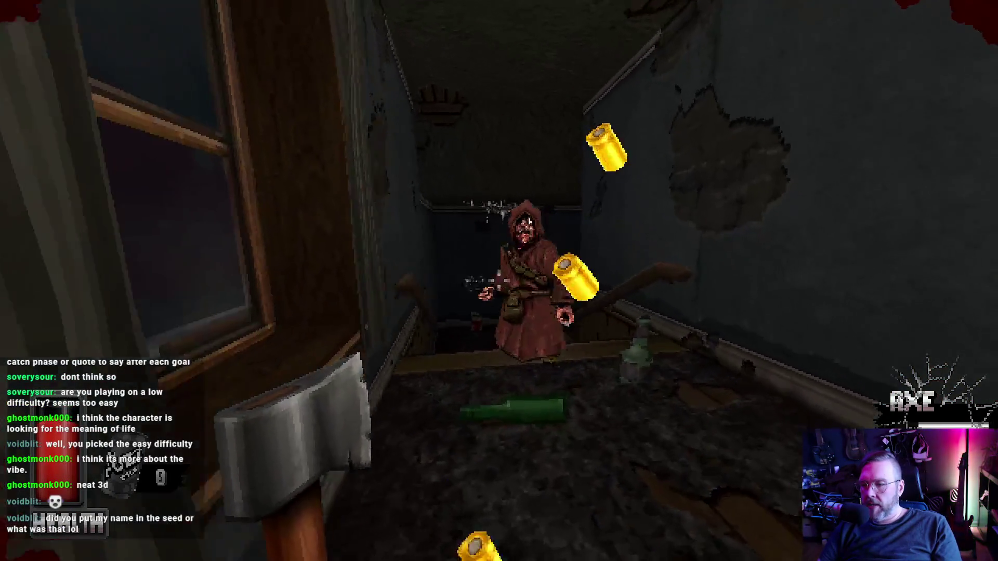
Shoot the robed enemy on the stairs and keep firing until the room is cleared.
left_click(498, 281)
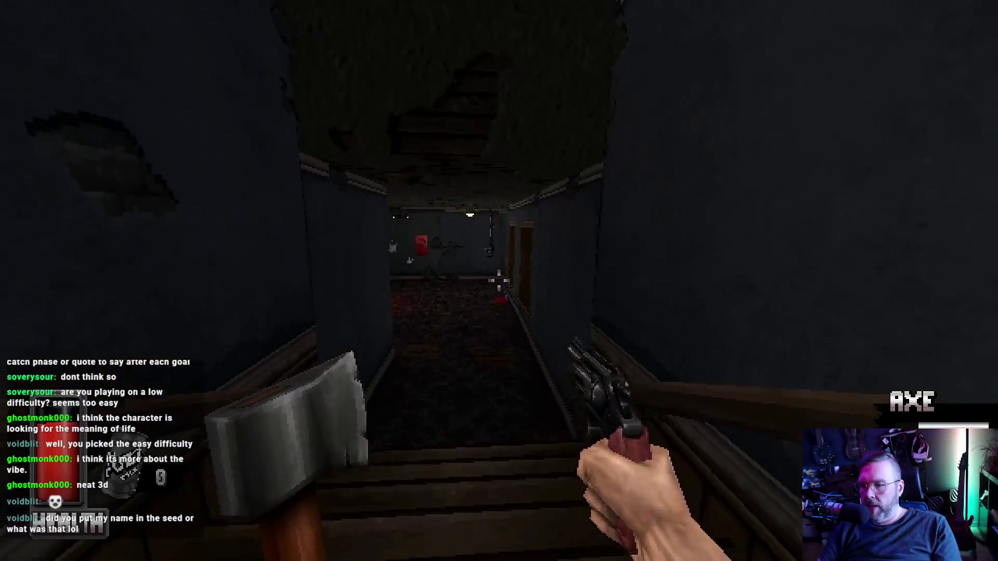
left_click(499, 281)
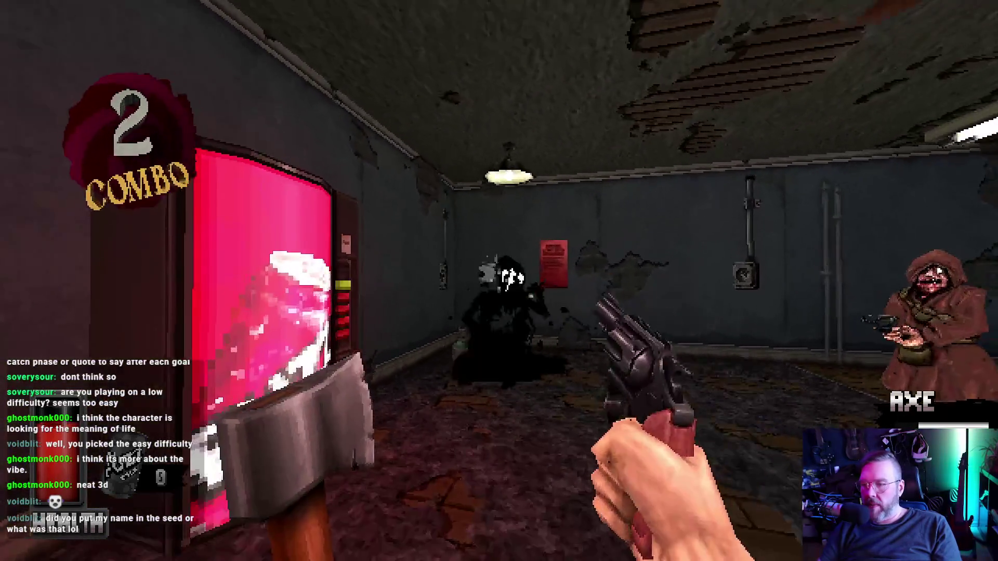
left_click(500, 280)
left_click(499, 280)
left_click(500, 280)
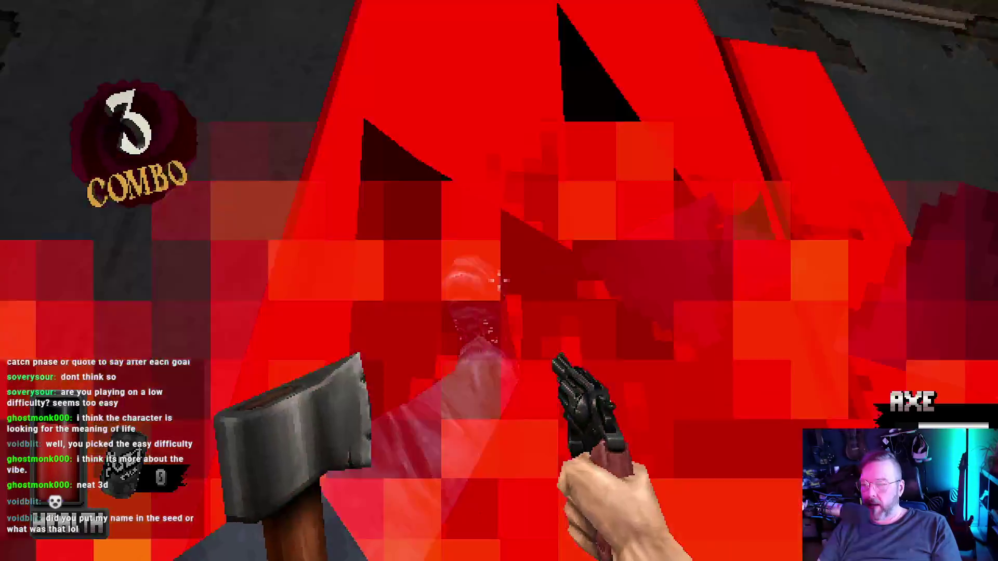
left_click(499, 281)
left_click(499, 281)
Kick through the EXIT door, climb to the upstairs hallway, shoot a hooded enemy, and reach the next EXIT.
key("w")
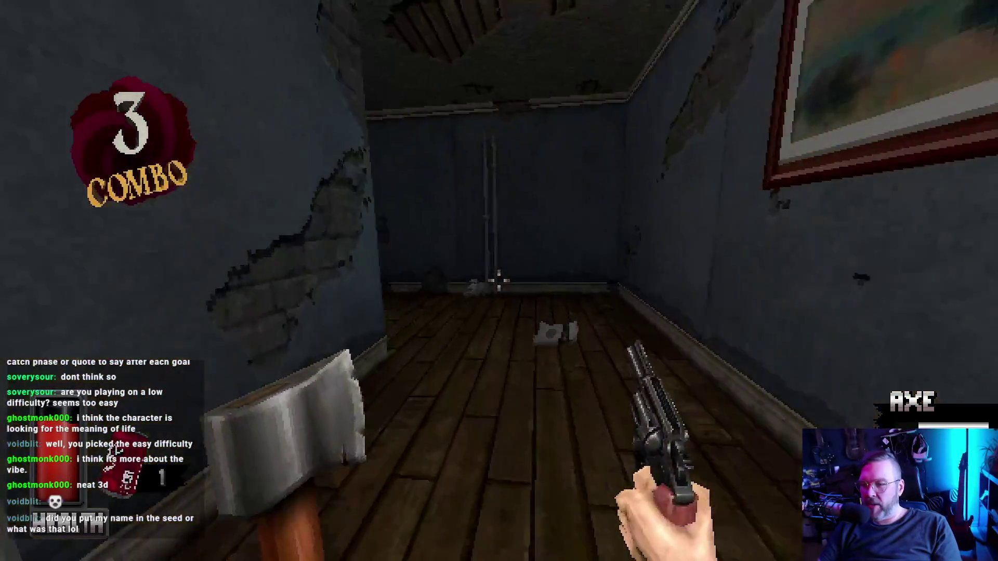
key("w")
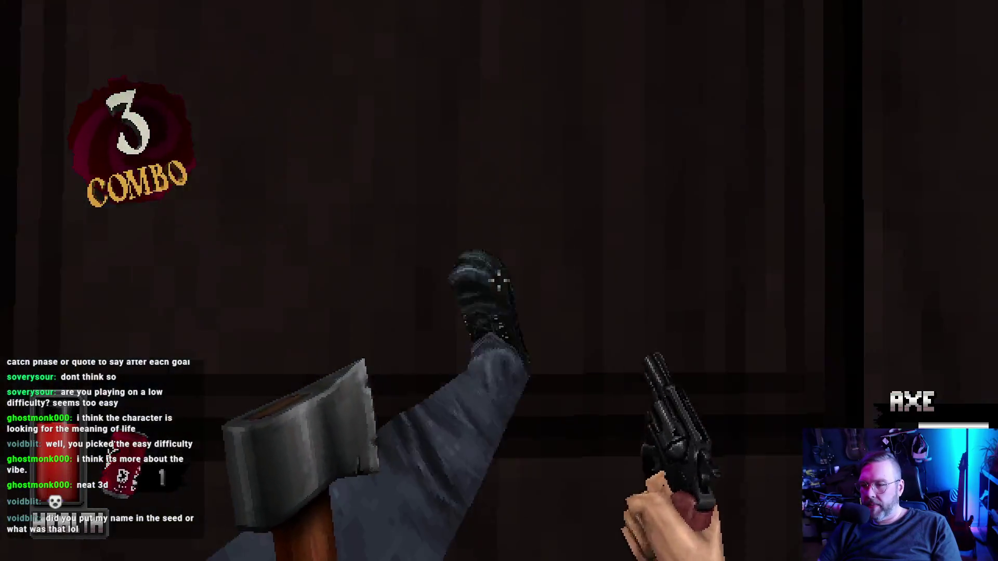
key("w")
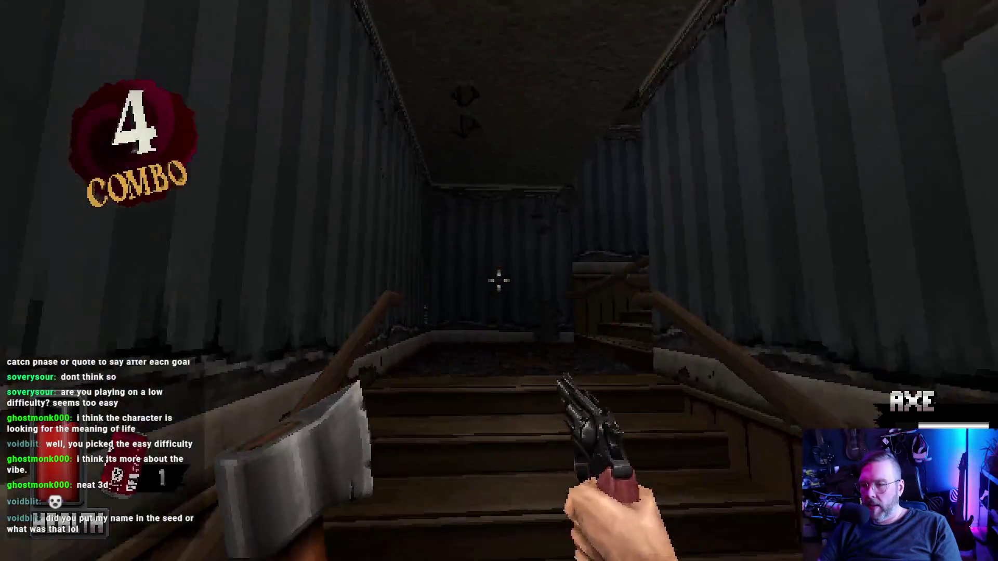
key("w")
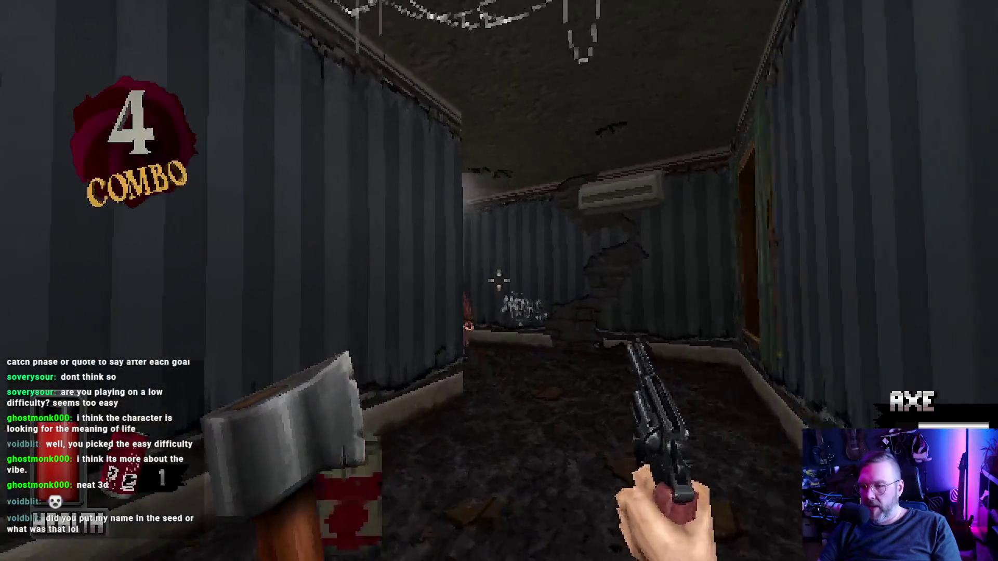
left_click(499, 281)
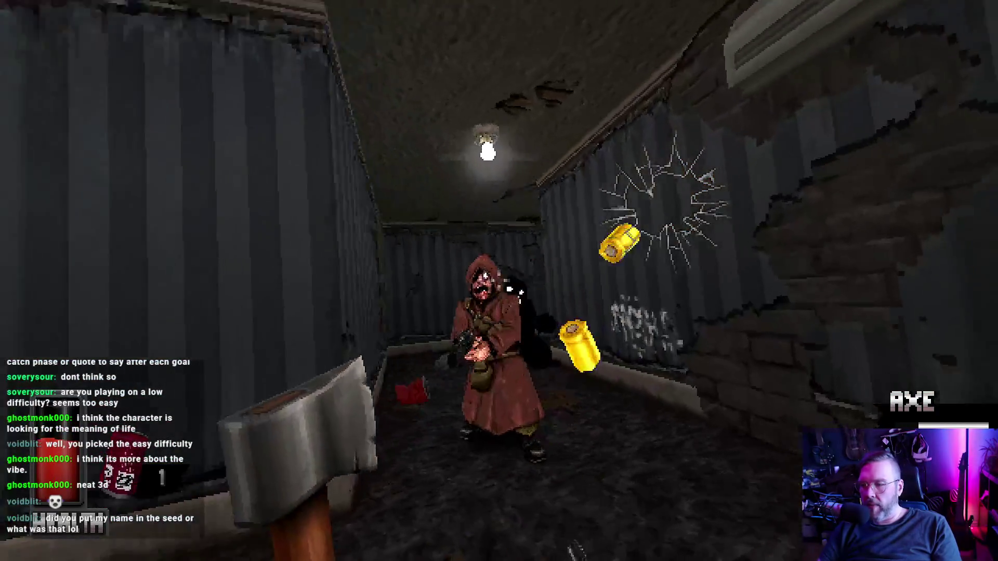
key("w")
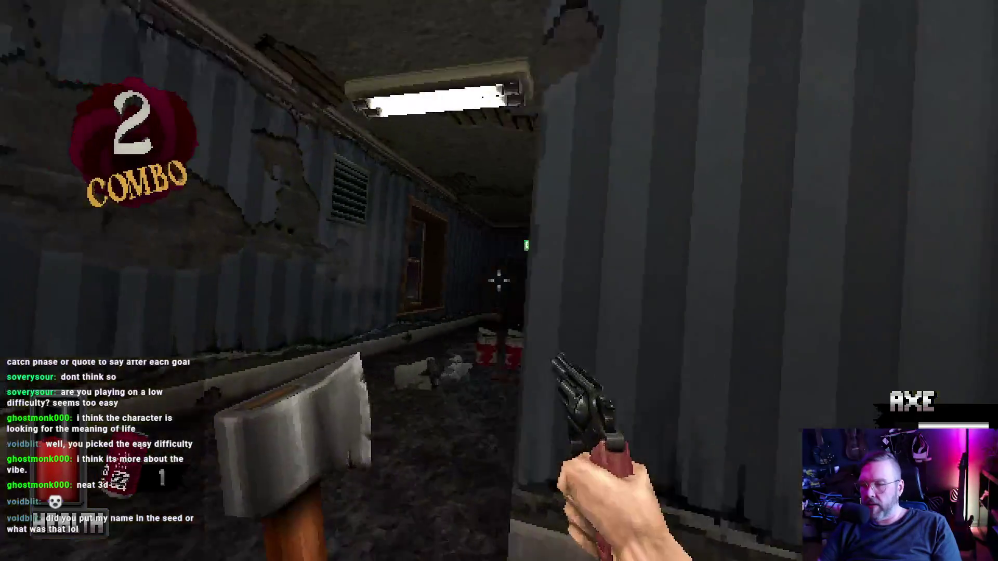
key("w")
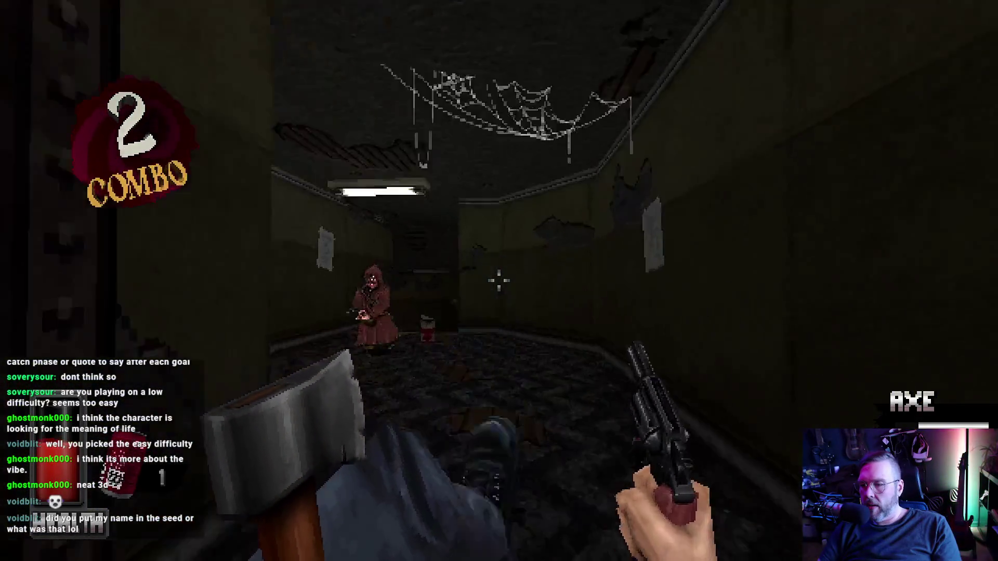
Shoot the approaching hooded enemy and the ghost below, then walk into the bright doorway.
left_click(499, 281)
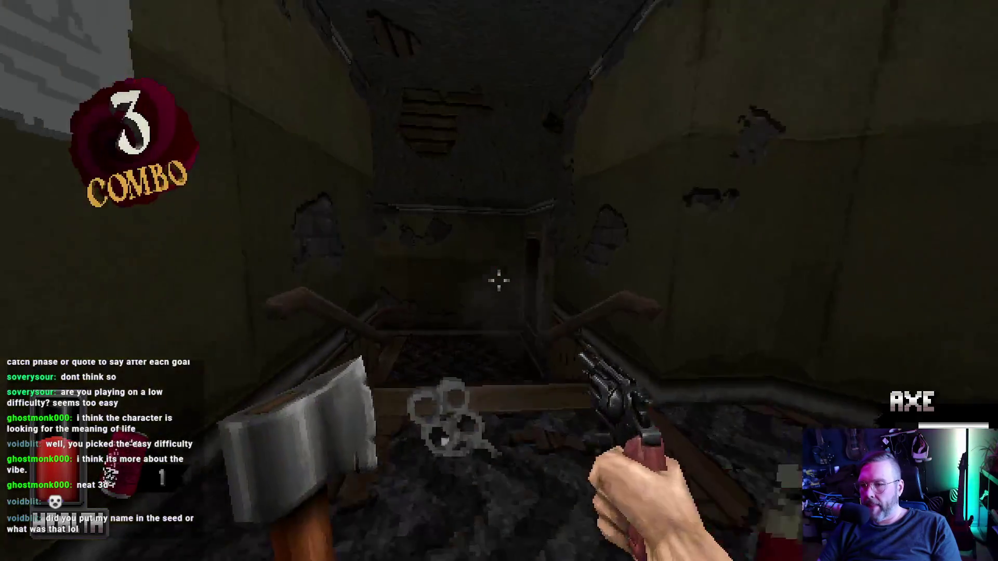
key("w")
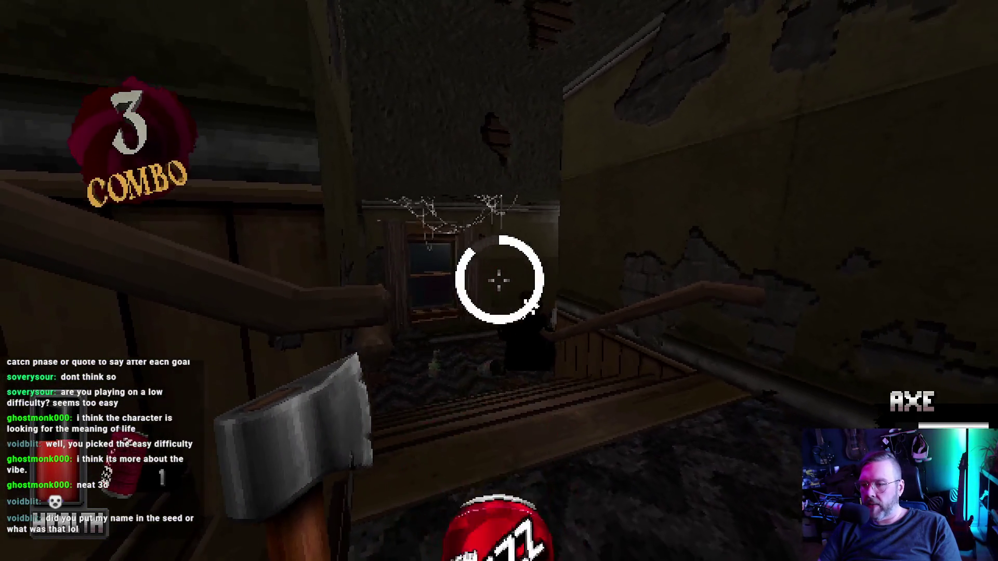
left_click(499, 280)
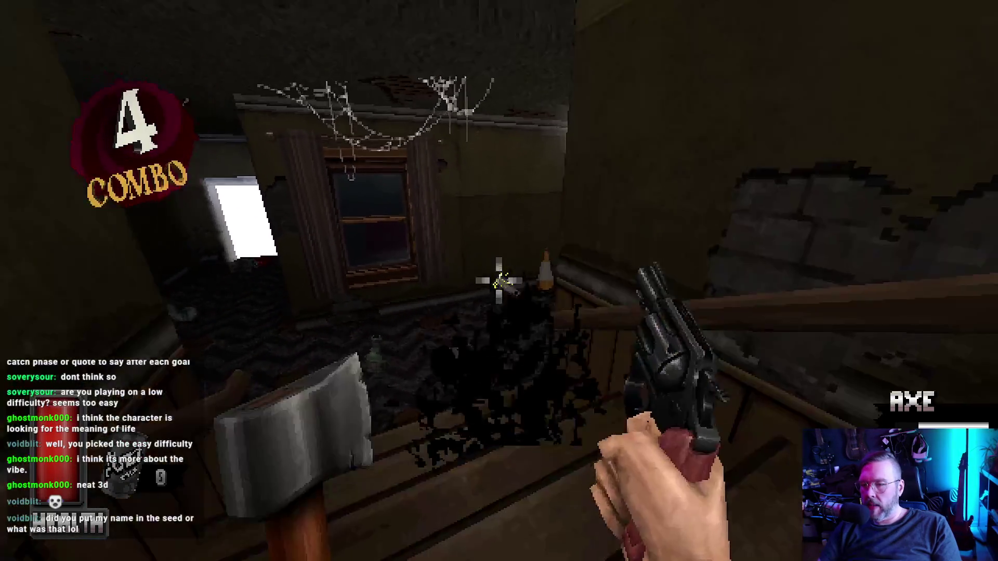
key("w")
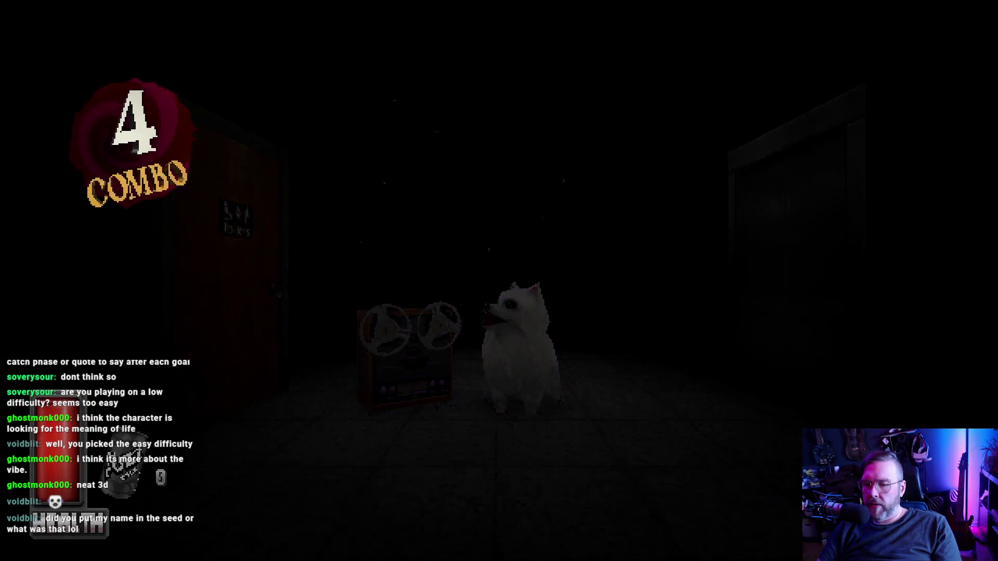
View the Trick or Treat door, go back, and take the elevator up to floor 2.
left_click(450, 304)
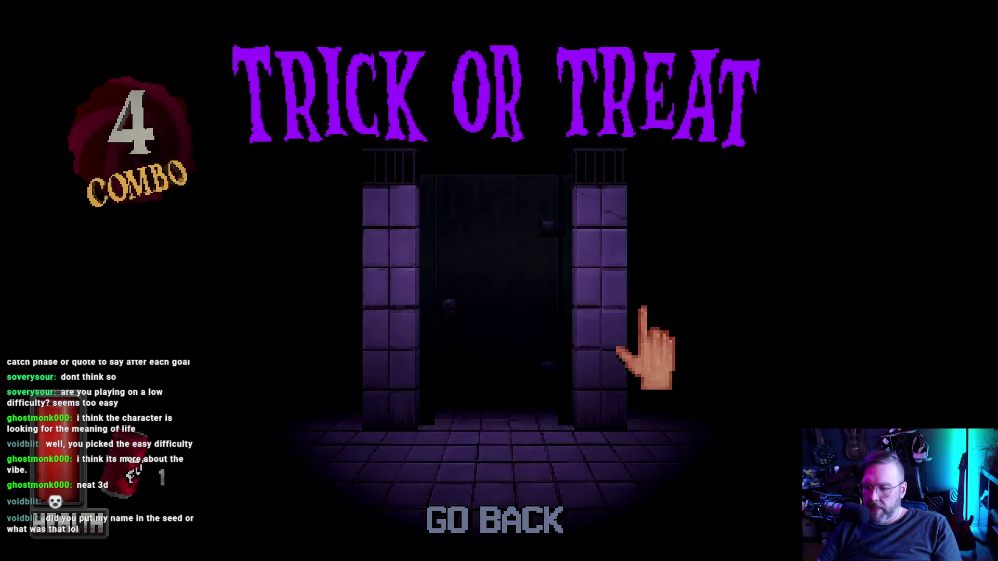
left_click(562, 517)
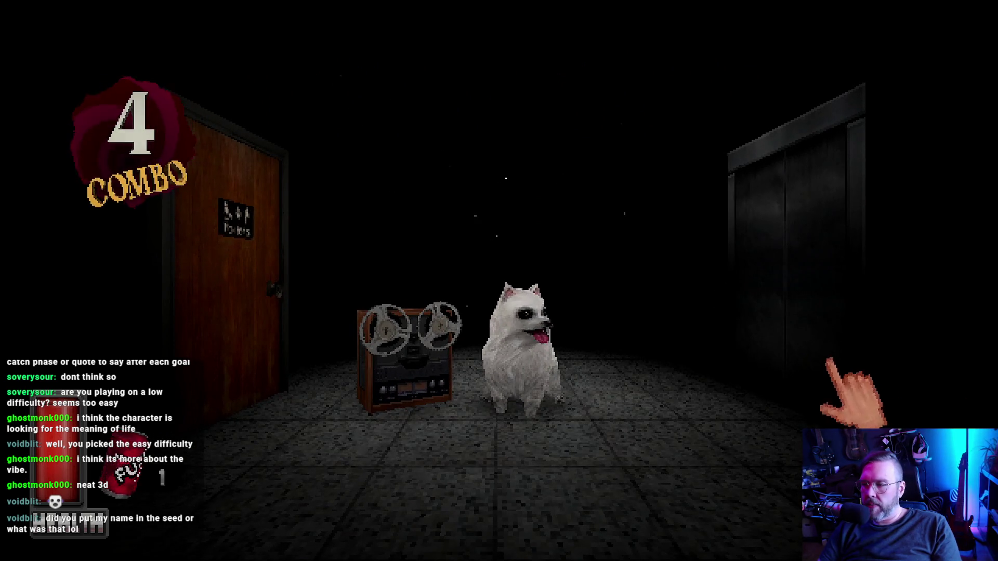
left_click(828, 359)
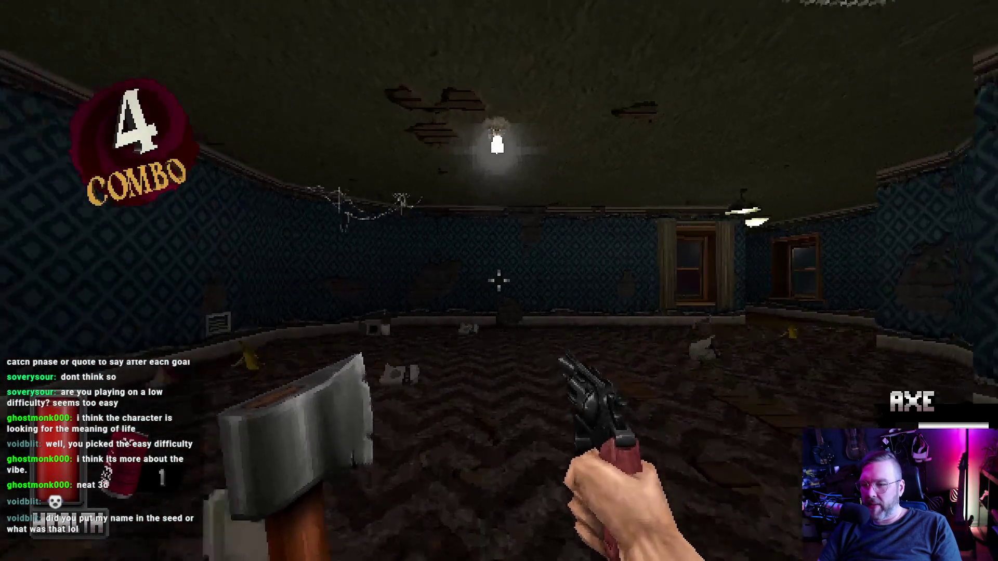
Go through the first EXIT door and shoot down the approaching hooded enemies.
key("w")
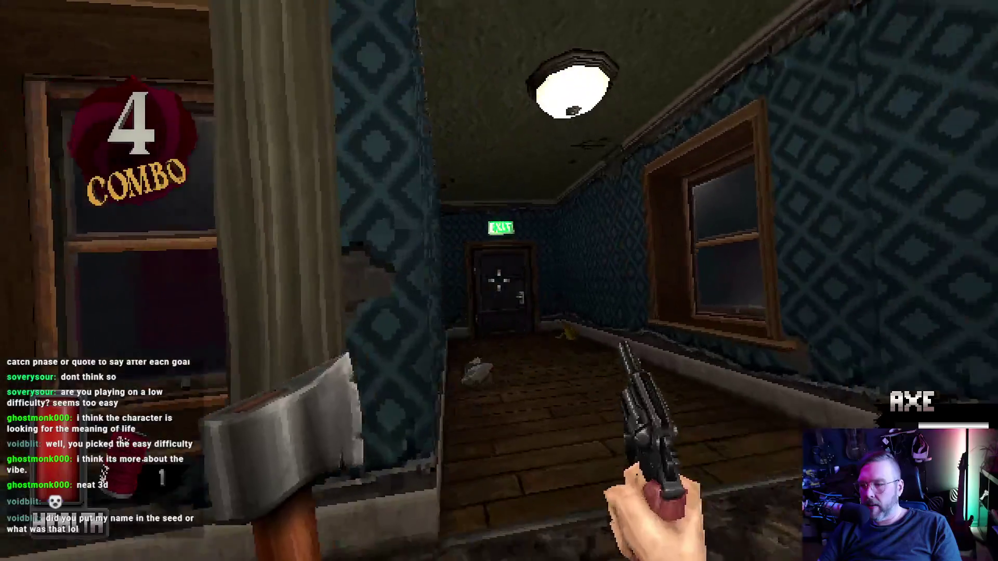
key("e")
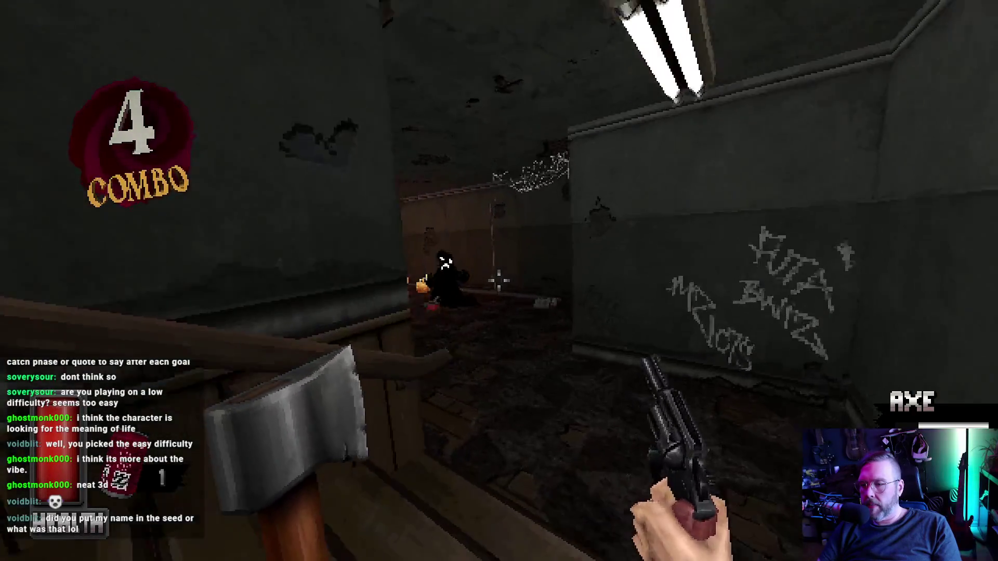
left_click(499, 282)
left_click(499, 281)
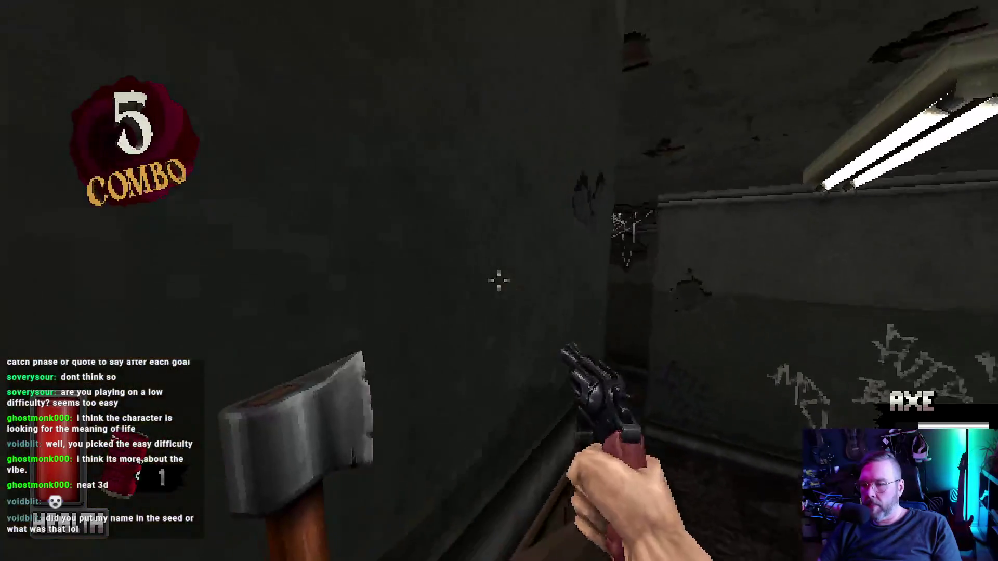
left_click(500, 281)
left_click(499, 281)
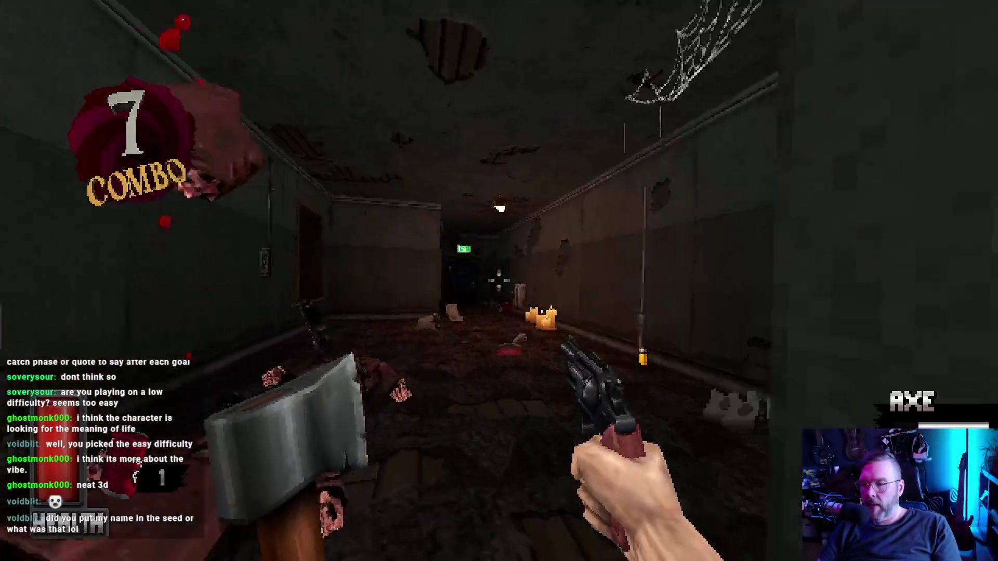
Kick open the next EXIT door, reload, axe the thug, and shoot enemies down the corridor.
key("w")
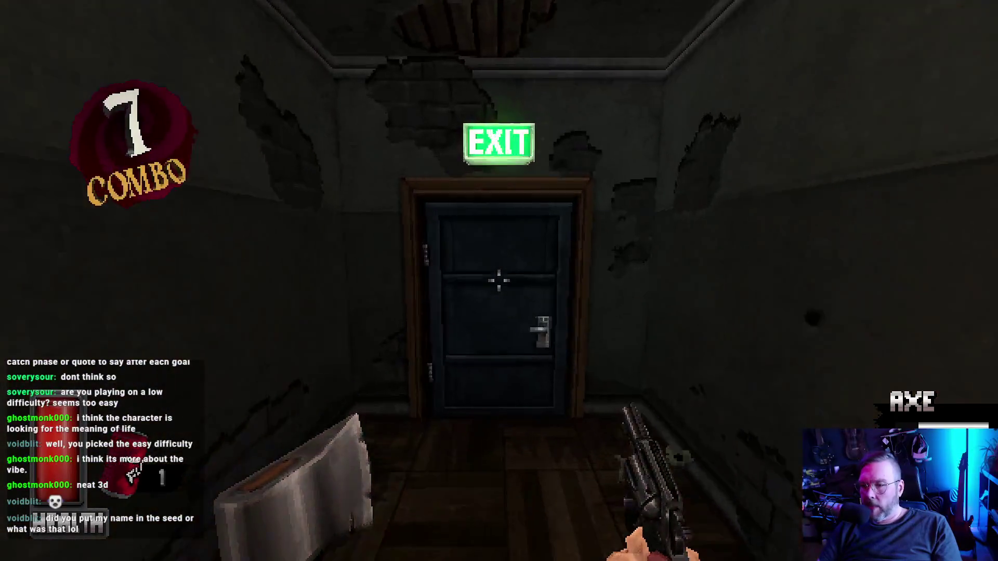
key("e")
key("r")
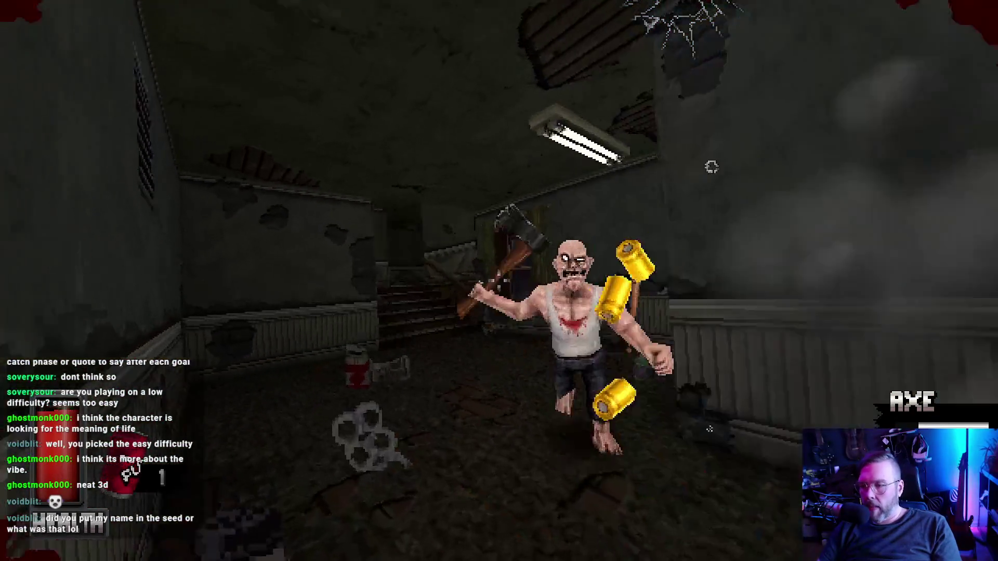
right_click(499, 281)
key("w")
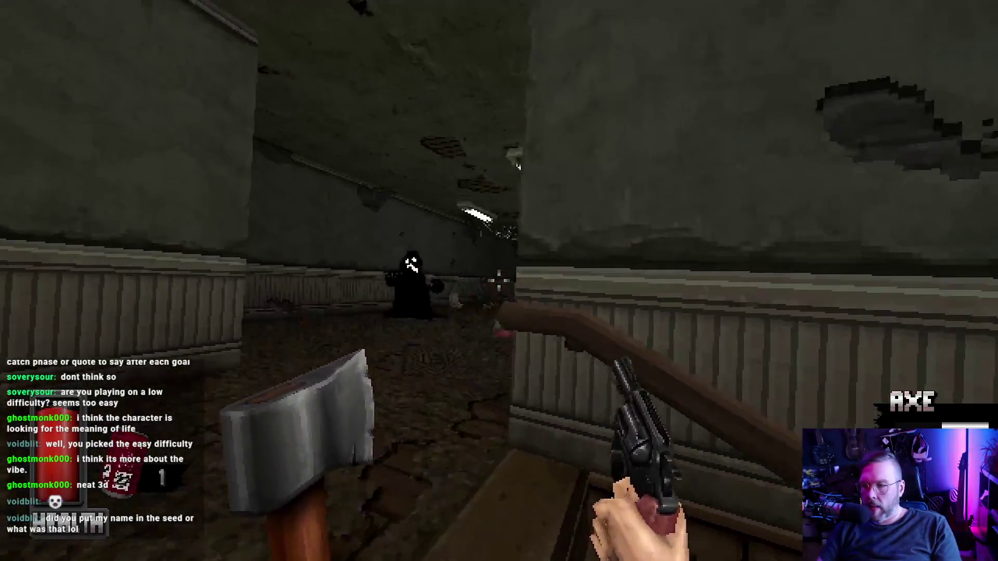
left_click(499, 281)
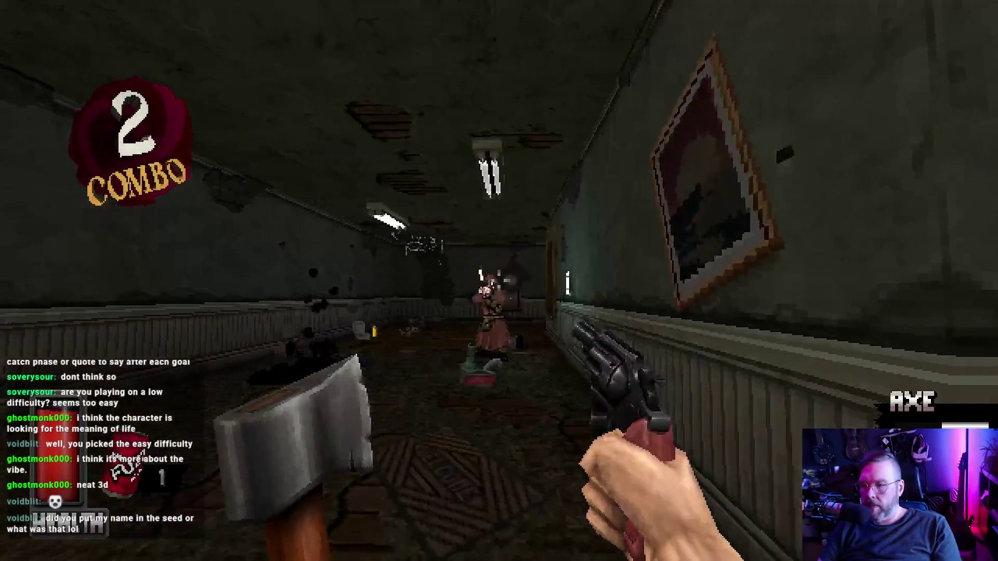
left_click(500, 281)
Shoot the thug in the window room, kick open the EXIT door, and hit the nearby hooded enemy.
key("w")
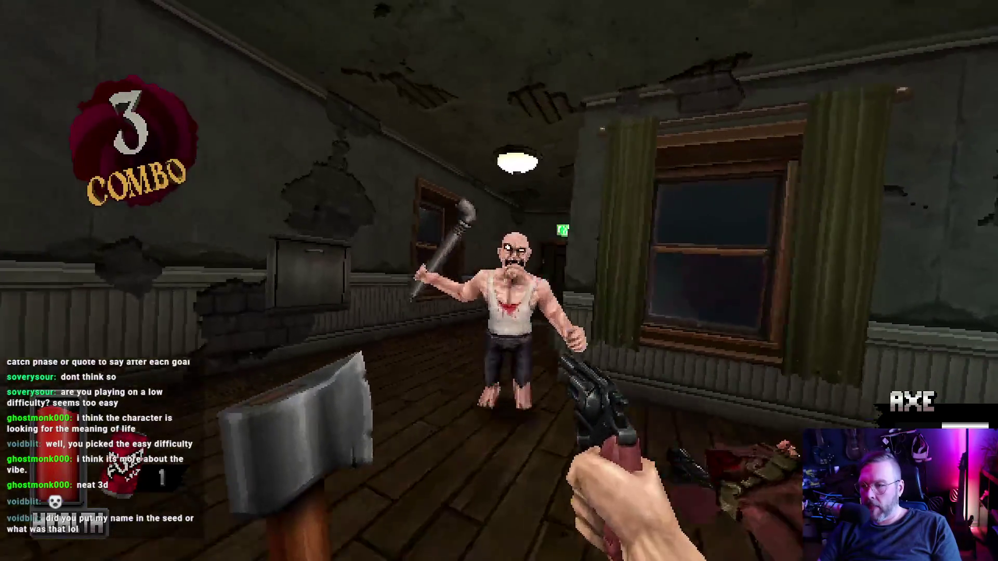
left_click(500, 281)
key("w")
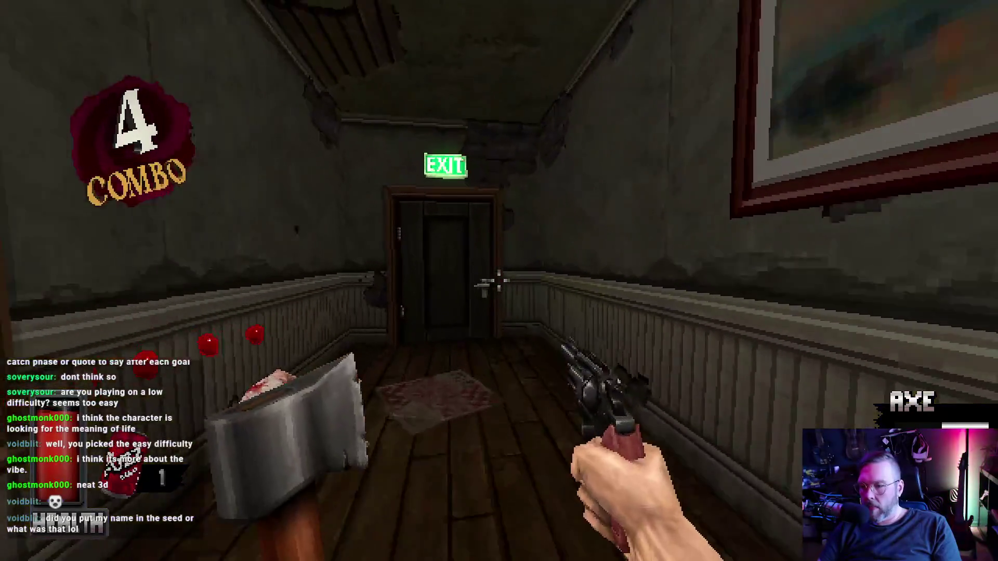
key("f")
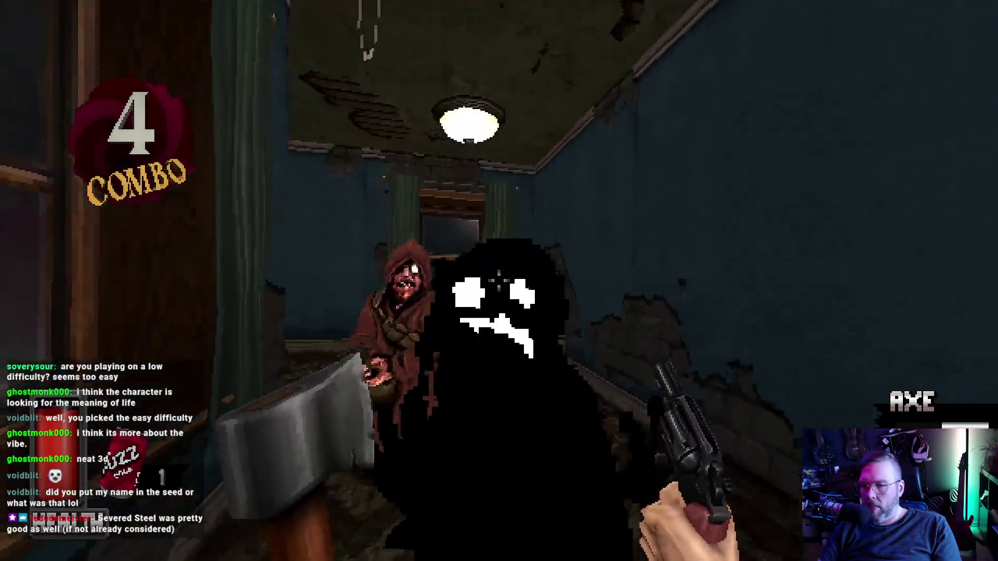
left_click(499, 281)
Shoot the dark ghost and the hooded enemy, then pass through the EXIT door to the staircase.
key("w")
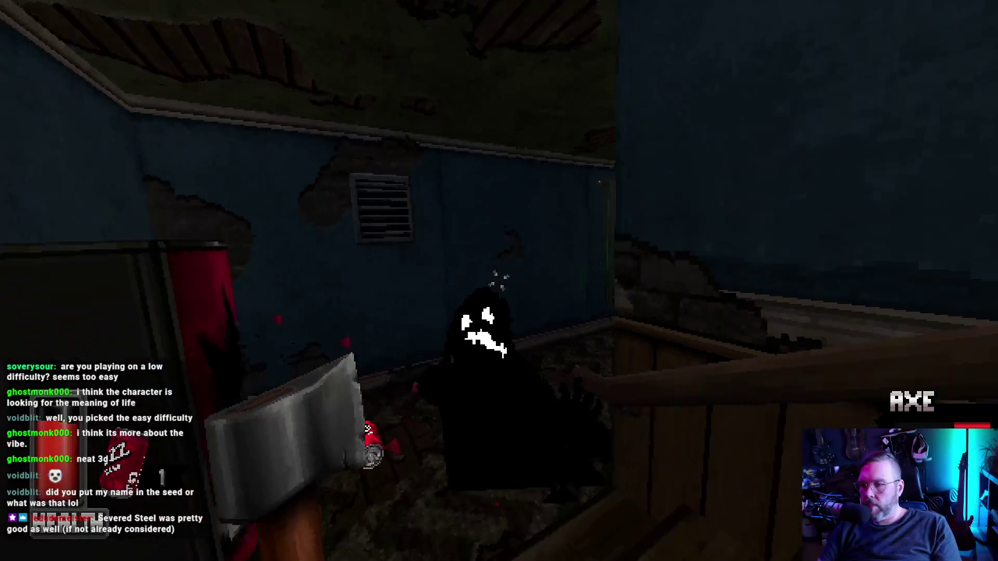
left_click(499, 281)
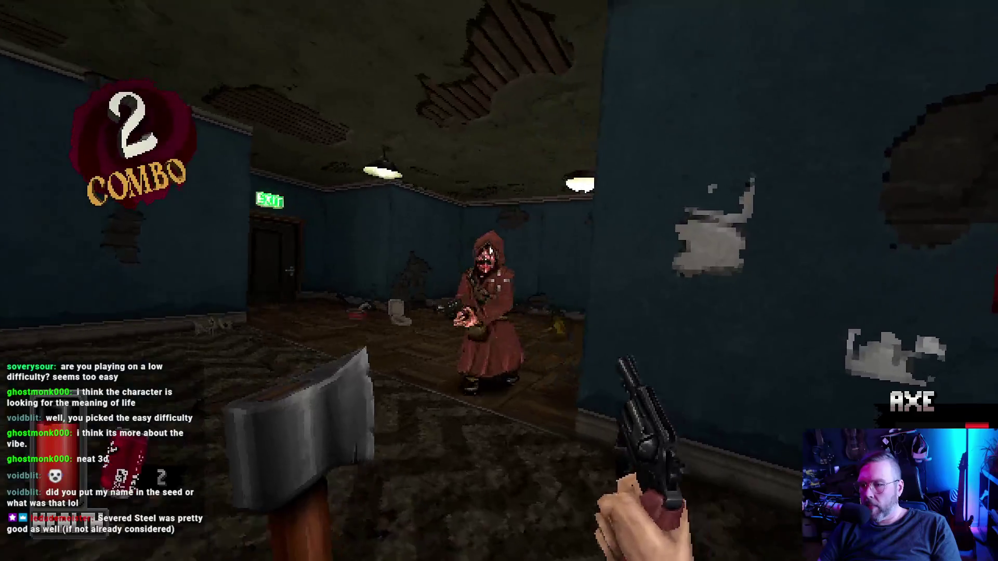
left_click(500, 281)
key("w")
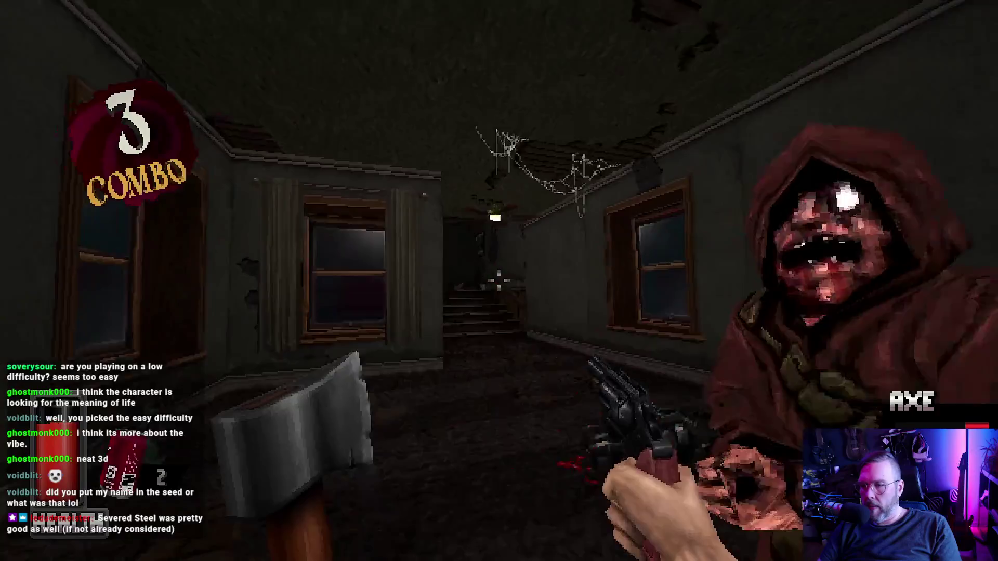
Climb the stairs, shooting the hooded enemy on them, and reload in the hallway.
mouse_move(499, 280)
key("w")
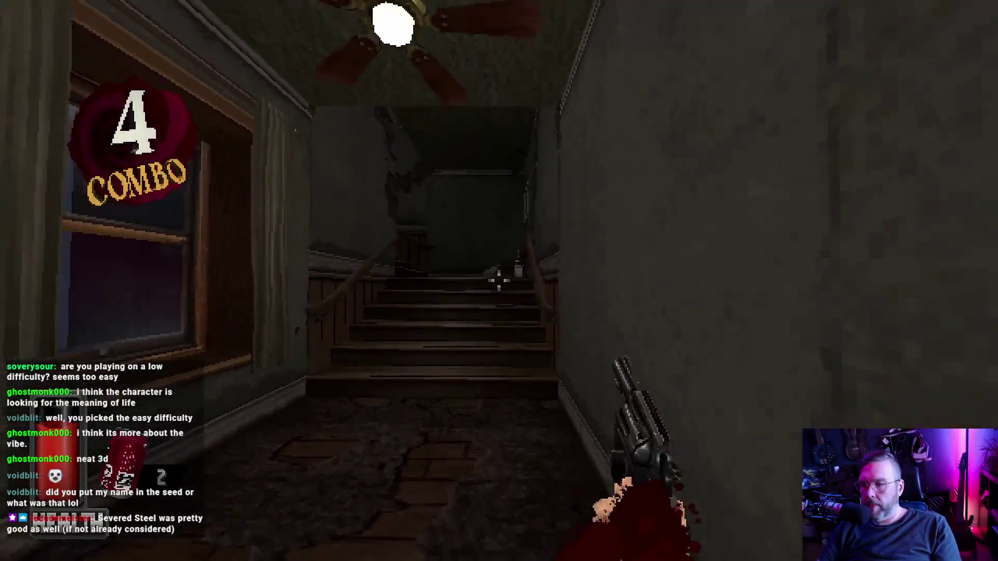
left_click(499, 281)
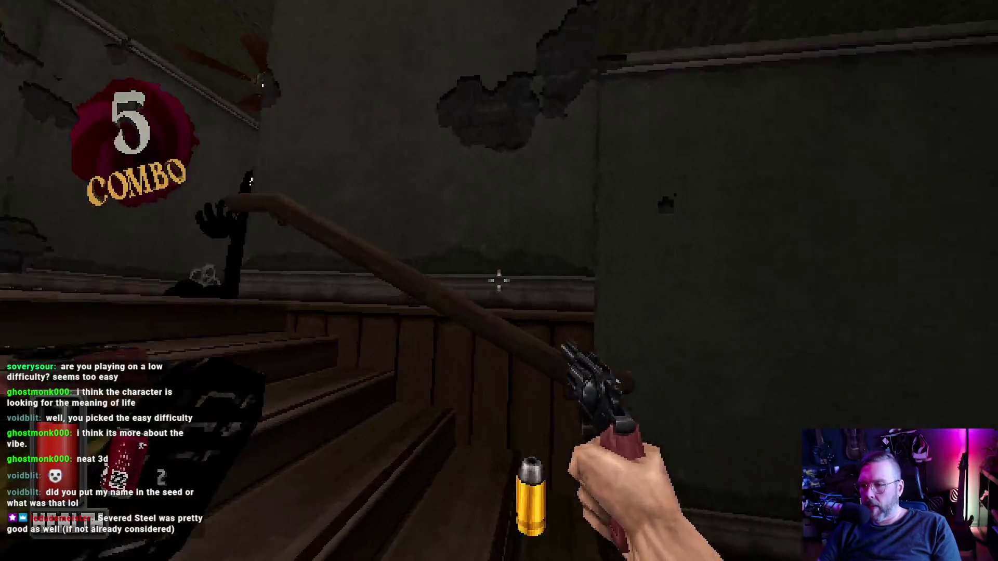
mouse_move(499, 281)
key("w")
key("w")
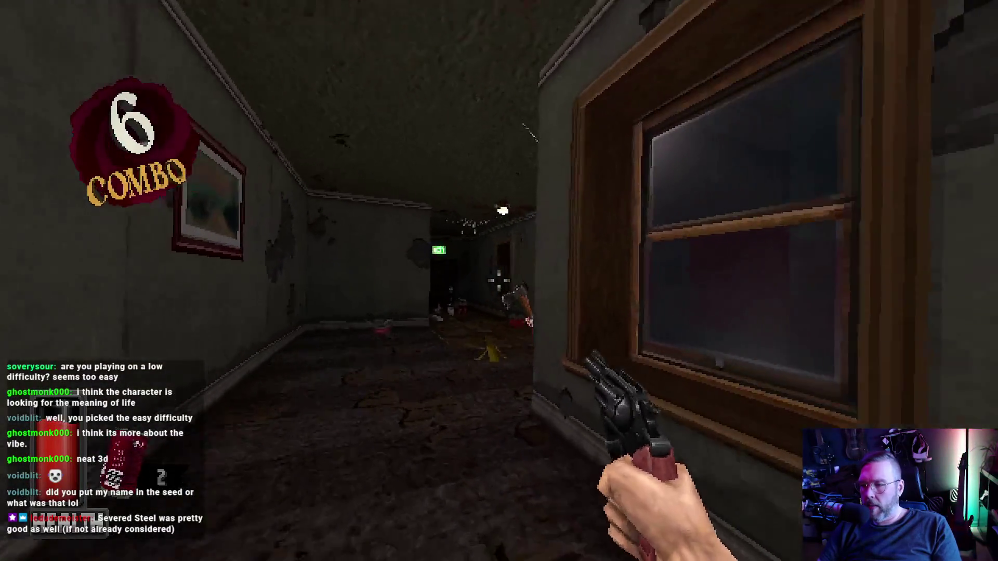
key("r")
Melee the axe enemy twice with V, shoot the enemy in the room, and drink a FUZZ soda.
key("v")
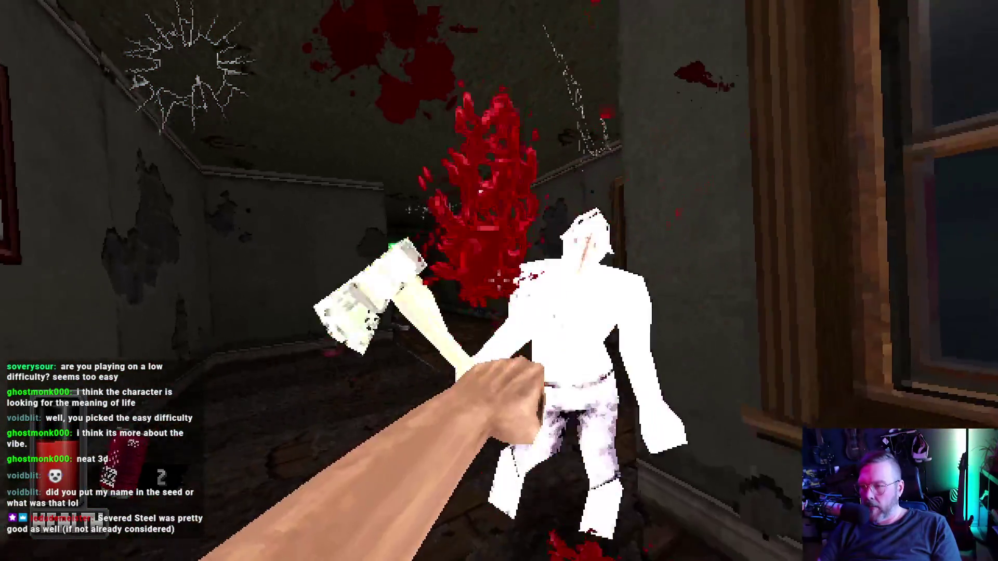
key("v")
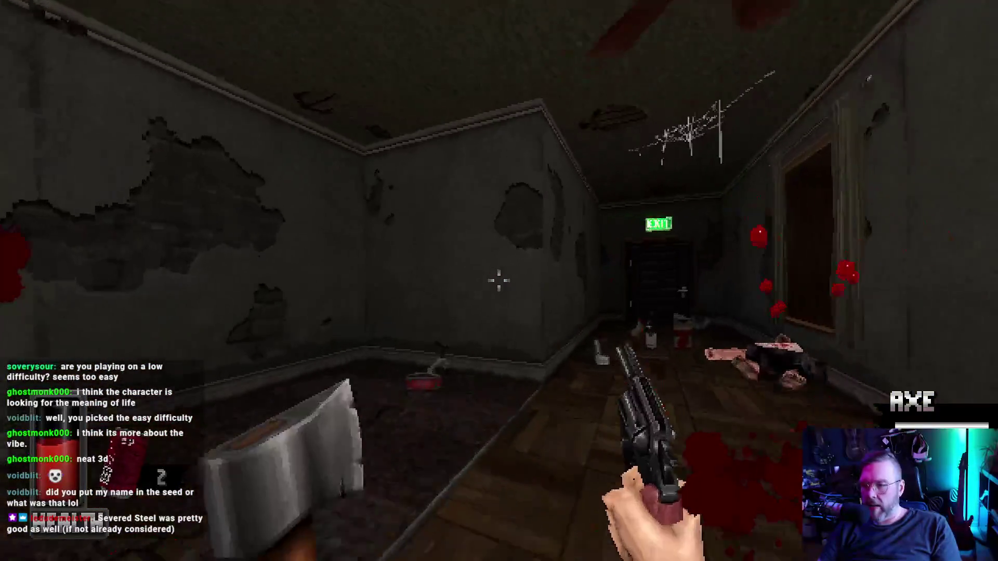
key("w")
key("v")
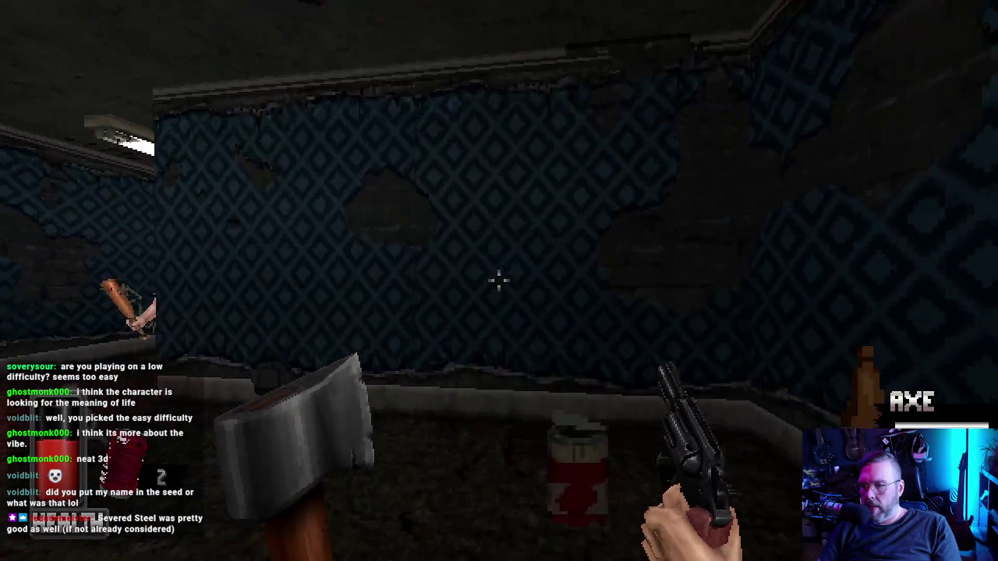
left_click(499, 280)
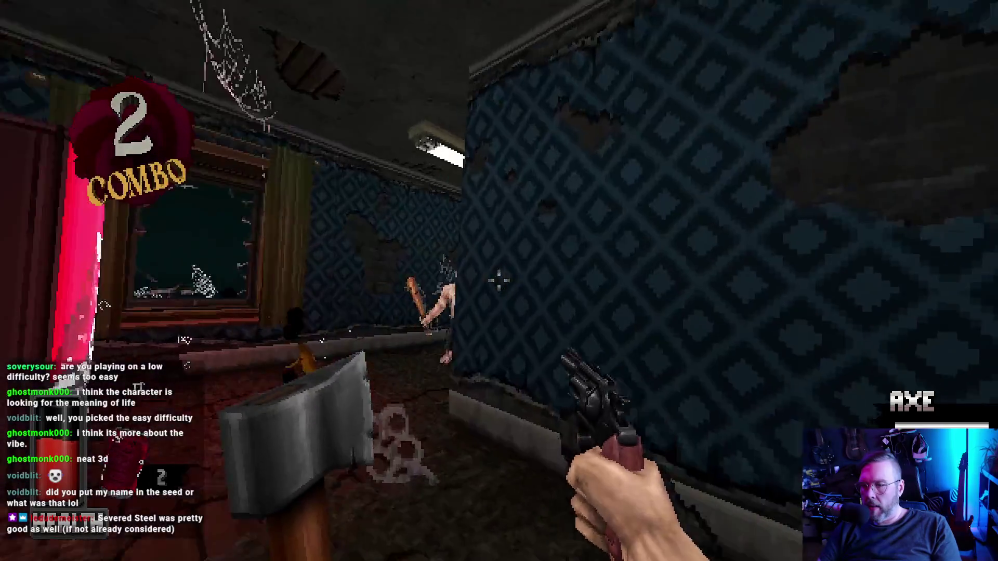
key("e")
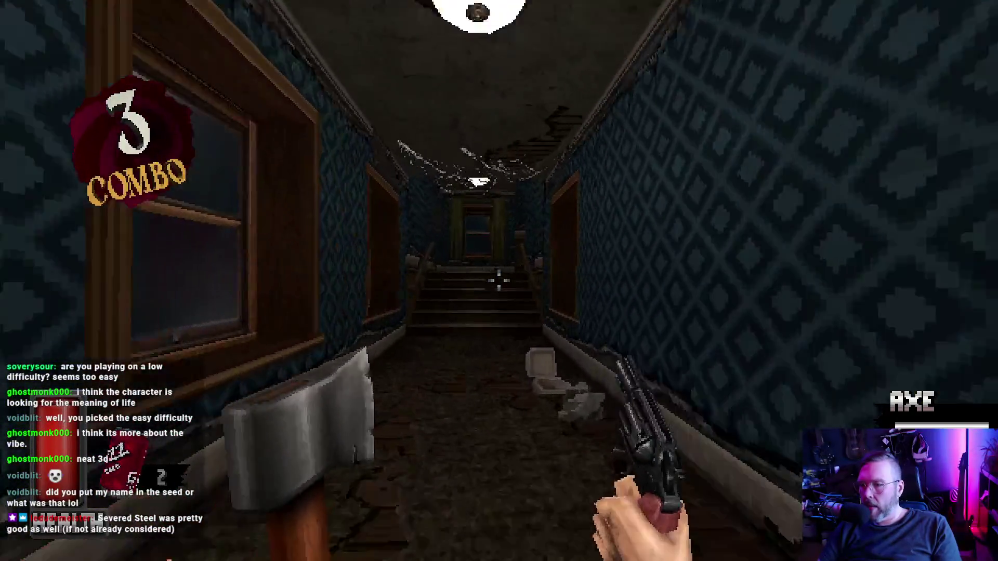
Shoot the robed enemy up the stairs and the enemy in the blue room, then reload.
left_click(499, 280)
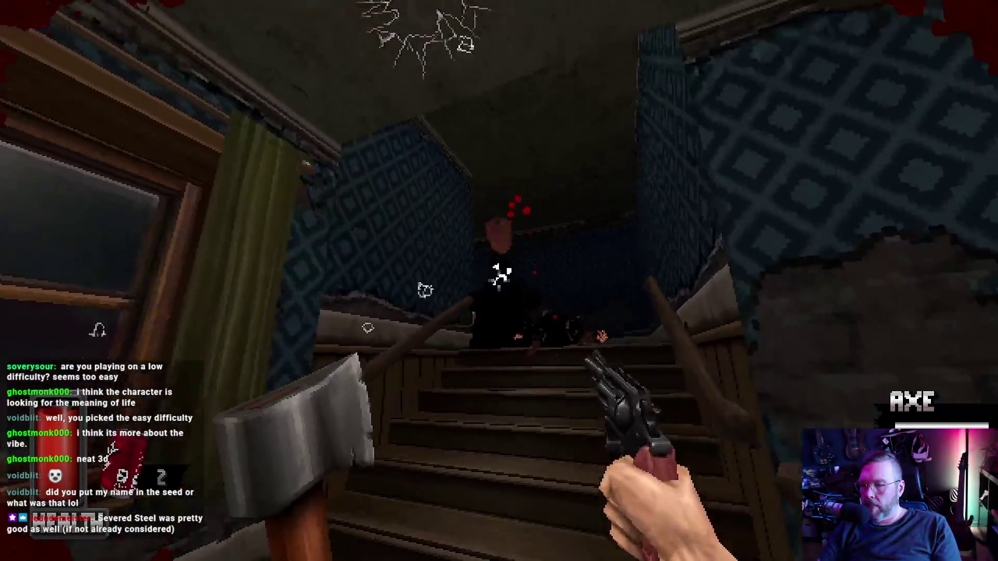
left_click(499, 281)
mouse_move(500, 280)
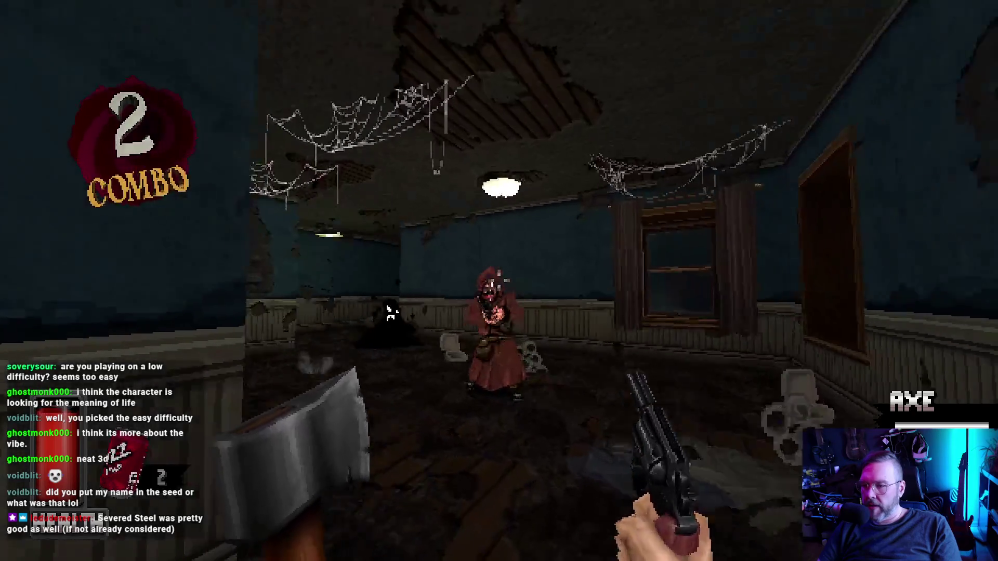
left_click(500, 281)
left_click(498, 280)
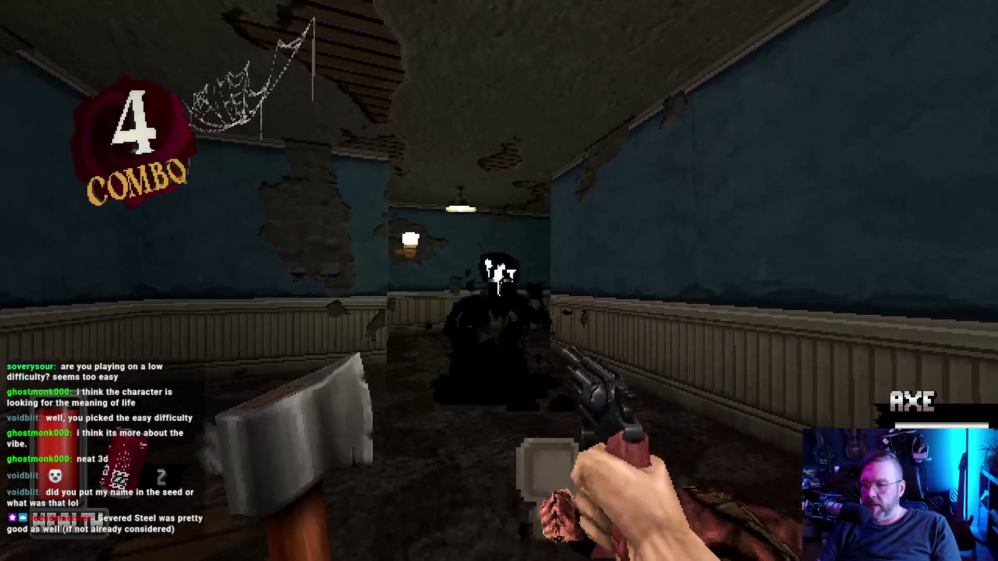
key("r")
Back off and kill the charging pipe thug for a 6 combo, then kick through the EXIT door.
key("w")
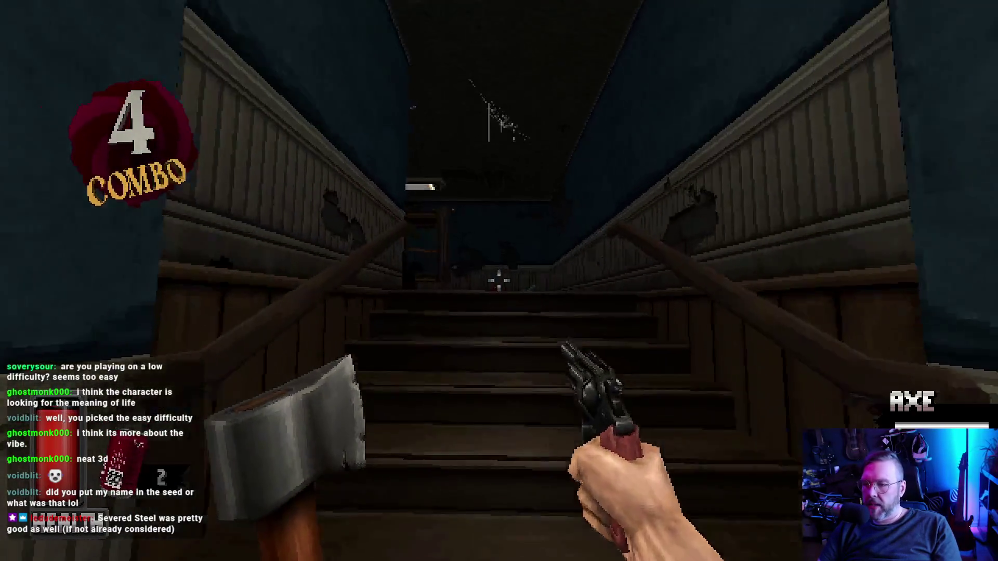
key("s")
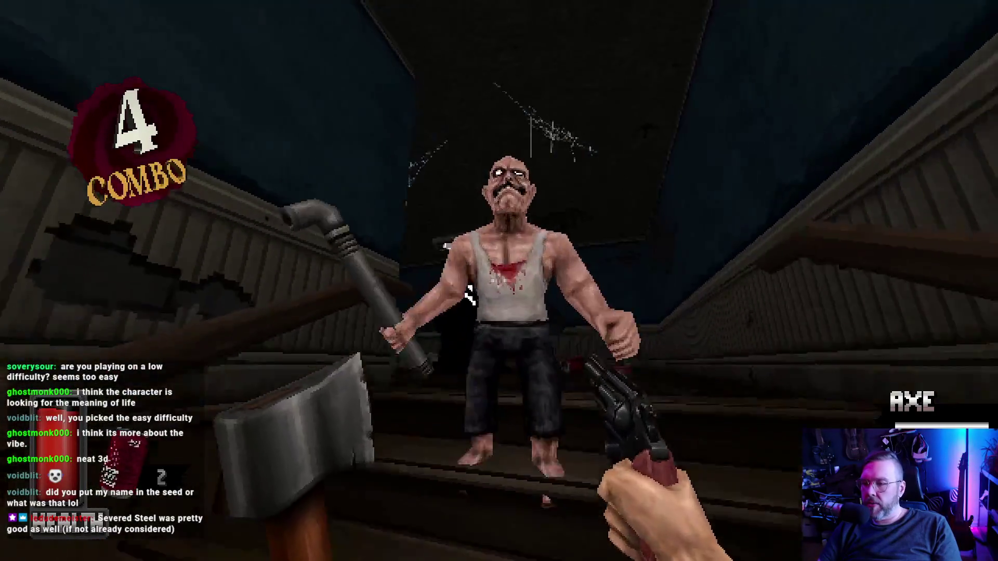
left_click(499, 281)
left_click(499, 281)
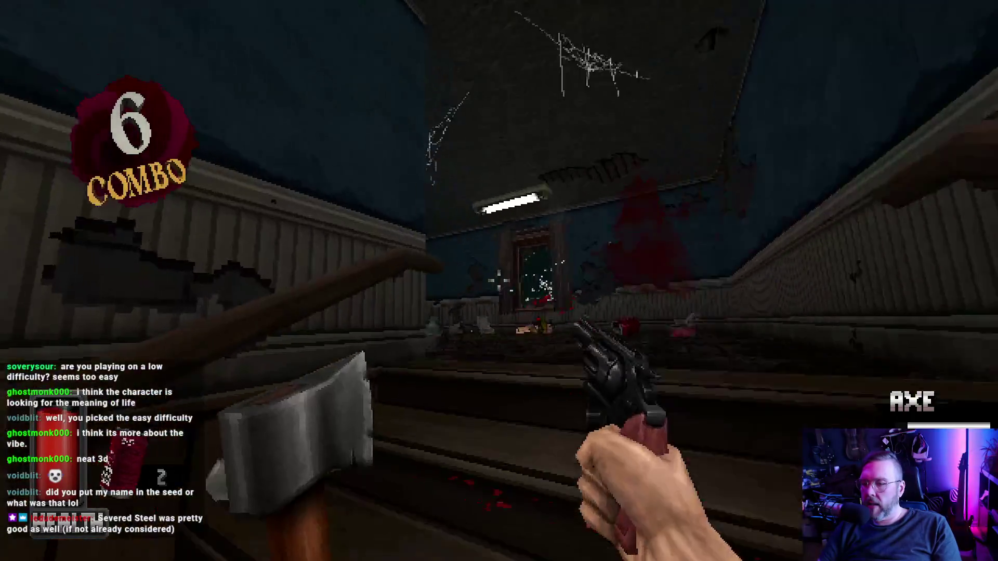
key("w")
key("w")
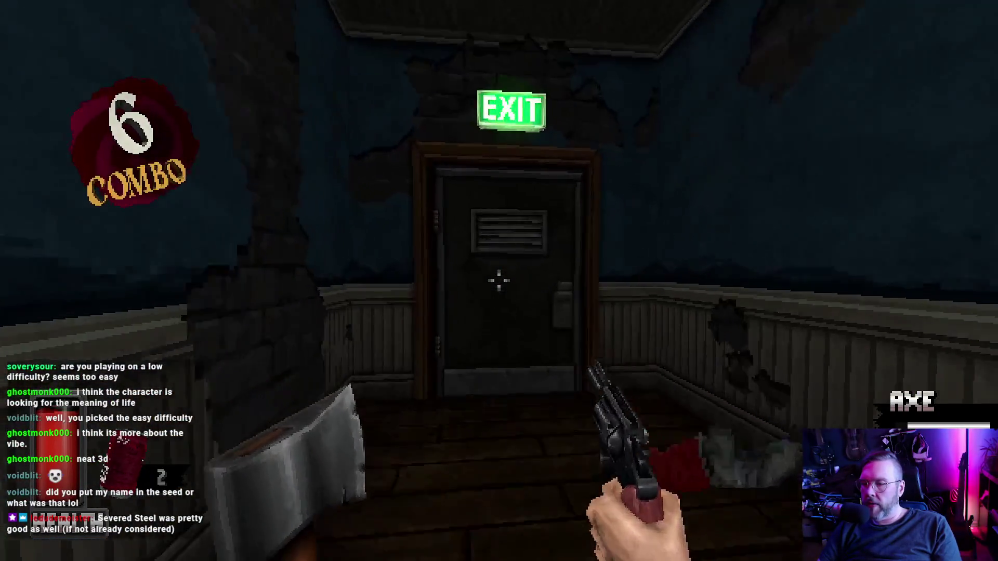
key("f")
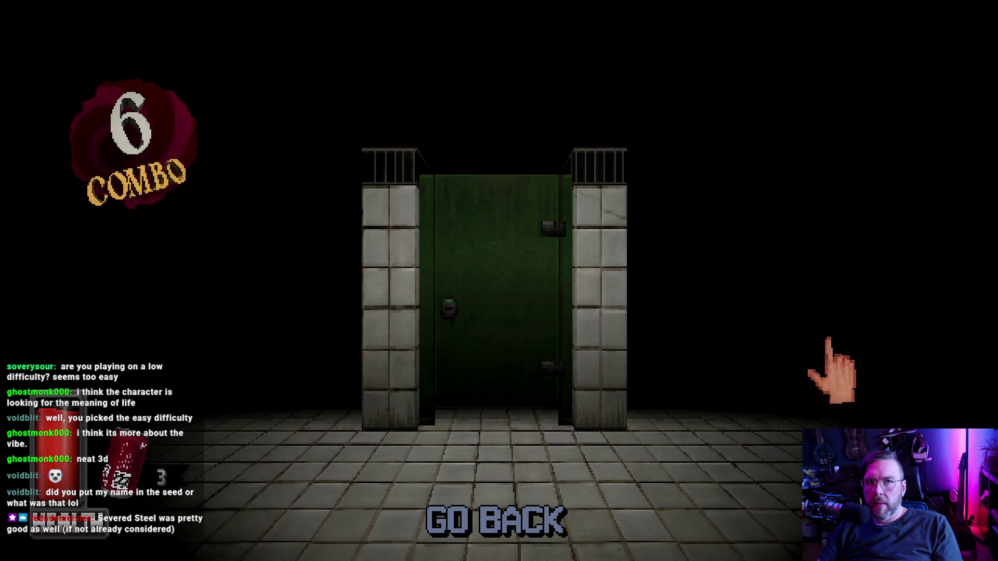
Try the restroom stall door, go back to the elevator room, and ride the right elevator to floor 3.
left_click(585, 322)
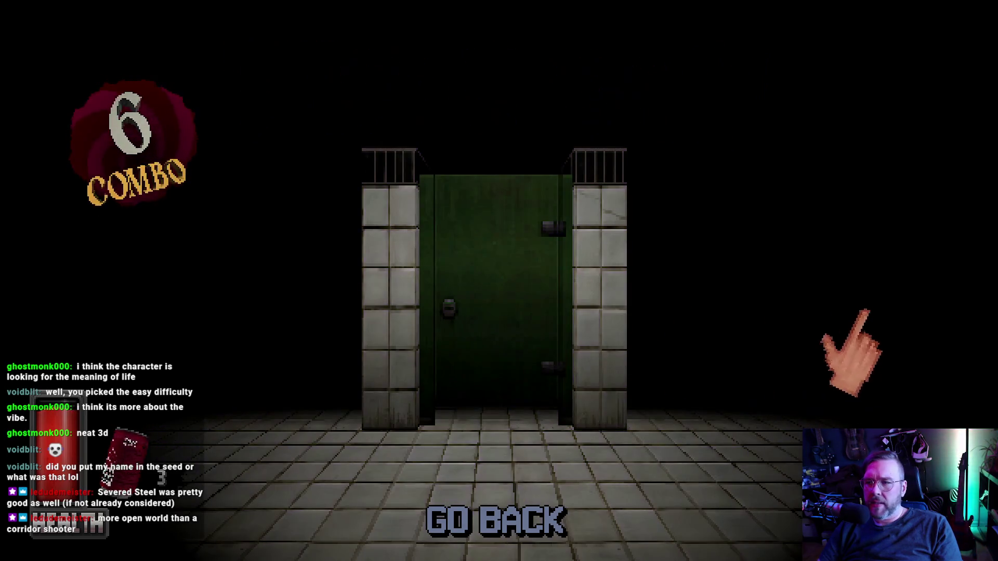
left_click(486, 325)
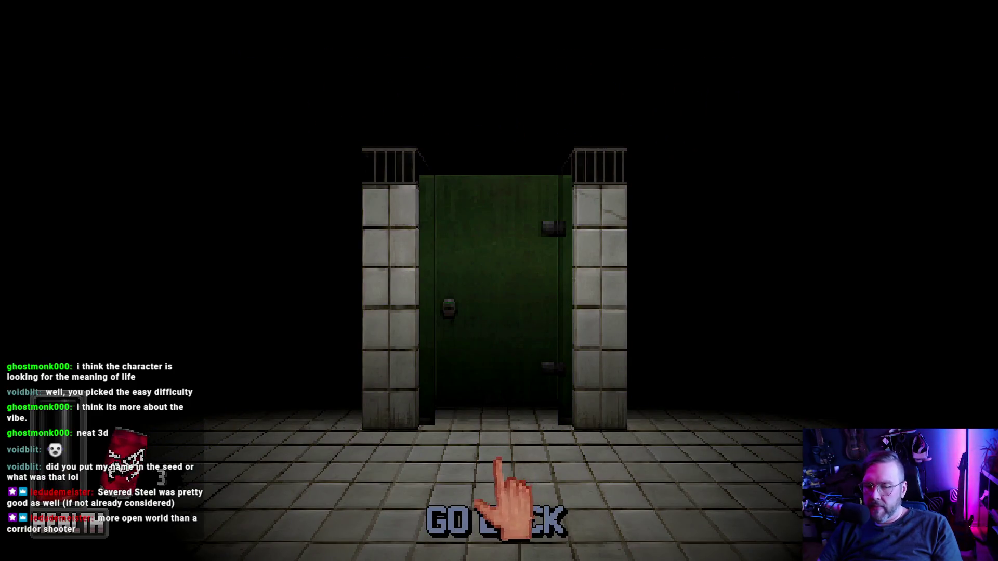
left_click(497, 461)
left_click(497, 457)
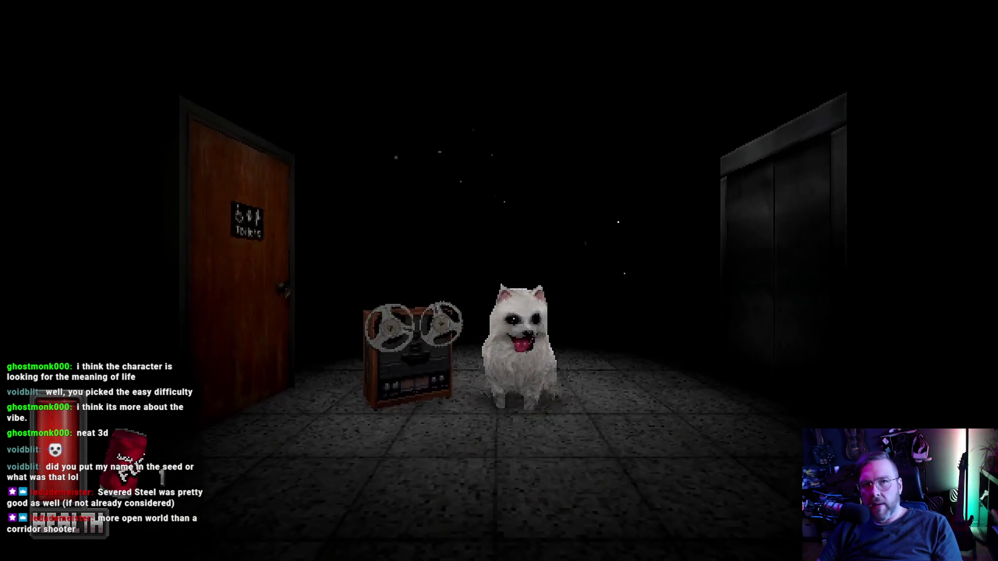
left_click(760, 296)
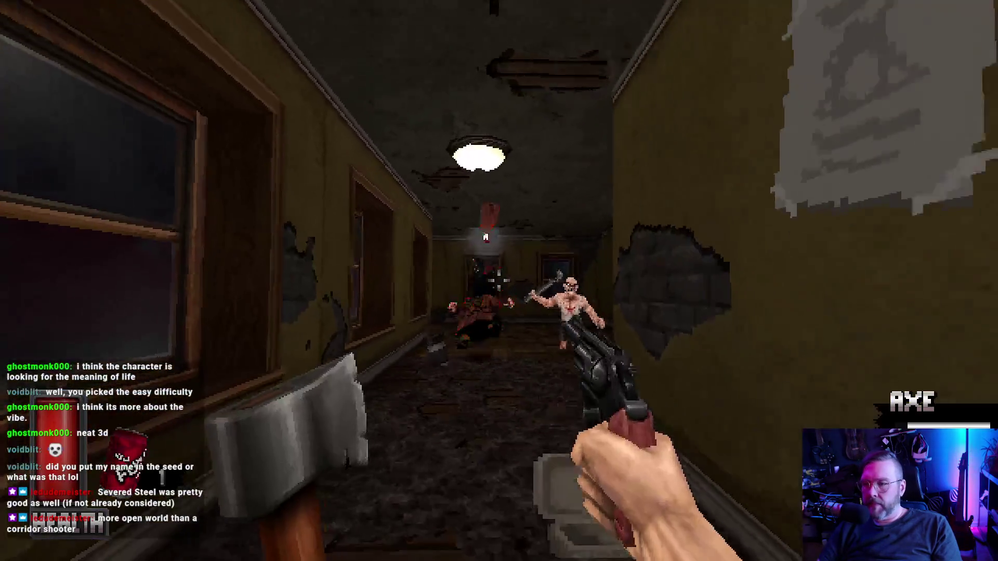
Shoot the two corridor enemies, then enter the room and kick open the EXIT door.
left_click(499, 280)
left_click(499, 280)
key("w")
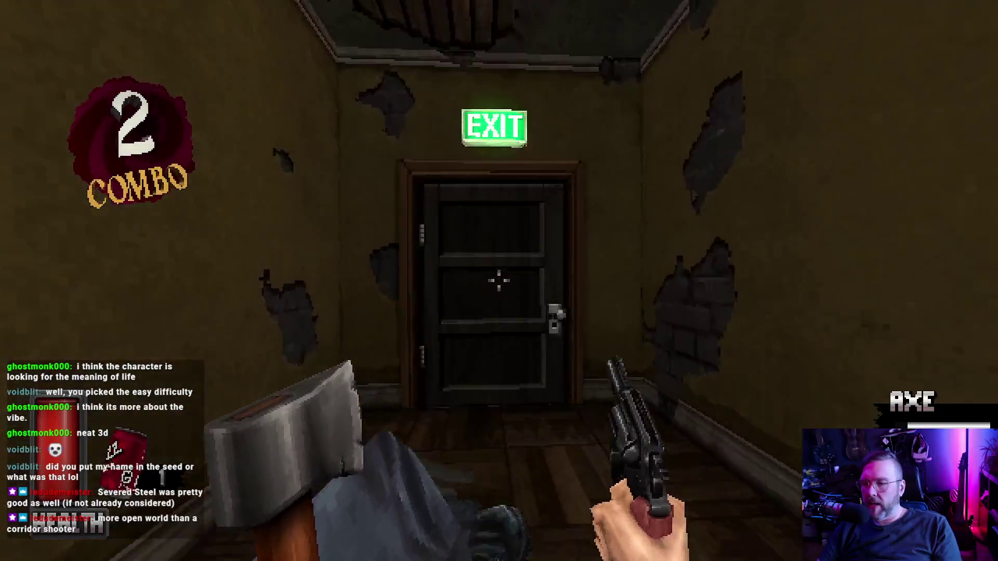
key("f")
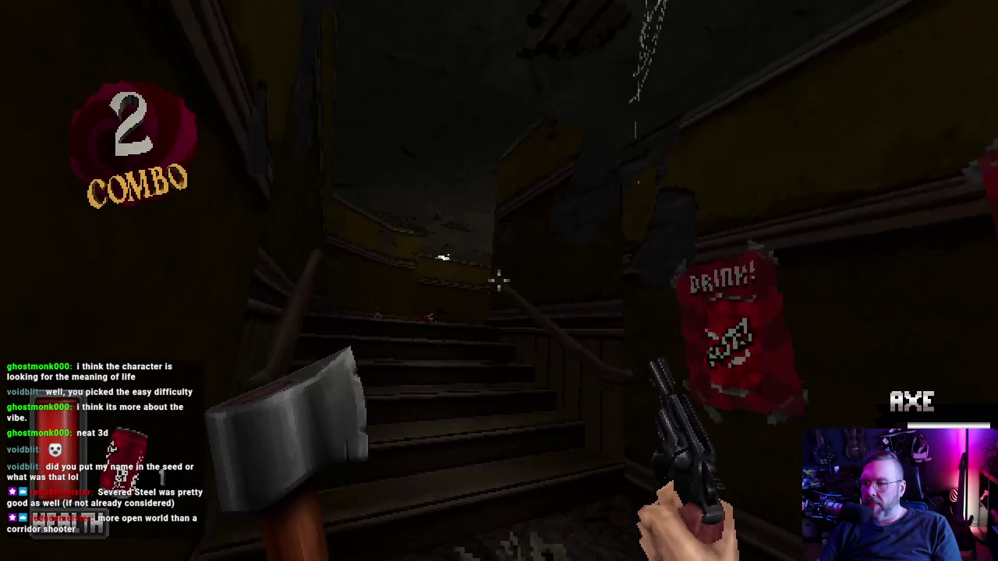
Kill the stair enemy and shadow enemy, then blast another with the double-barrel shotgun.
left_click(499, 281)
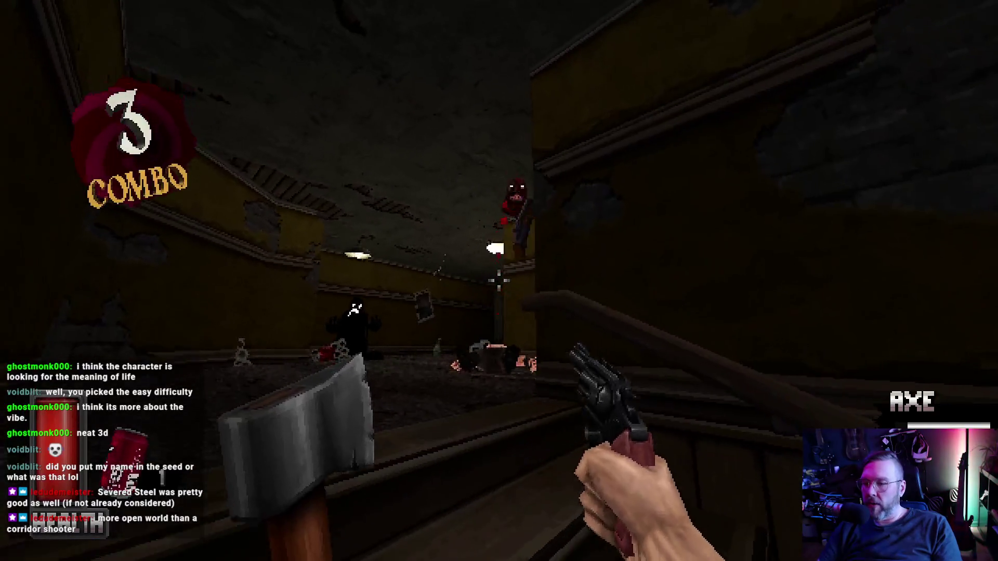
left_click(499, 281)
key("f")
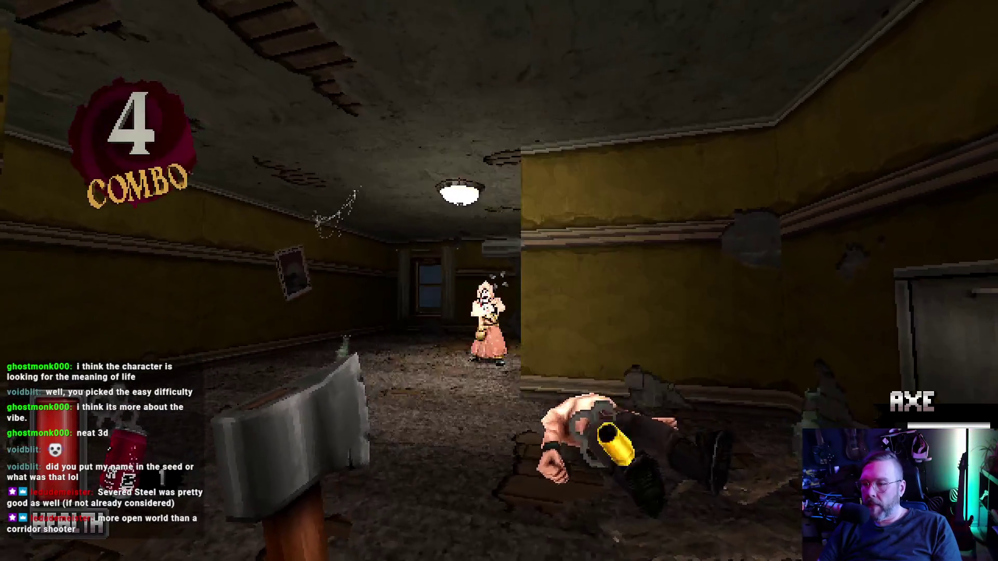
key("3")
left_click(499, 281)
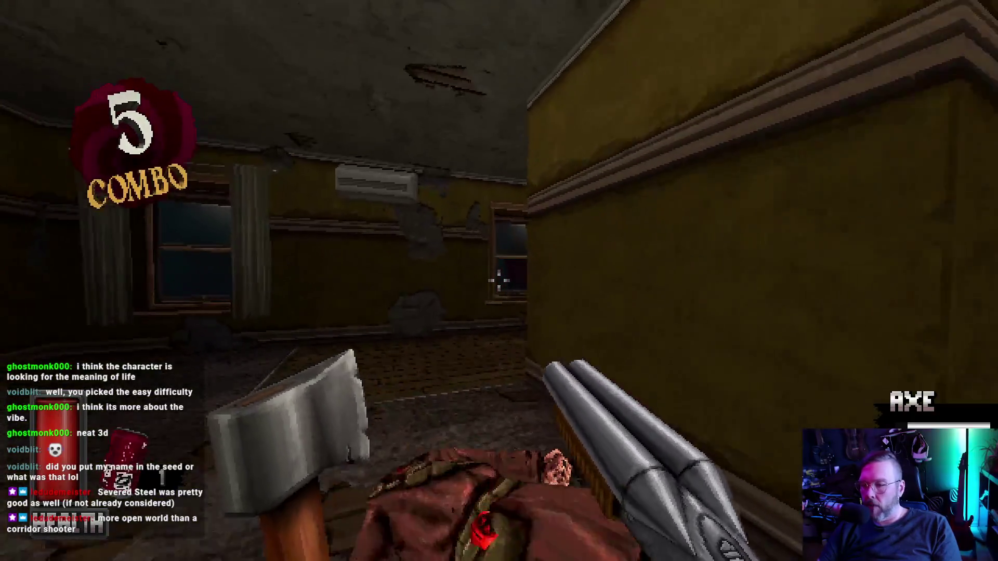
Reload, kill the hallway enemy and the robed enemy, and kick the next door open.
key("w")
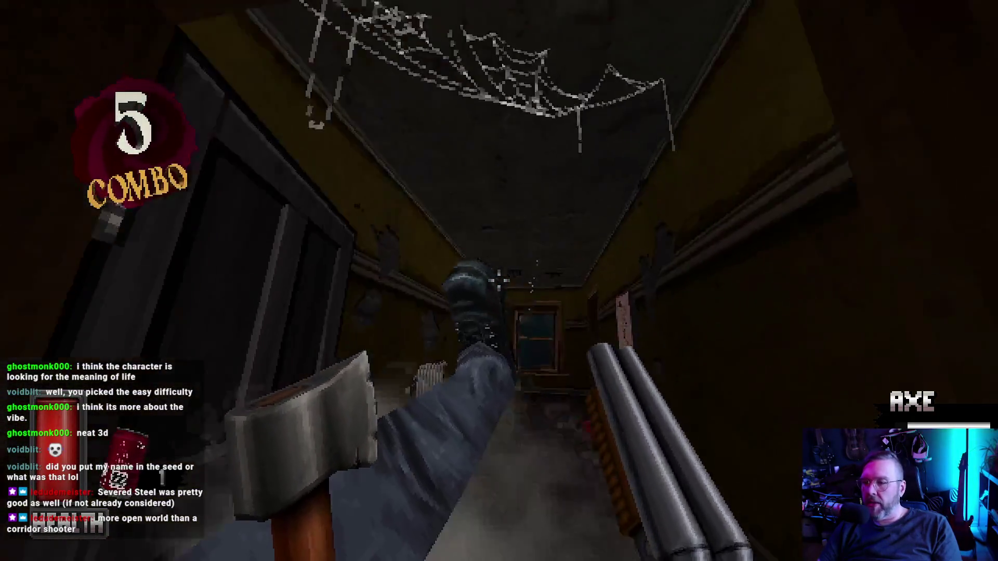
key("r")
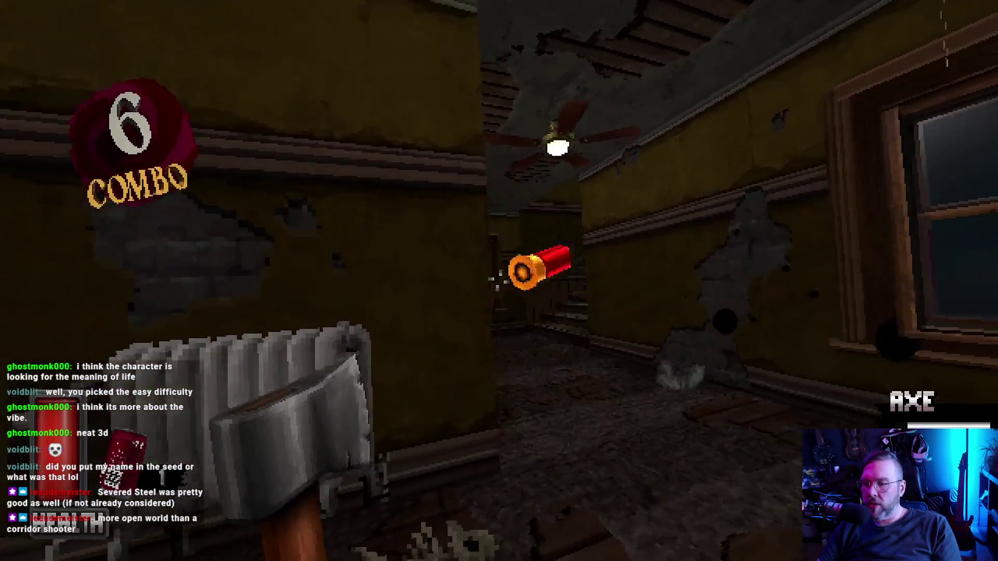
left_click(498, 280)
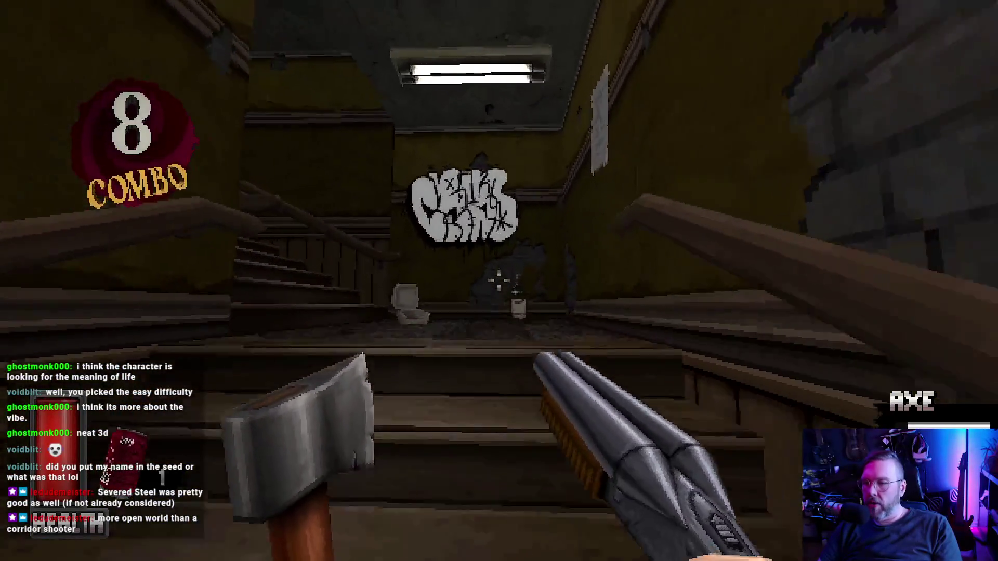
key("q")
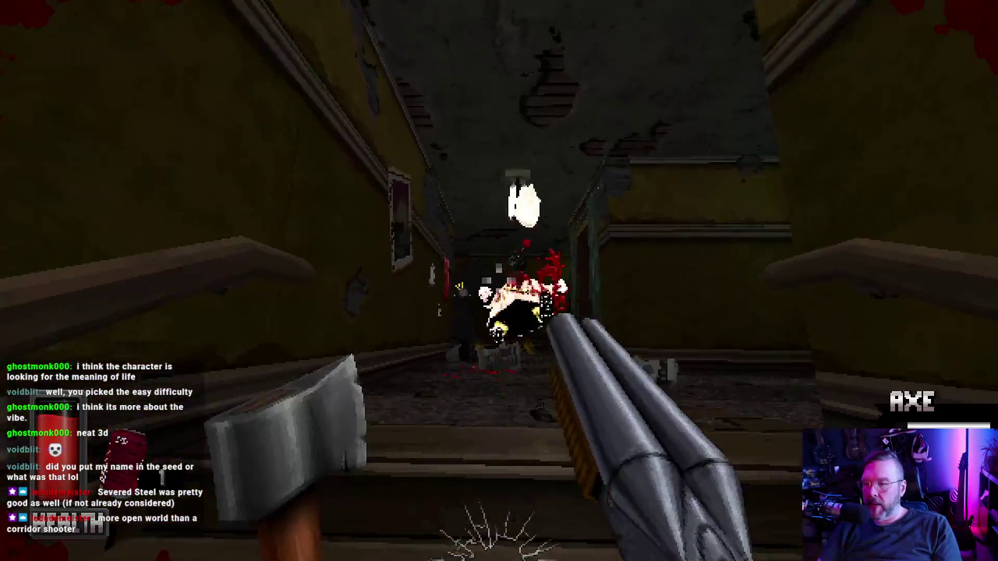
left_click(499, 281)
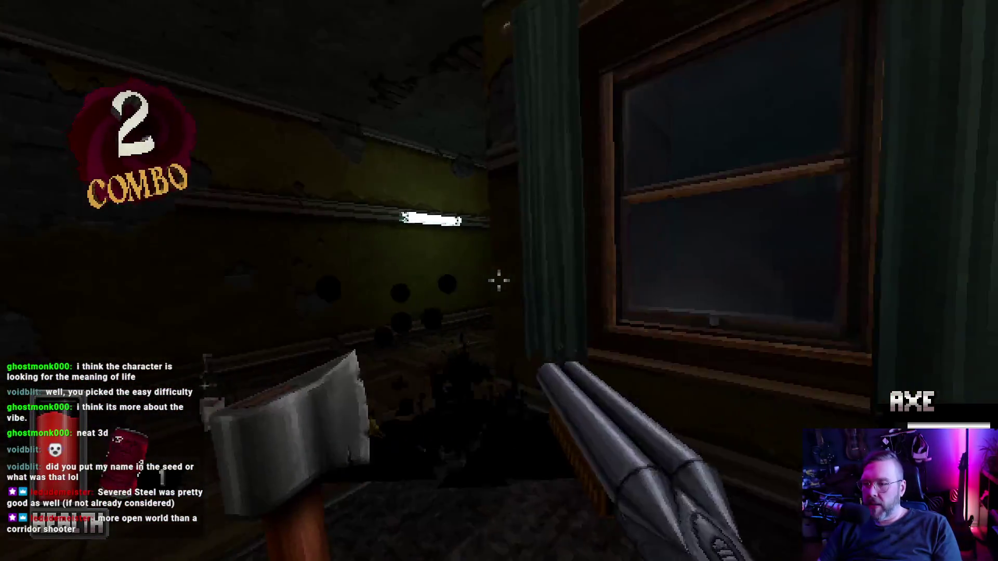
key("f")
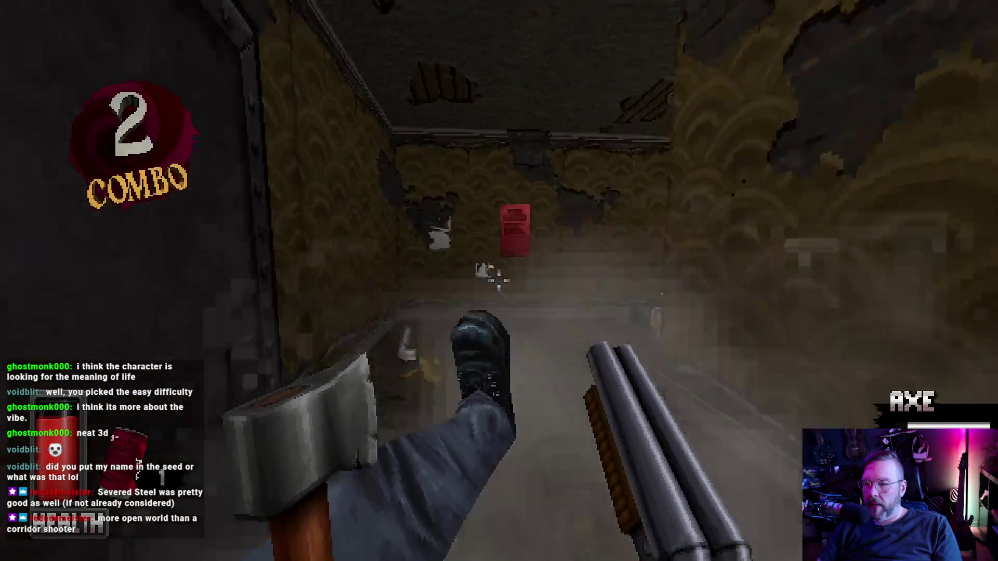
Kill the shell-headed and hooded enemies, drink a soda for health, and kick open EXIT.
left_click(499, 281)
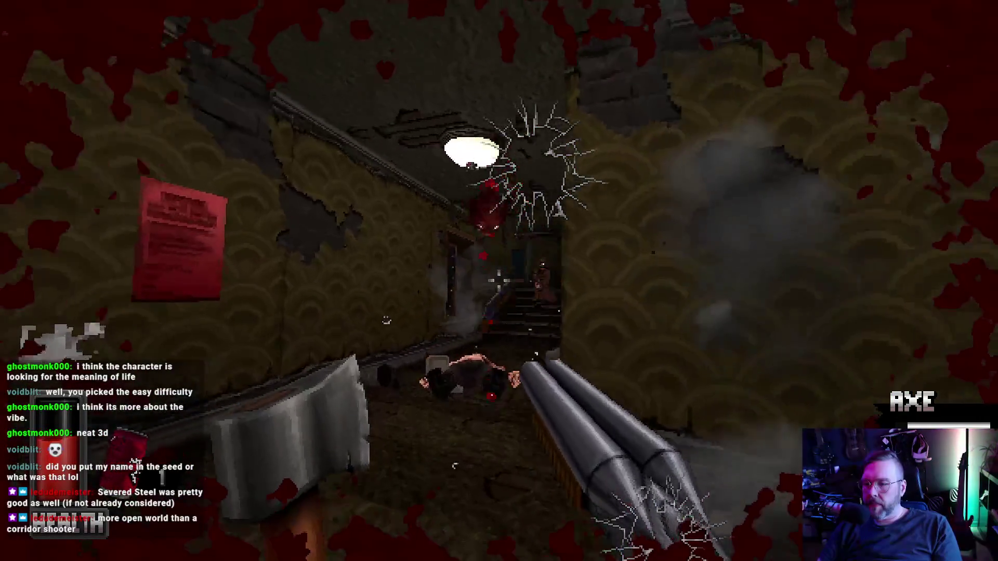
key("w")
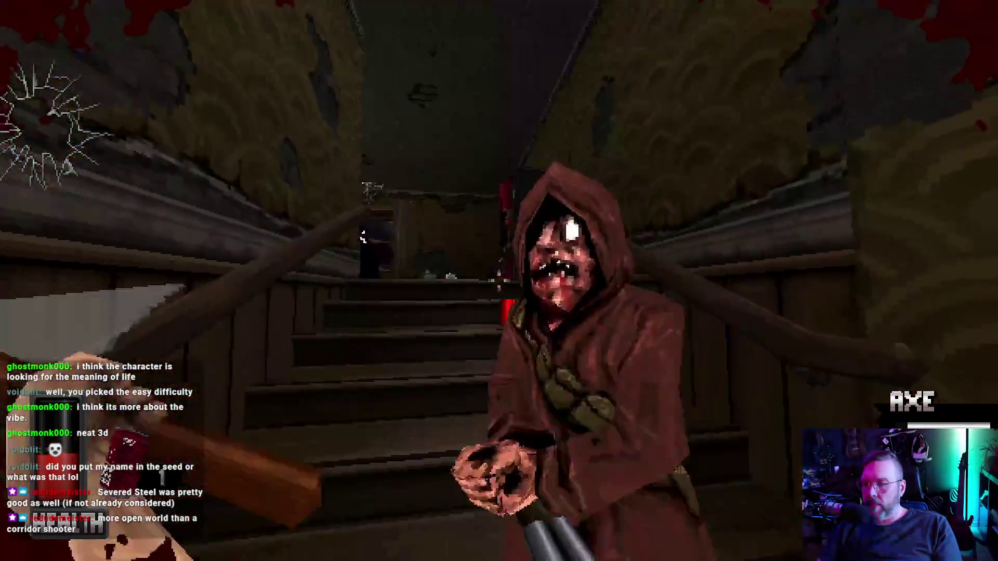
left_click(500, 281)
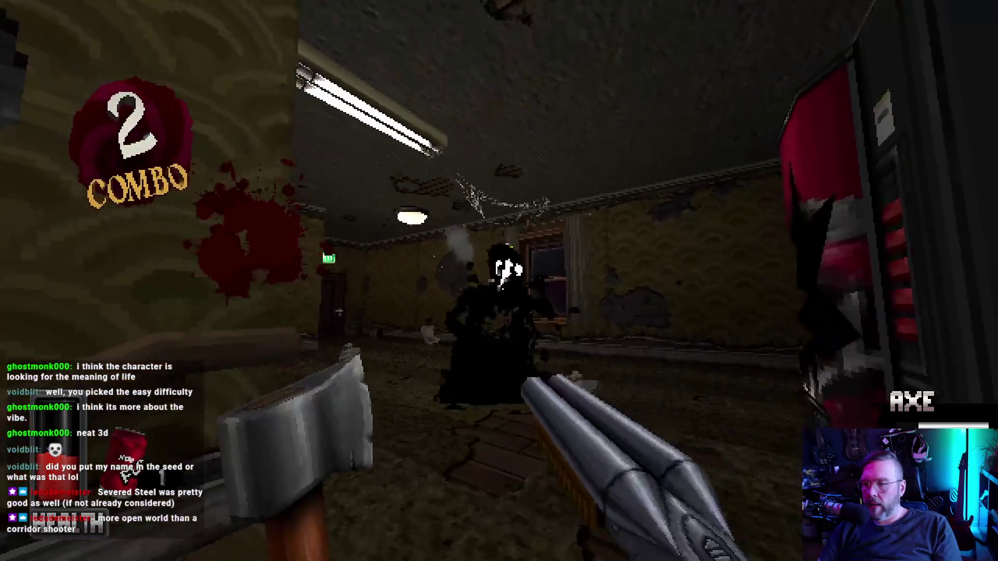
left_click(499, 281)
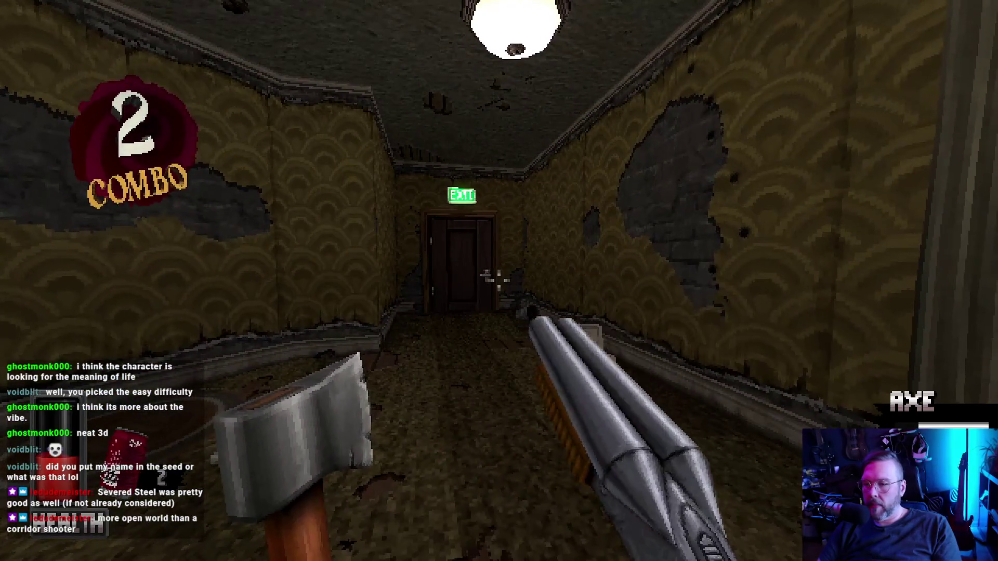
key("w")
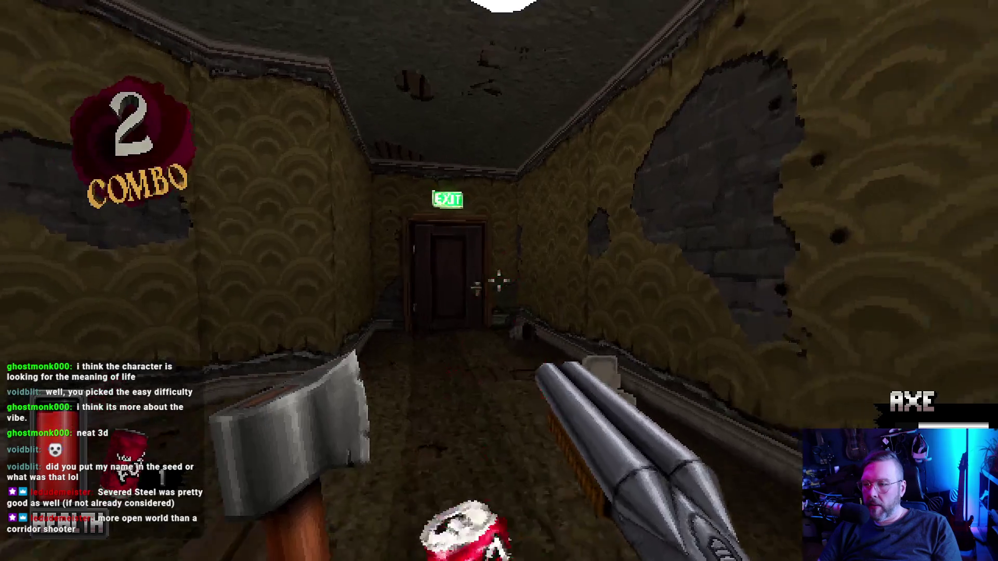
key("f")
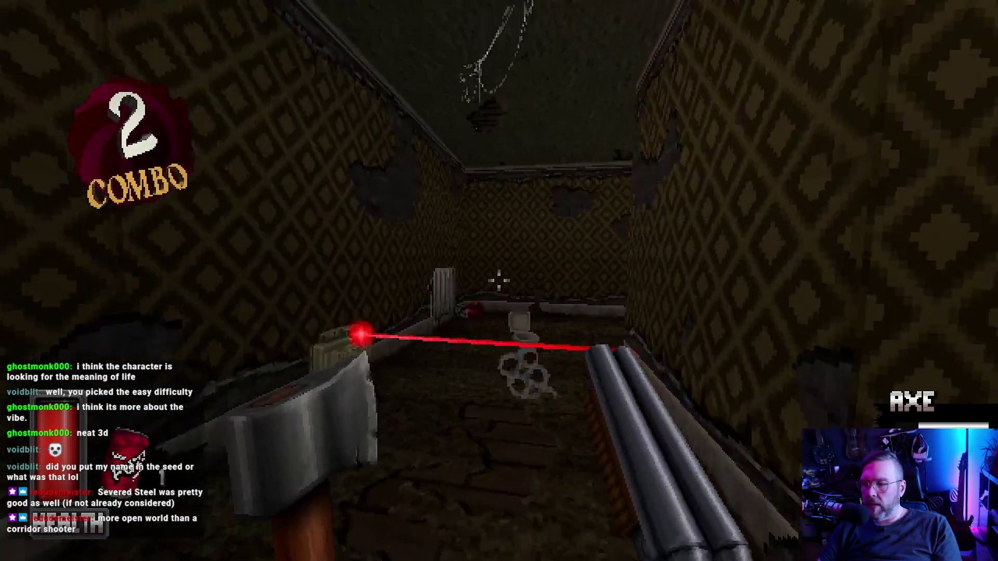
Gun down the bat-wielding and dark enemies, then clear the bald zombie's room.
left_click(499, 281)
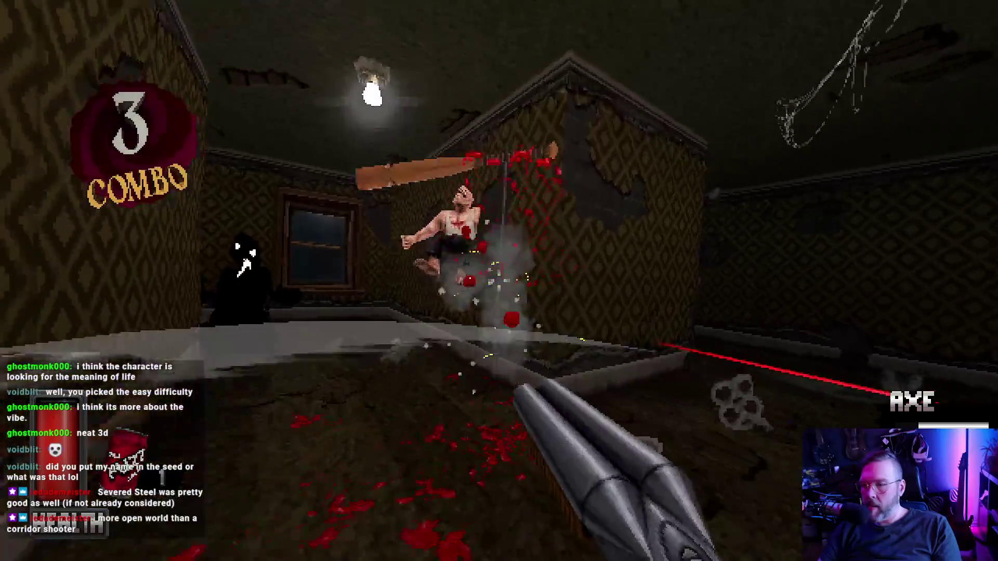
left_click(499, 280)
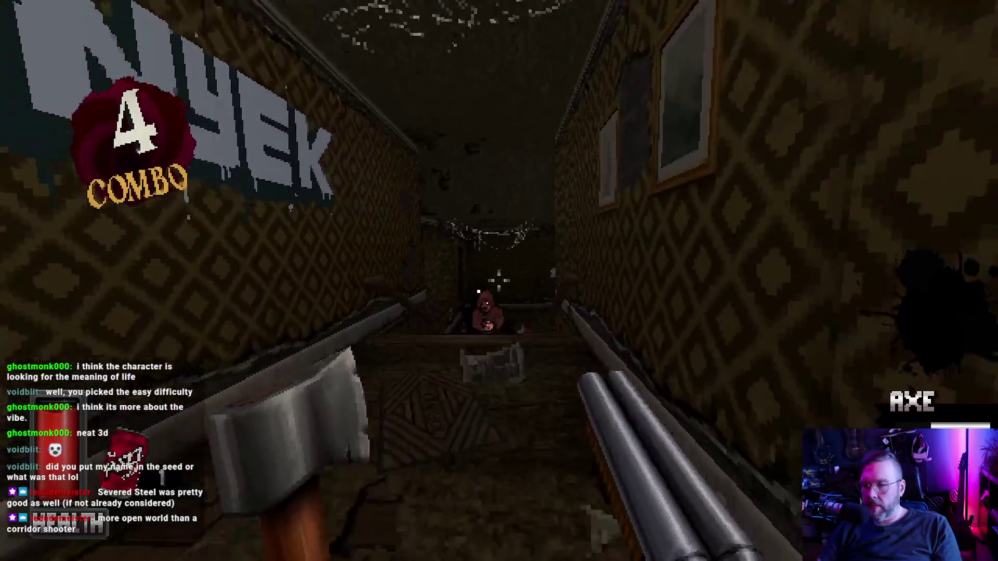
left_click(498, 281)
key("w")
key("w")
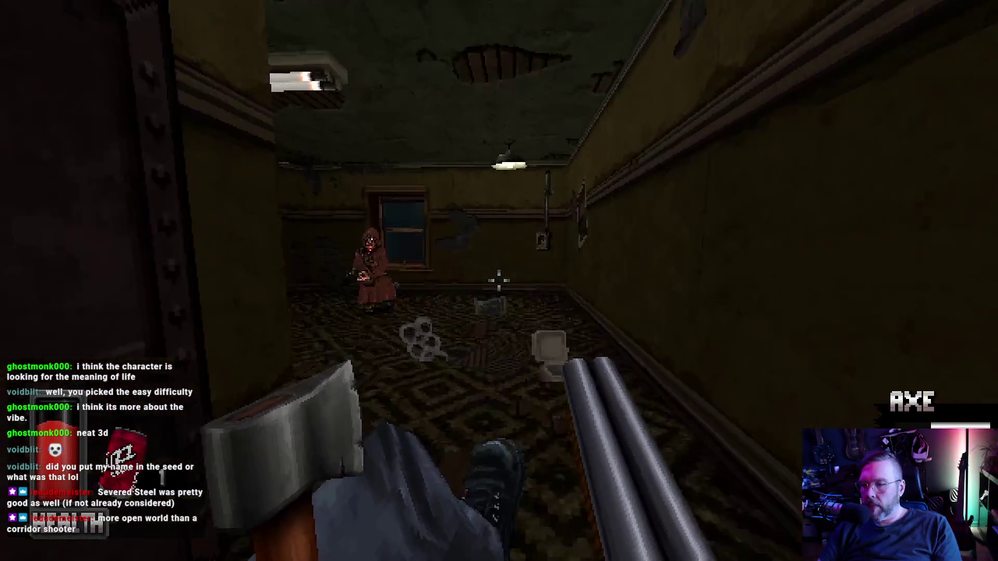
key("w")
left_click(499, 281)
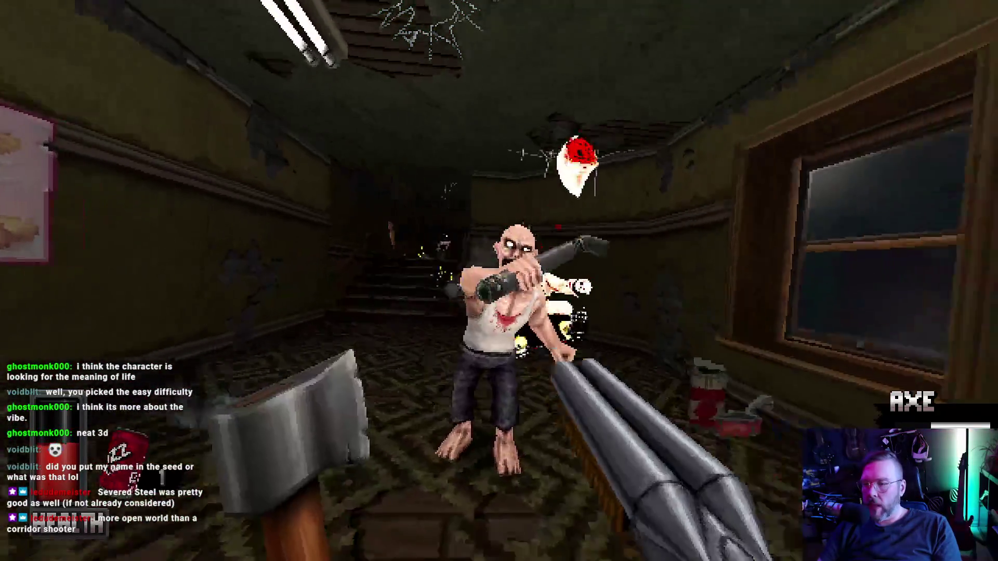
left_click(500, 281)
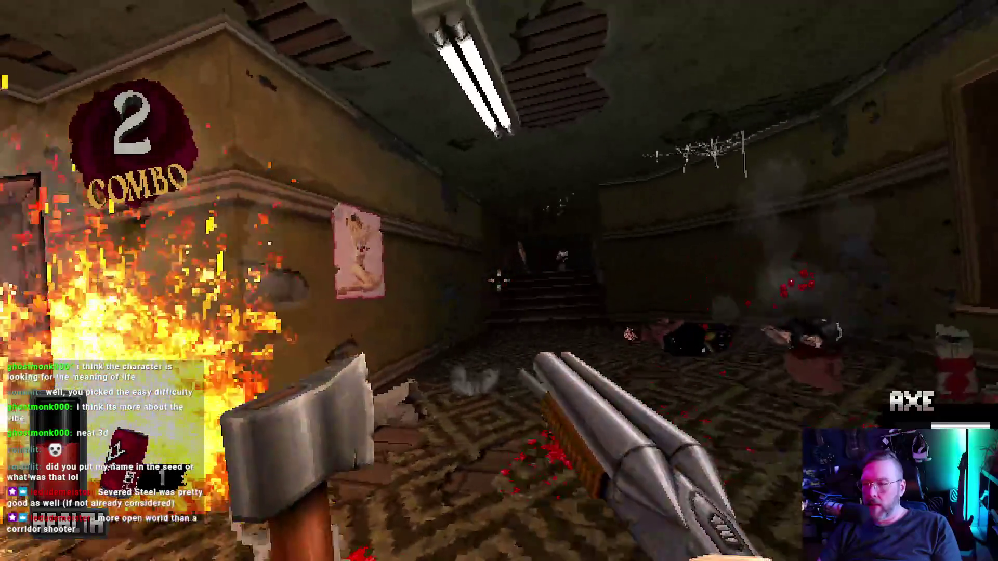
Kill the staircase cultist, grab shells upstairs, shoot a charging enemy, and go through the door.
key("w")
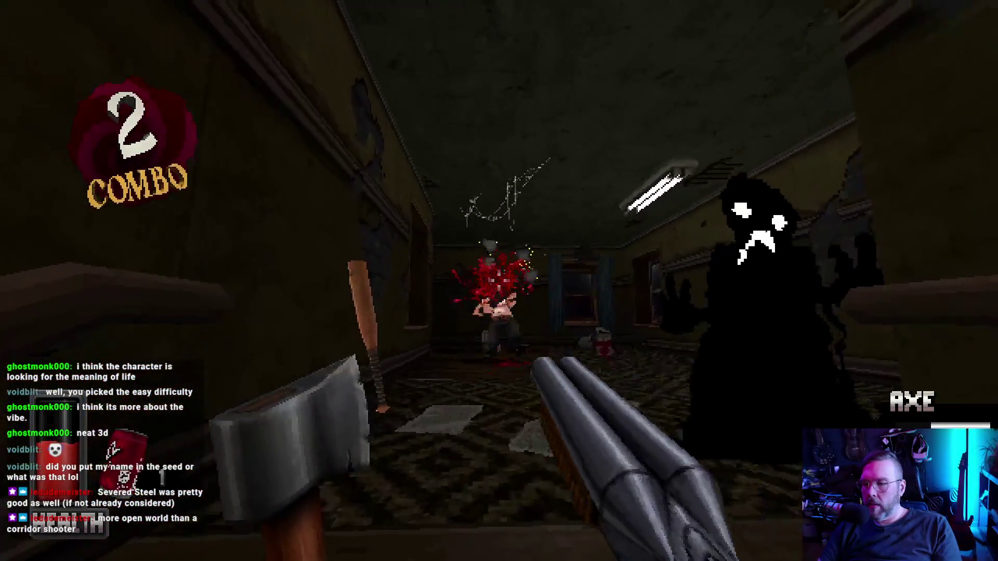
left_click(499, 281)
left_click(499, 281)
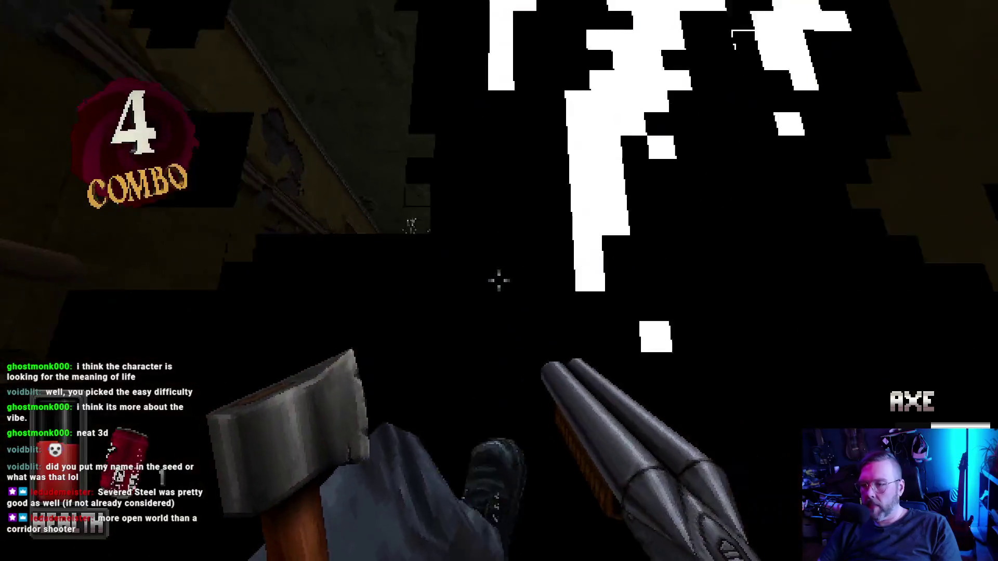
key("w")
key("w")
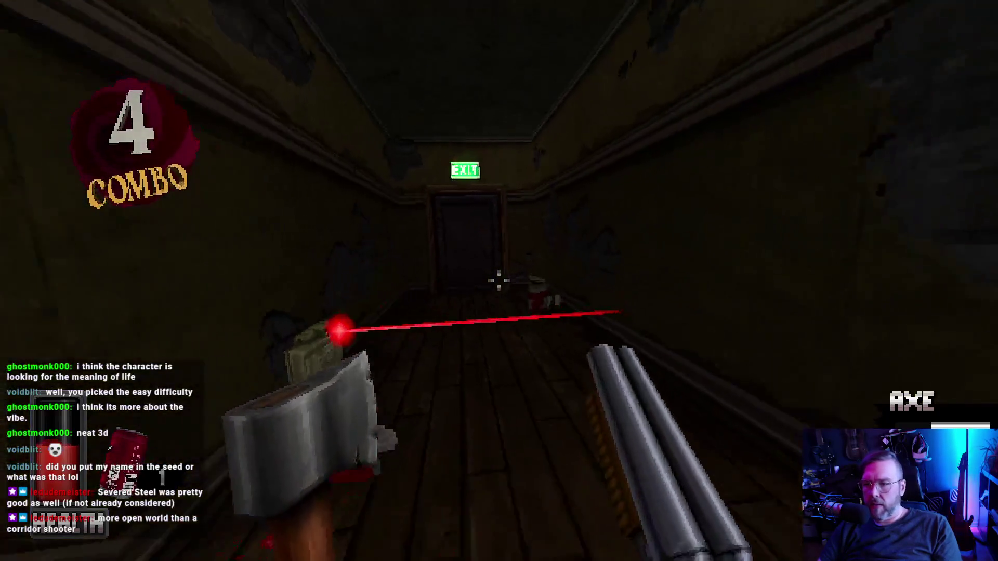
key("w")
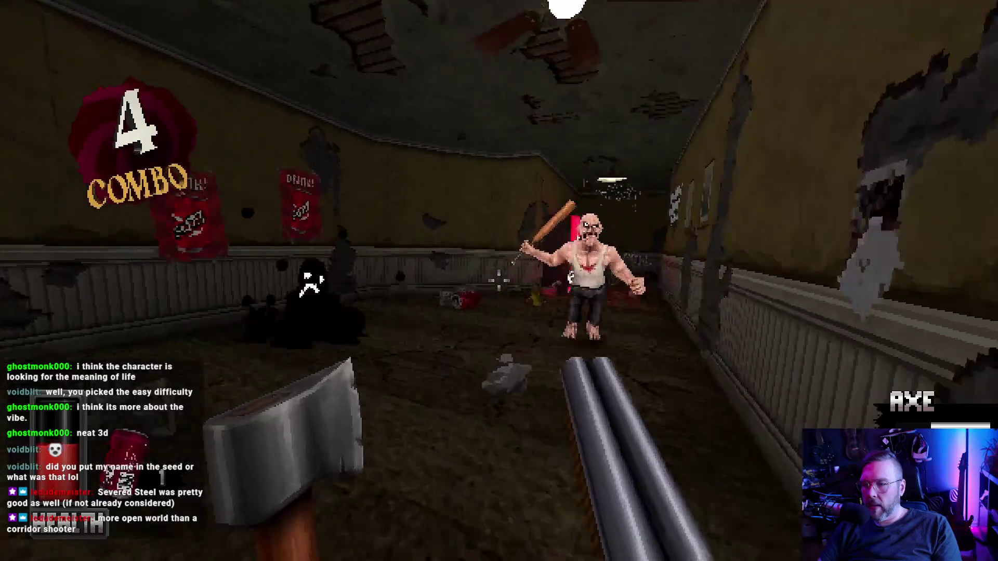
left_click(499, 281)
Clear the staircase and corridor enemies, then climb and kill the enemy at the top.
key("w")
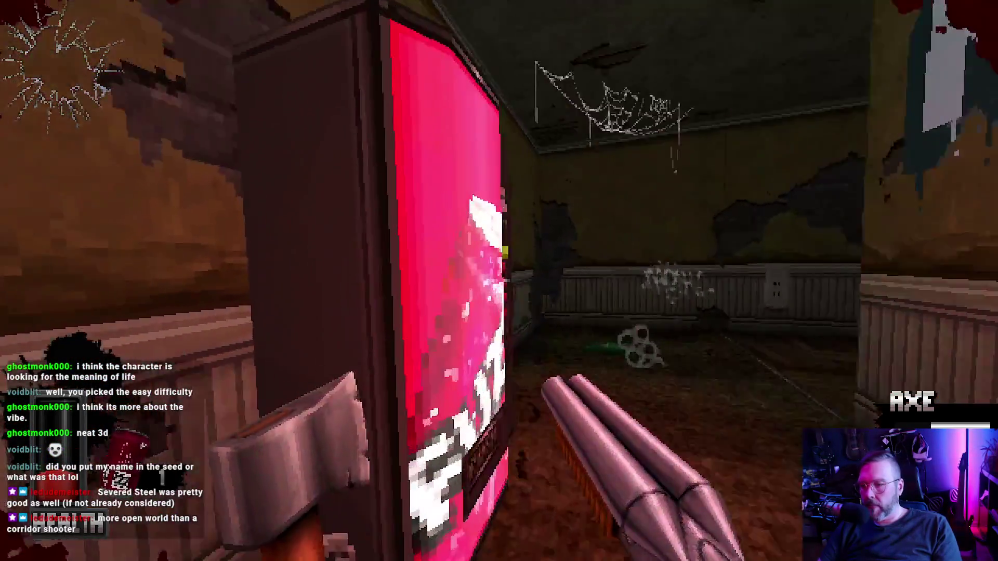
key("w")
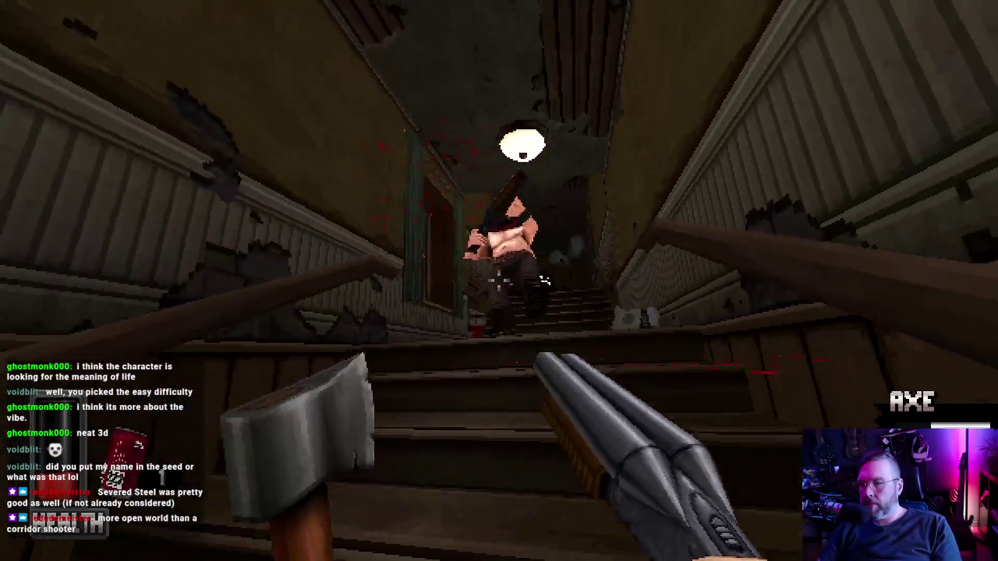
left_click(499, 281)
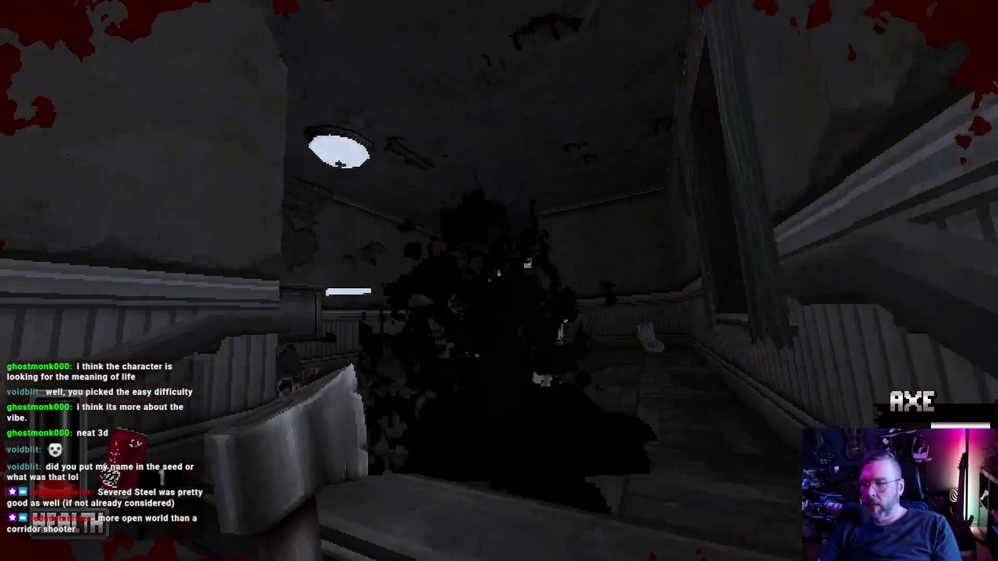
left_click(499, 280)
key("w")
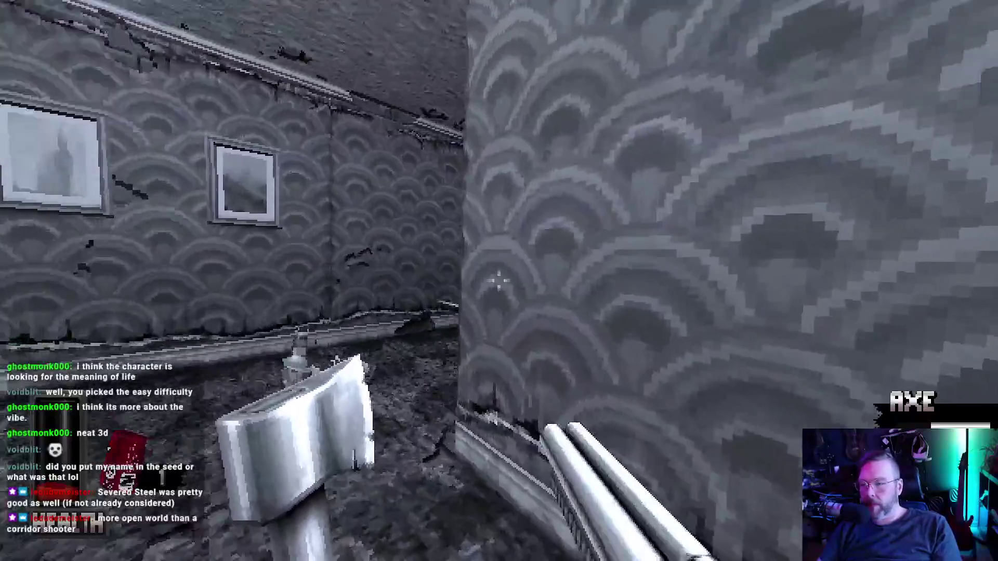
left_click(499, 281)
key("w")
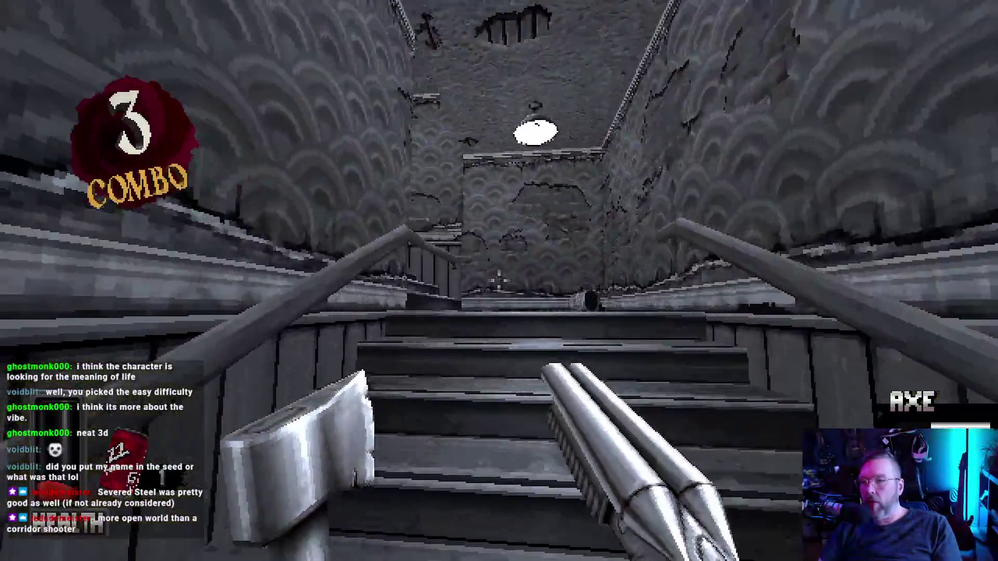
key("w")
left_click(499, 281)
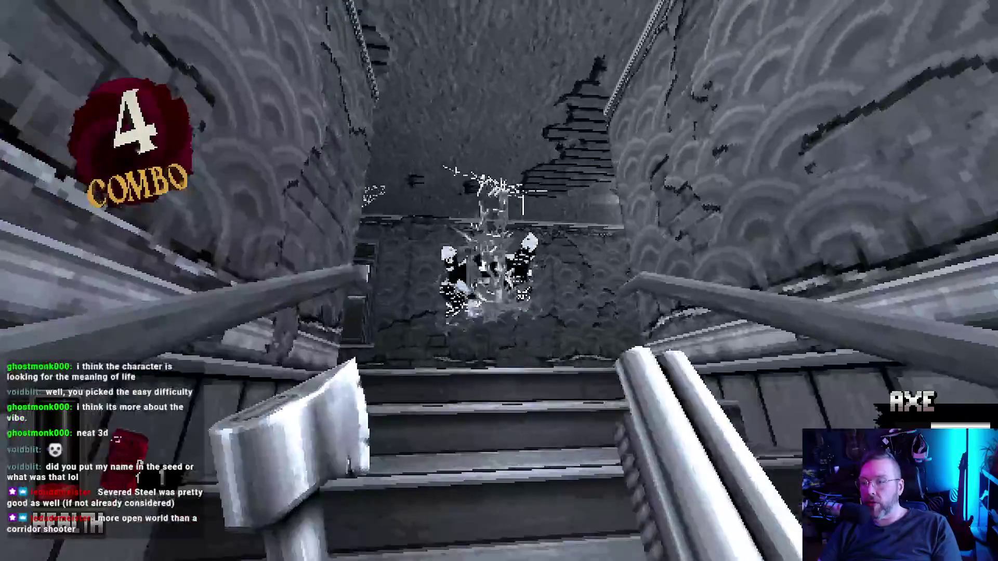
Kick open the hall door and throw a soda can down the corridor.
key("w")
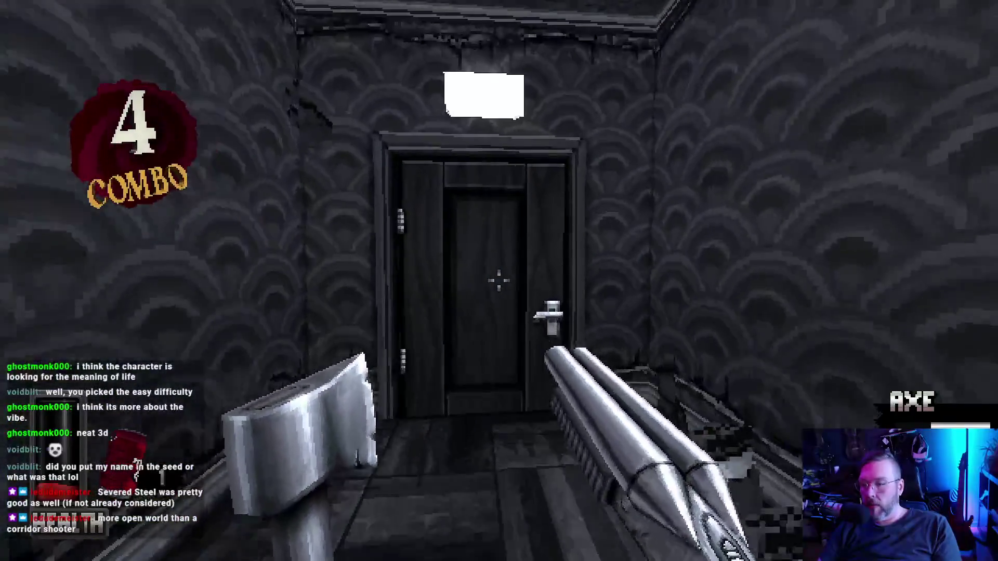
key("f")
key("q")
left_click(499, 281)
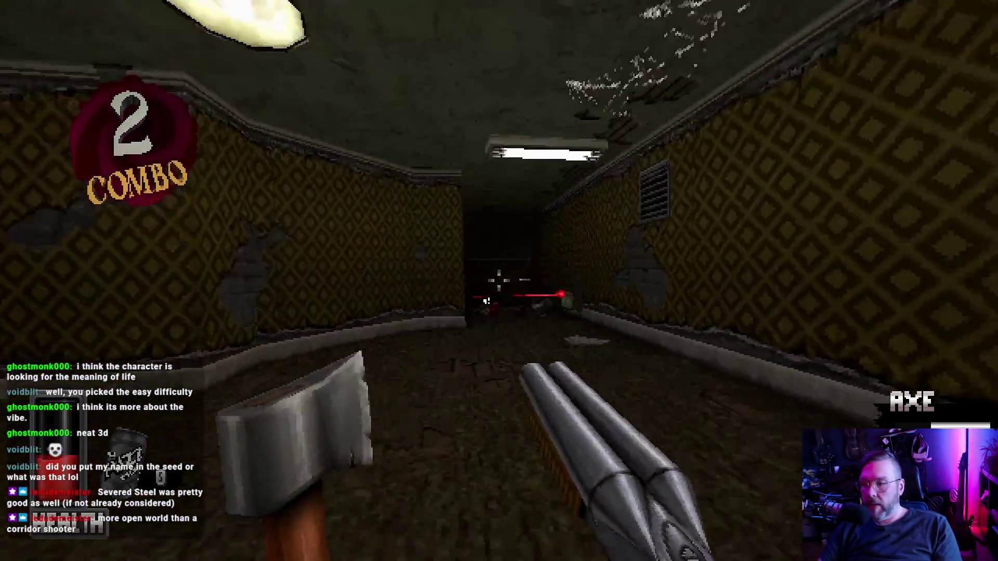
Shotgun the corridor enemies to build the combo and grab the vending machine pickup.
left_click(499, 282)
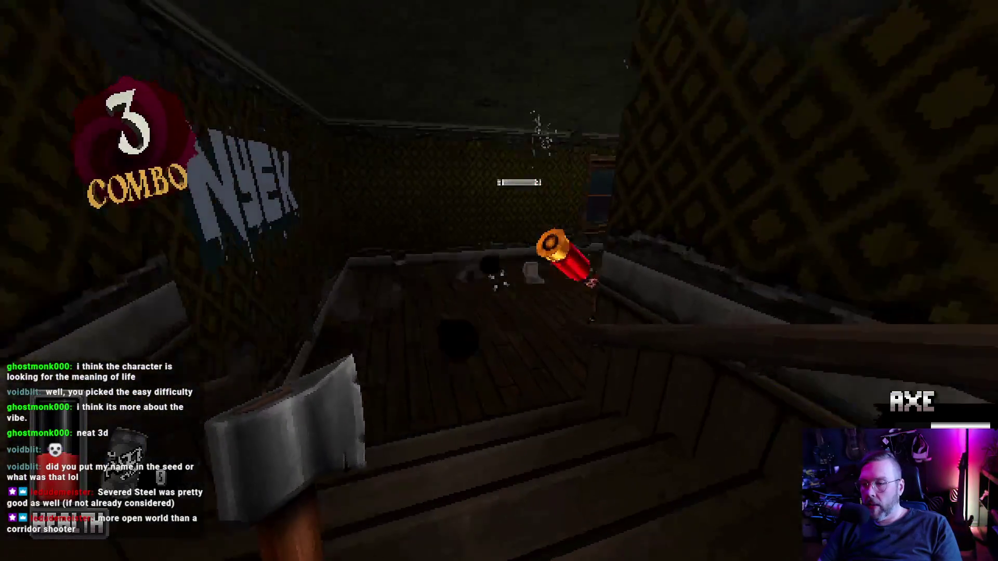
left_click(499, 281)
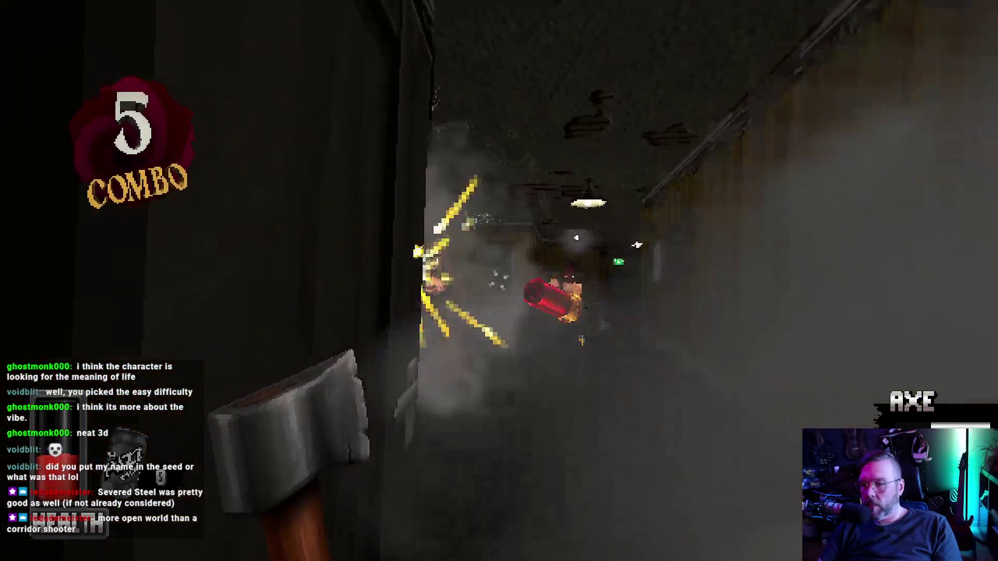
left_click(500, 280)
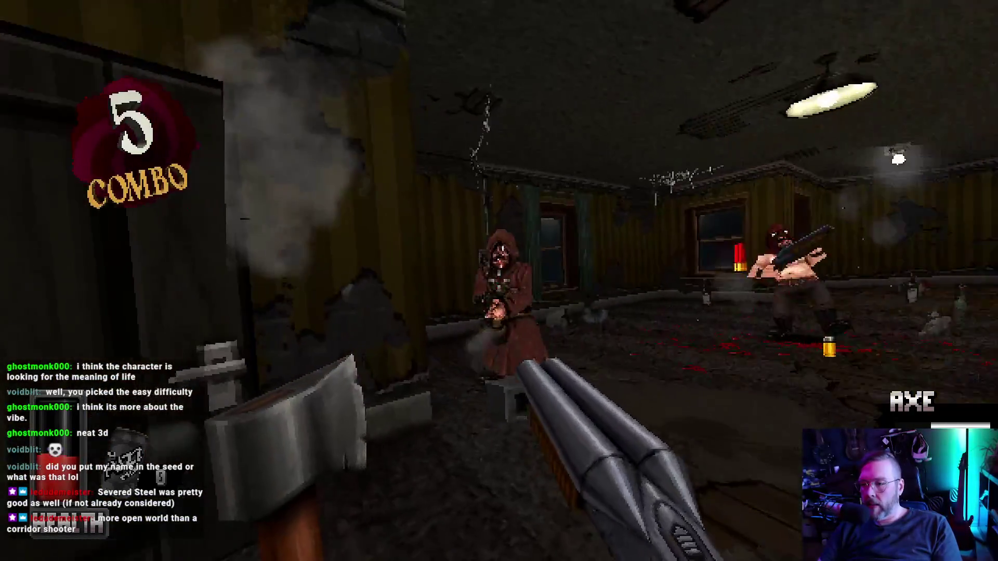
left_click(499, 280)
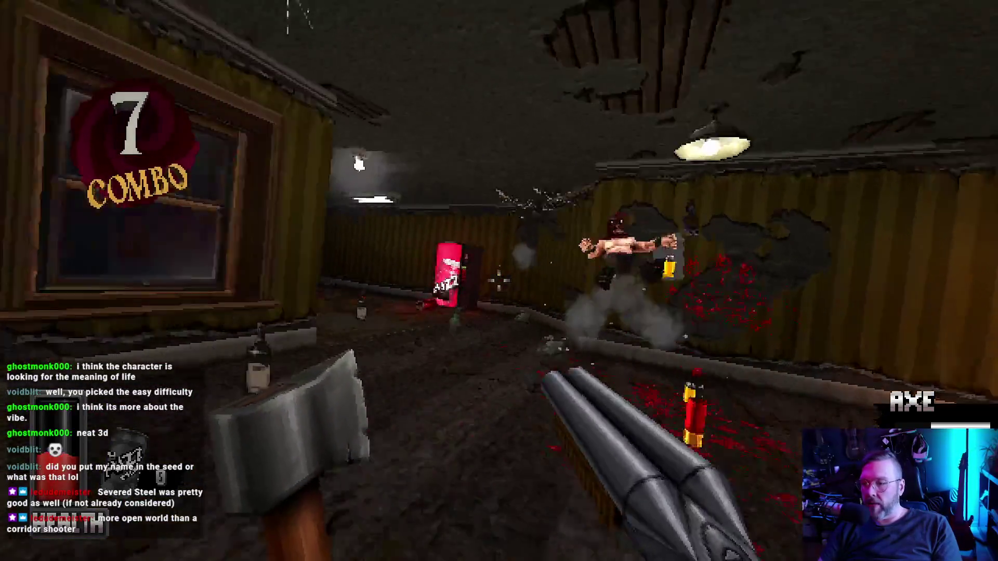
key("e")
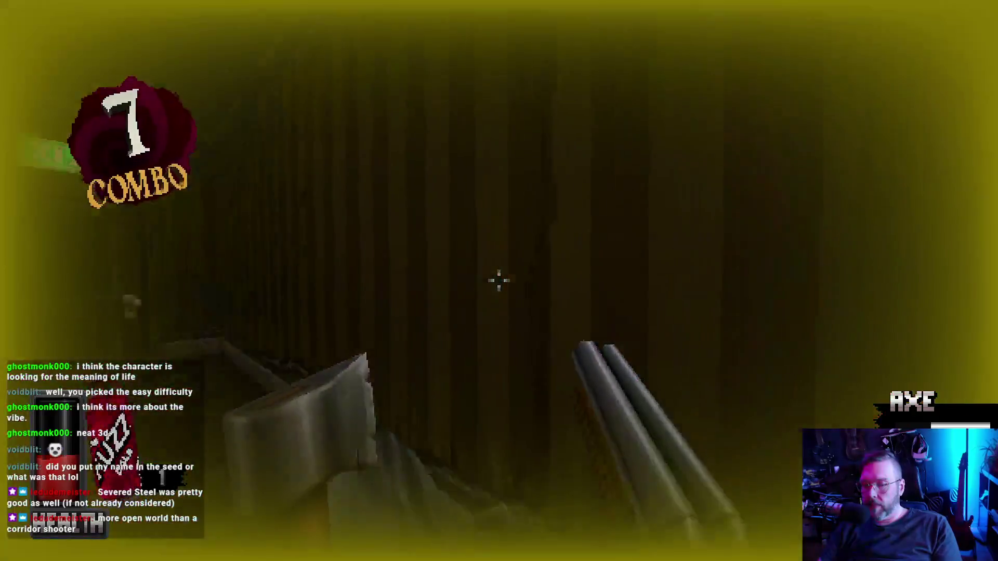
Kill the stair and new-room enemies with shotgun and a thrown soda, then kick open EXIT.
key("f")
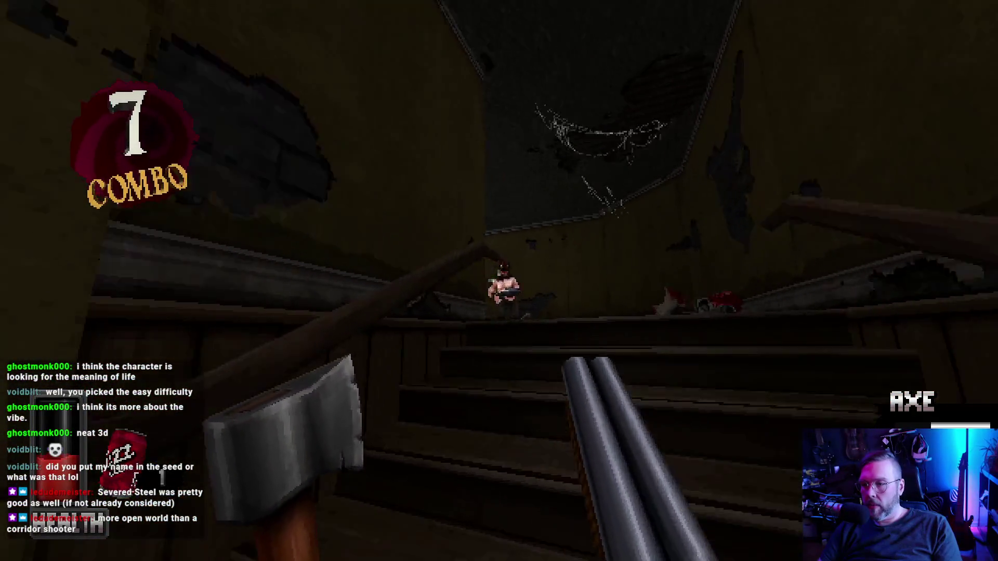
left_click(498, 280)
key("q")
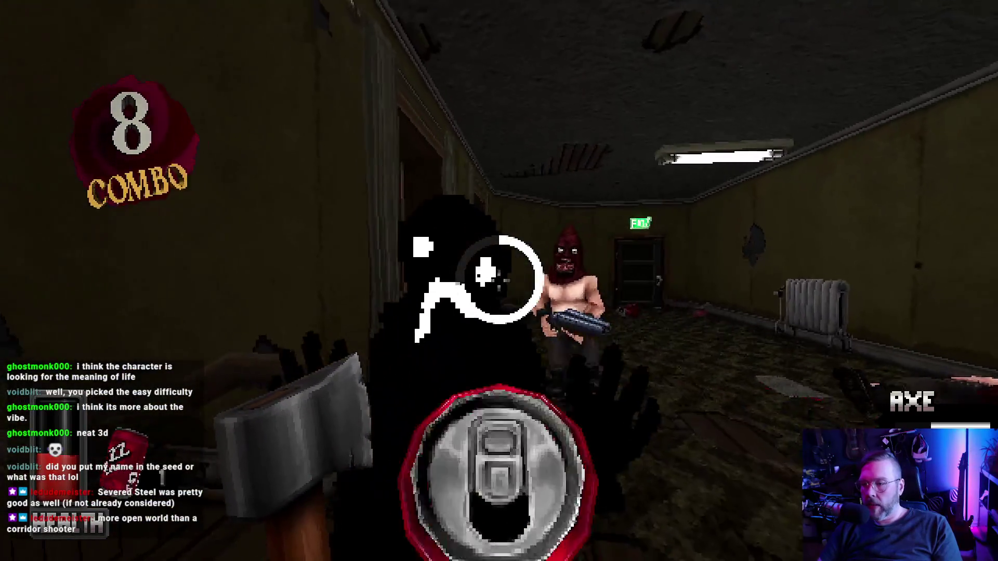
left_click(499, 281)
left_click(499, 281)
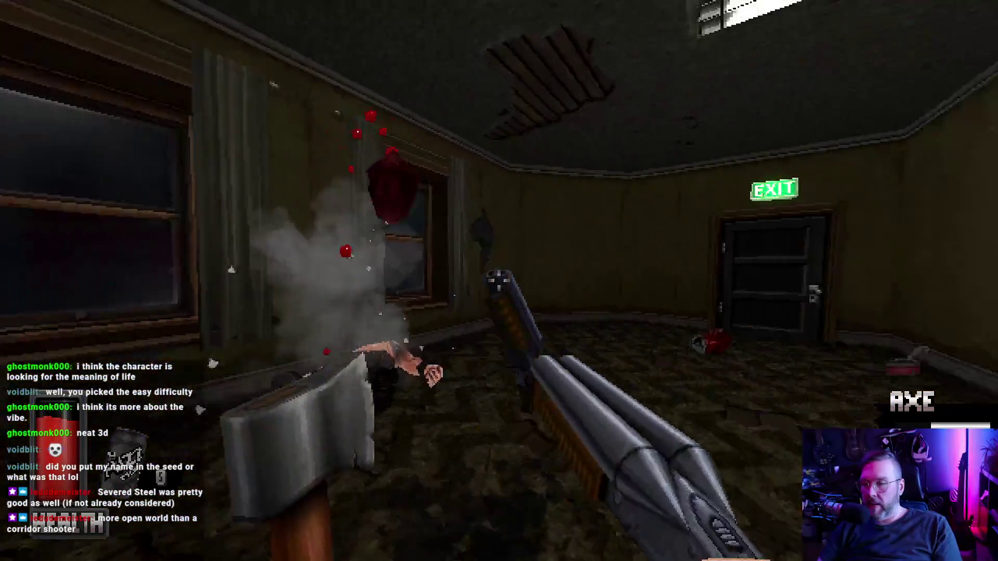
key("f")
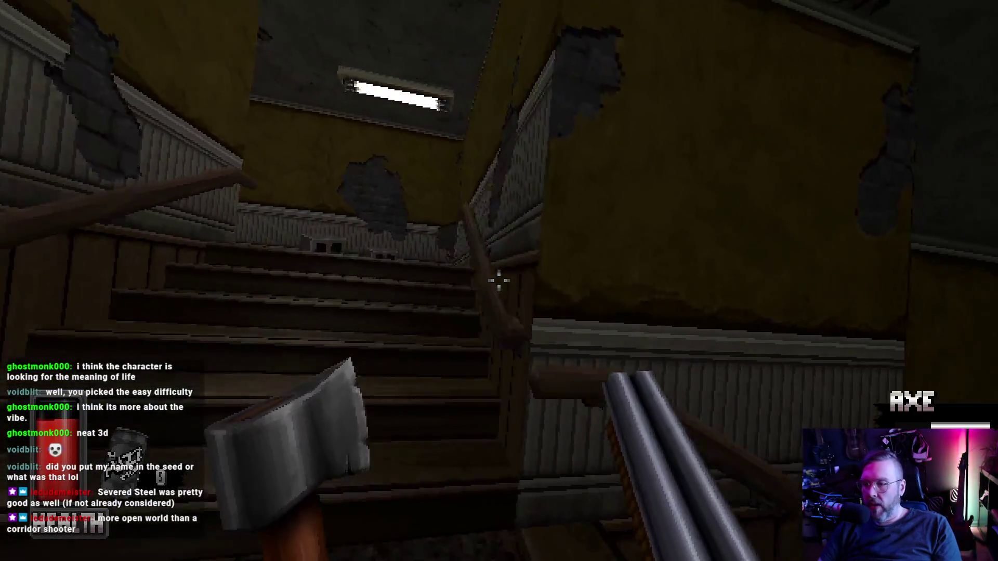
Blow apart the robed enemy on the stairs and the charging bat enemy.
left_click(499, 281)
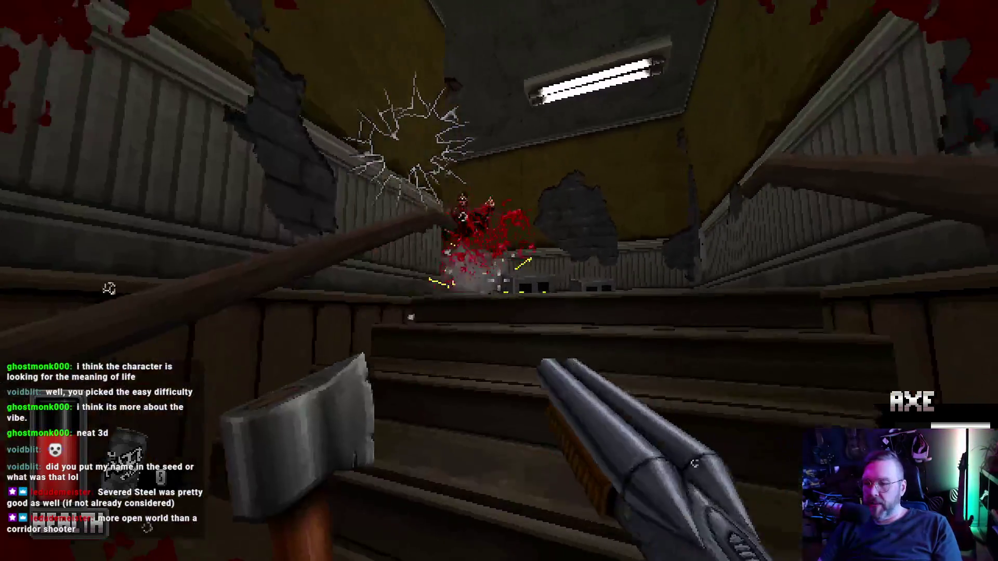
key("w")
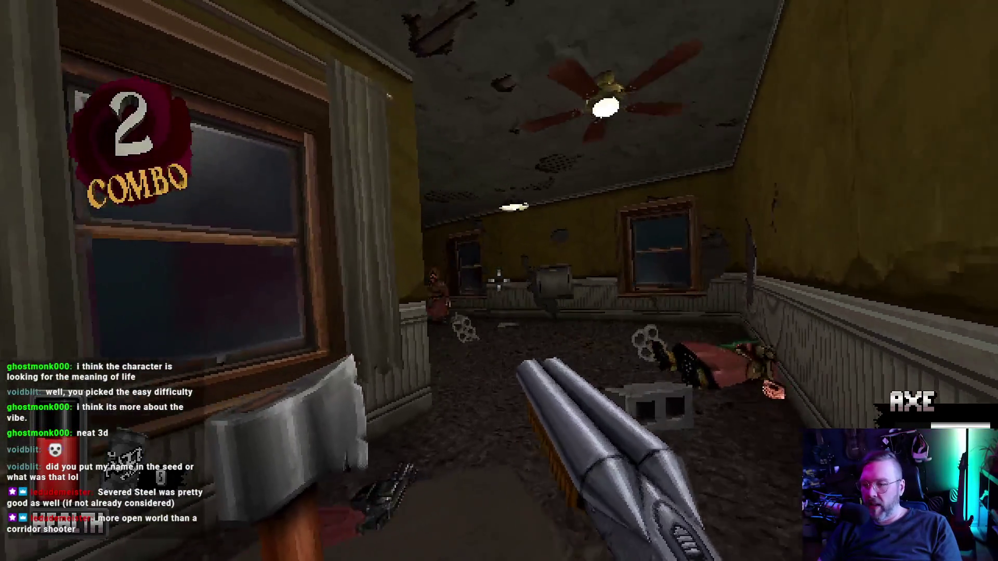
left_click(500, 281)
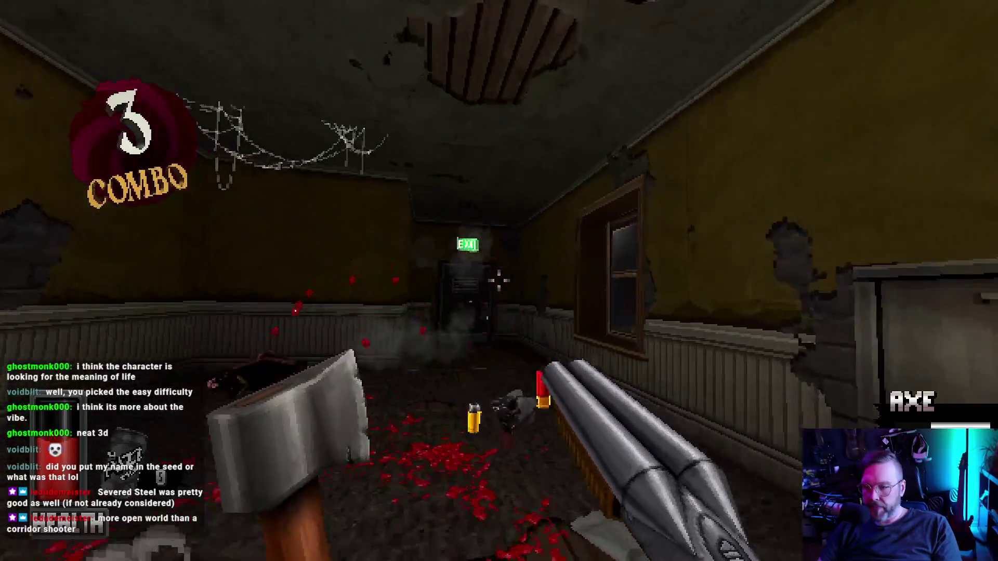
key("w")
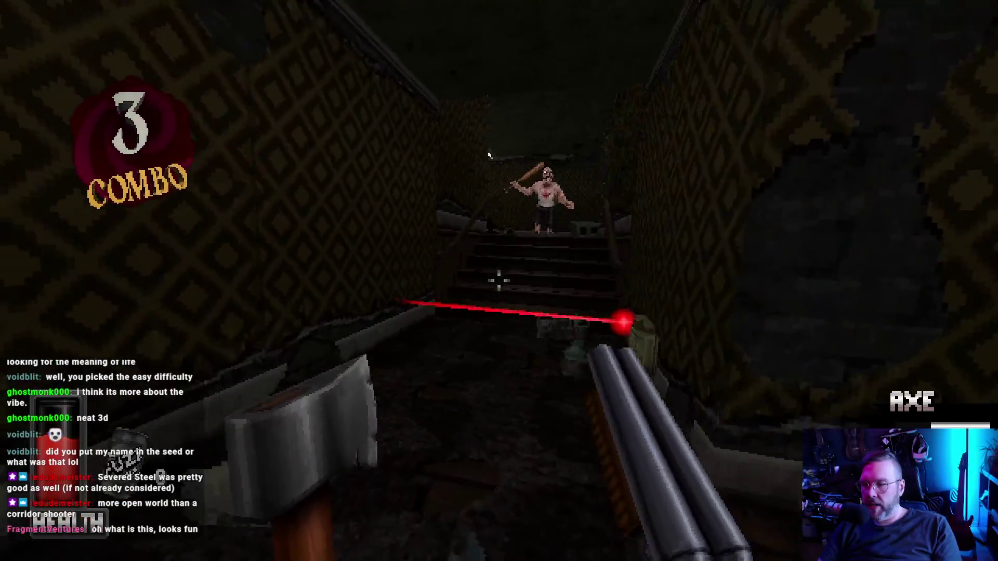
left_click(499, 280)
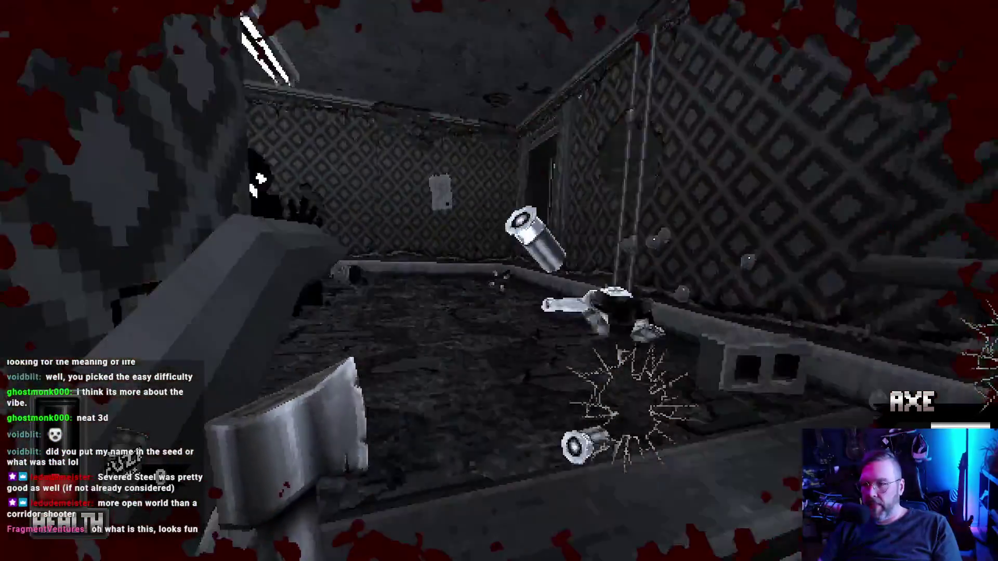
Fire through the next room and dark corridor, then walk through the bright doorway.
left_click(499, 281)
key("w")
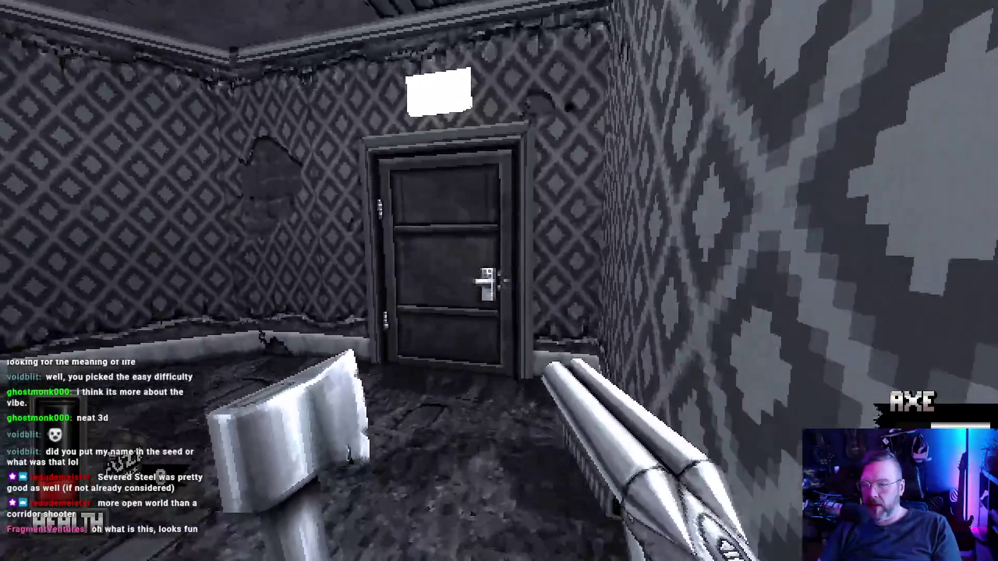
left_click(499, 280)
key("w")
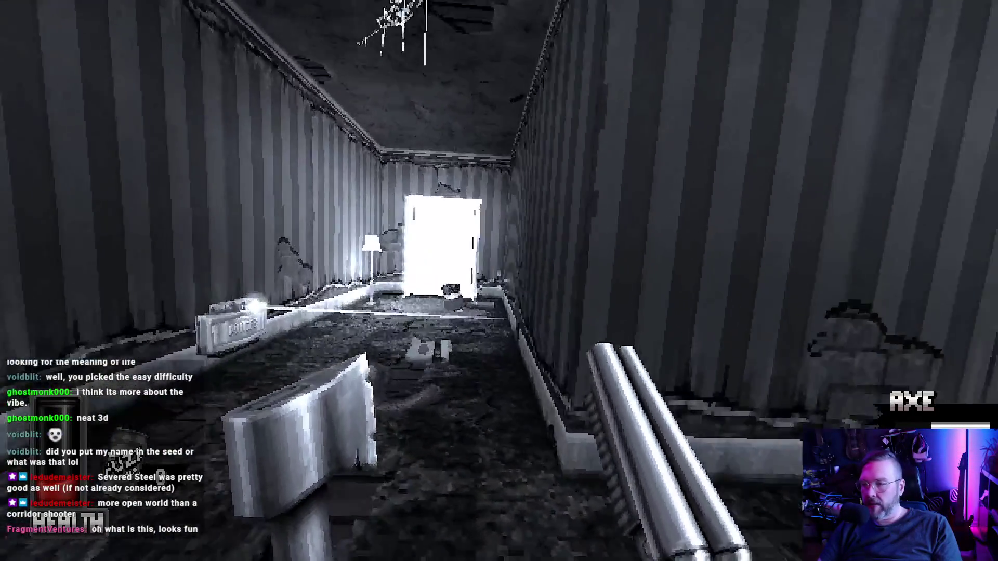
key("w")
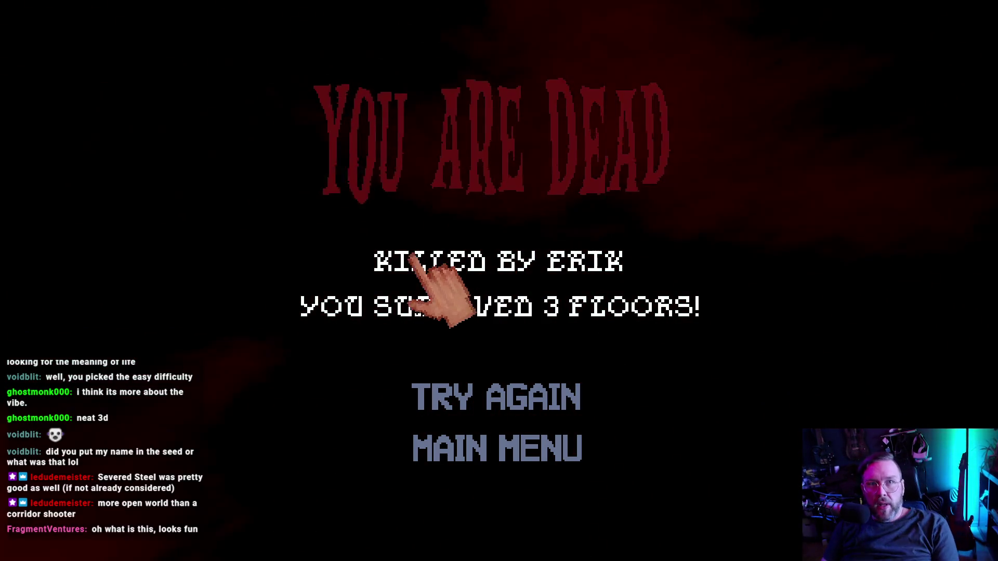
Choose TRY AGAIN on the You Are Dead screen (3 floors survived) to restart.
left_click(436, 366)
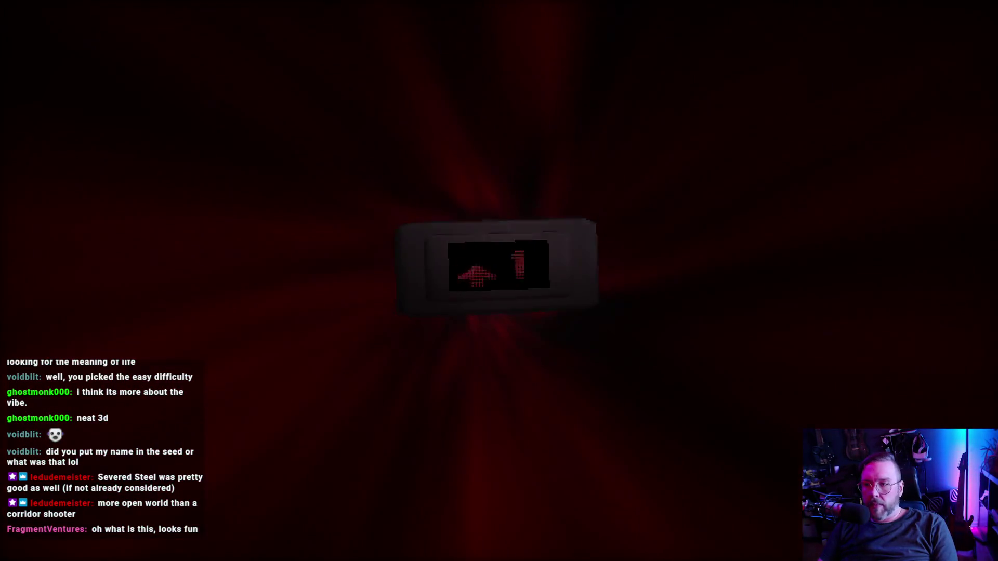
Leave the floor 1 elevator, revolver down two enemies for combo 2, and reach the EXIT door.
key("w")
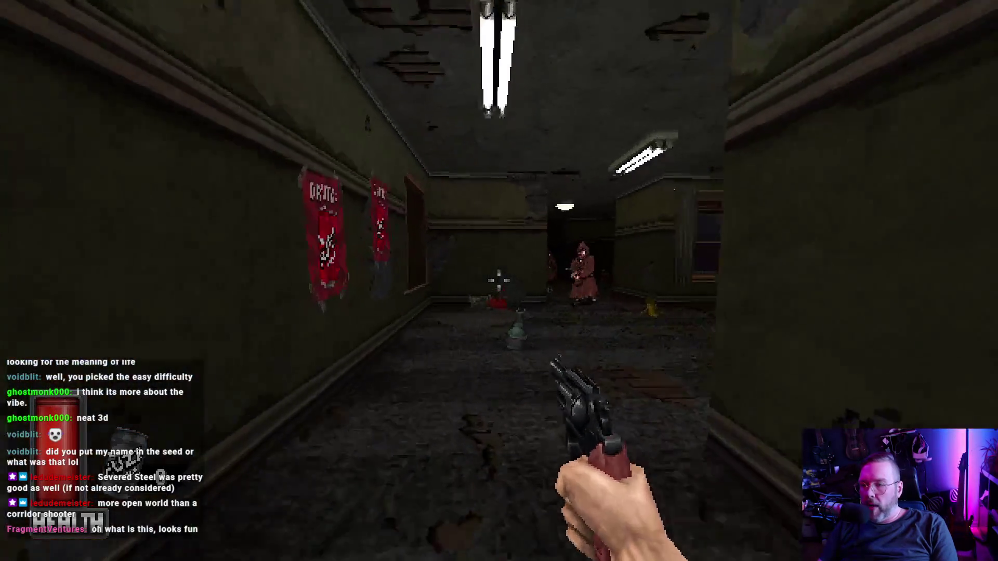
left_click(499, 281)
key("w")
left_click(499, 281)
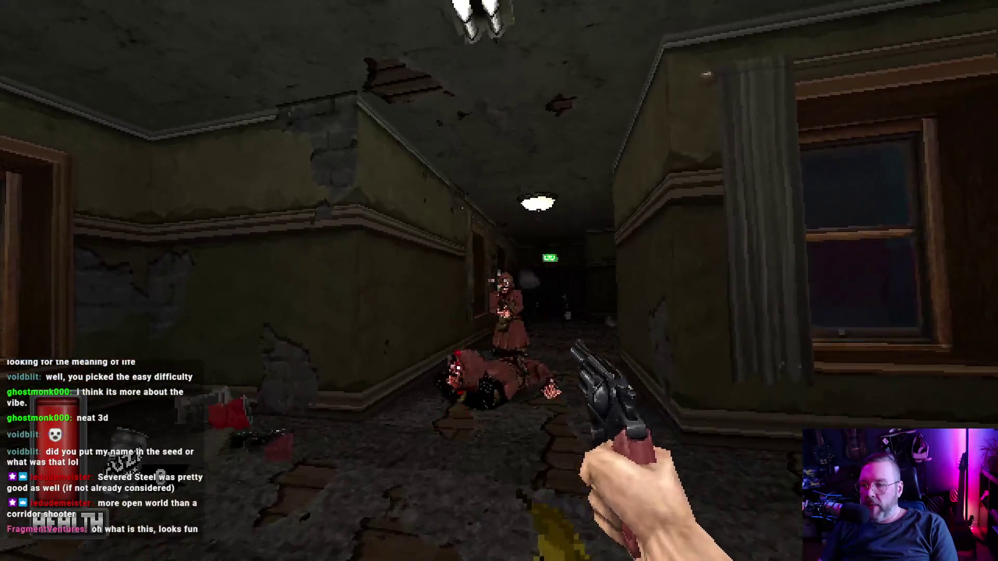
key("w")
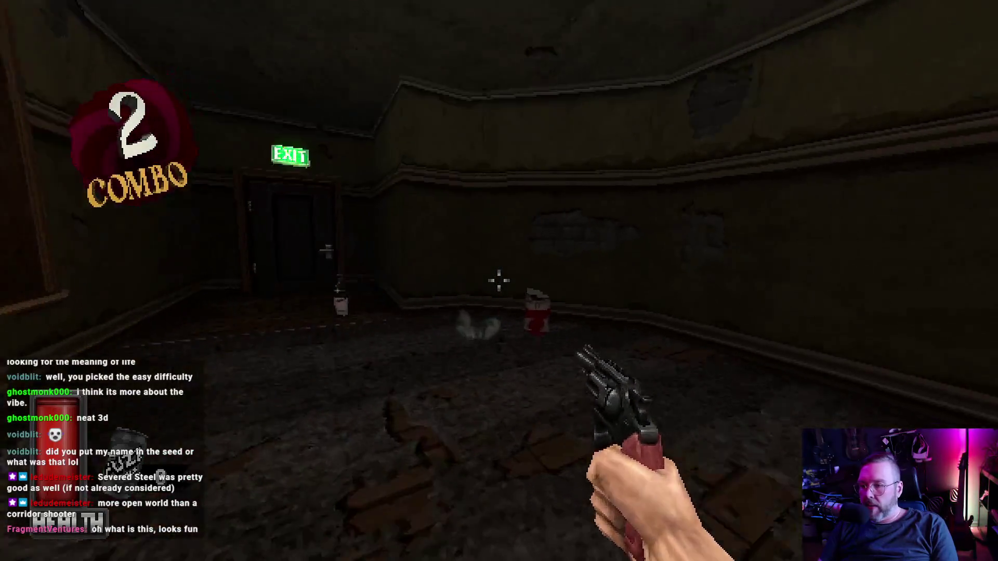